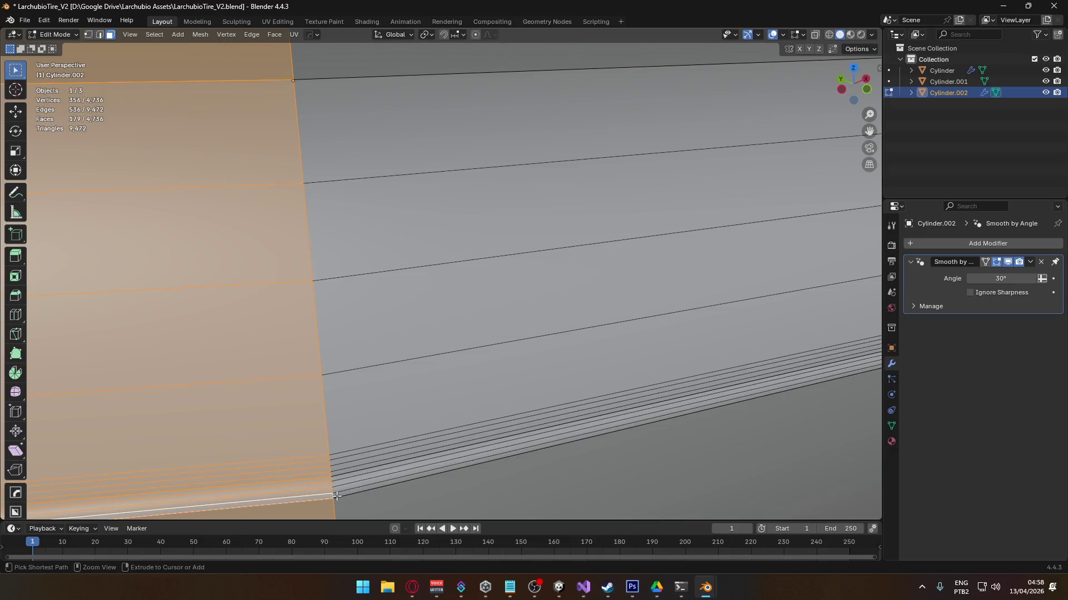
- Delete the tire's selected tread loop and its grooved band faces
{"action": "scroll", "coordinate": [456, 360], "scroll_direction": "down", "scroll_amount": 4}
{"action": "scroll", "coordinate": [602, 352], "scroll_direction": "down", "scroll_amount": 1}
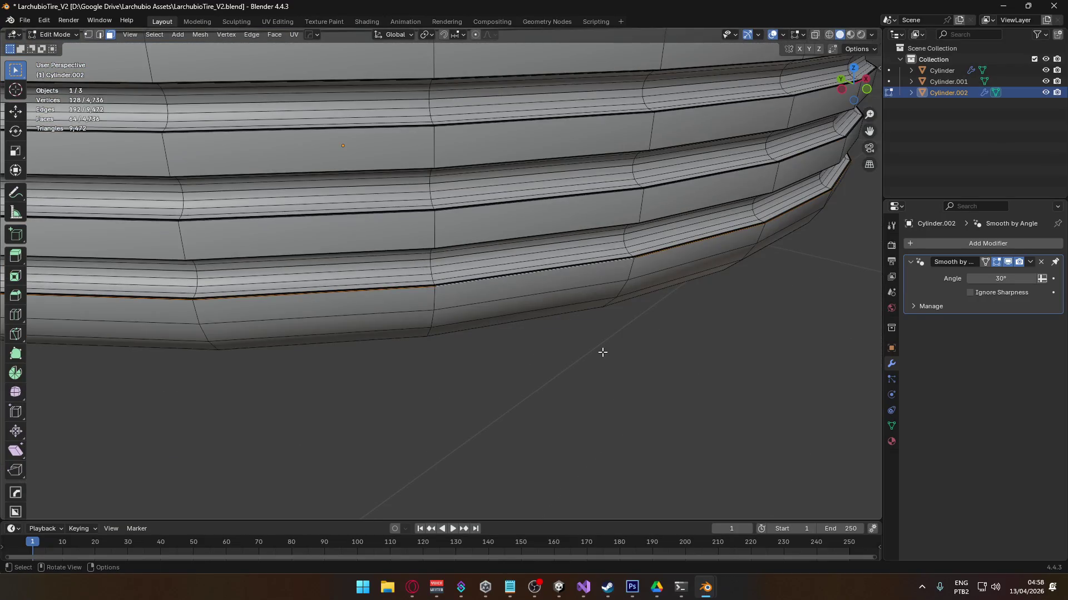
{"action": "key", "text": "x"}
{"action": "left_click", "coordinate": [603, 378]}
{"action": "scroll", "coordinate": [556, 364], "scroll_direction": "down", "scroll_amount": 5}
{"action": "middle_click_drag", "start_coordinate": [531, 361], "coordinate": [509, 318]}
{"action": "key", "text": "l"}
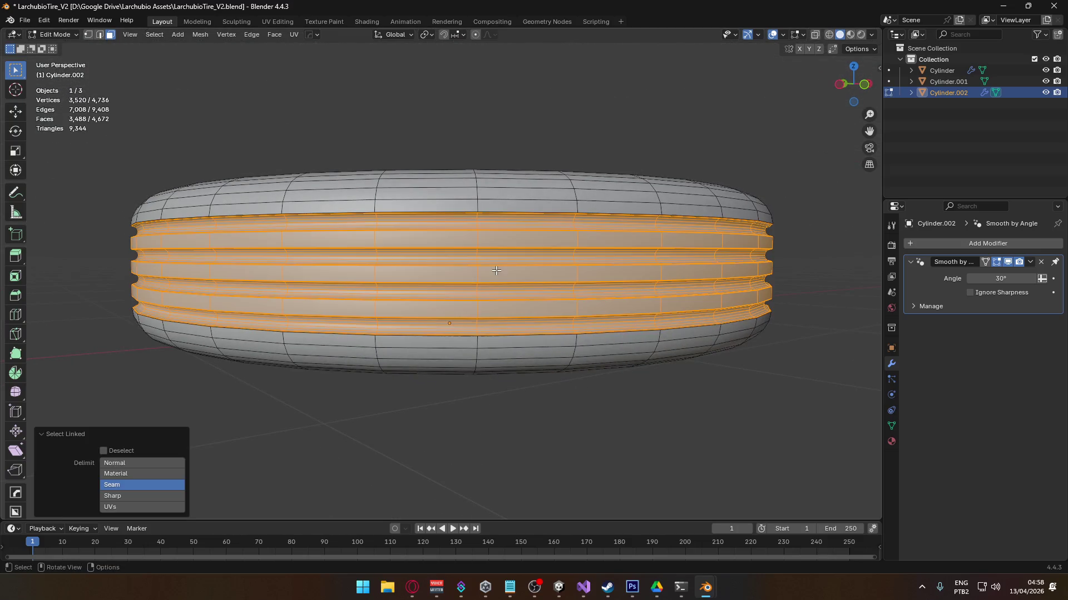
{"action": "key", "text": "x"}
{"action": "left_click", "coordinate": [496, 274]}
- Bridge the upper and lower open edge loops into a smooth band, then return to Object Mode
{"action": "mouse_move", "coordinate": [607, 398]}
{"action": "middle_mouse_down"}
{"action": "mouse_move", "coordinate": [582, 370]}
{"action": "mouse_move", "coordinate": [405, 419]}
{"action": "mouse_move", "coordinate": [333, 374]}
{"action": "mouse_move", "coordinate": [338, 327]}
{"action": "mouse_move", "coordinate": [503, 389]}
{"action": "mouse_move", "coordinate": [415, 233]}
{"action": "middle_mouse_up"}
{"action": "key", "text": "2"}
{"action": "left_click", "coordinate": [353, 201], "text": "alt"}
{"action": "left_click", "coordinate": [357, 349], "text": "alt+shift"}
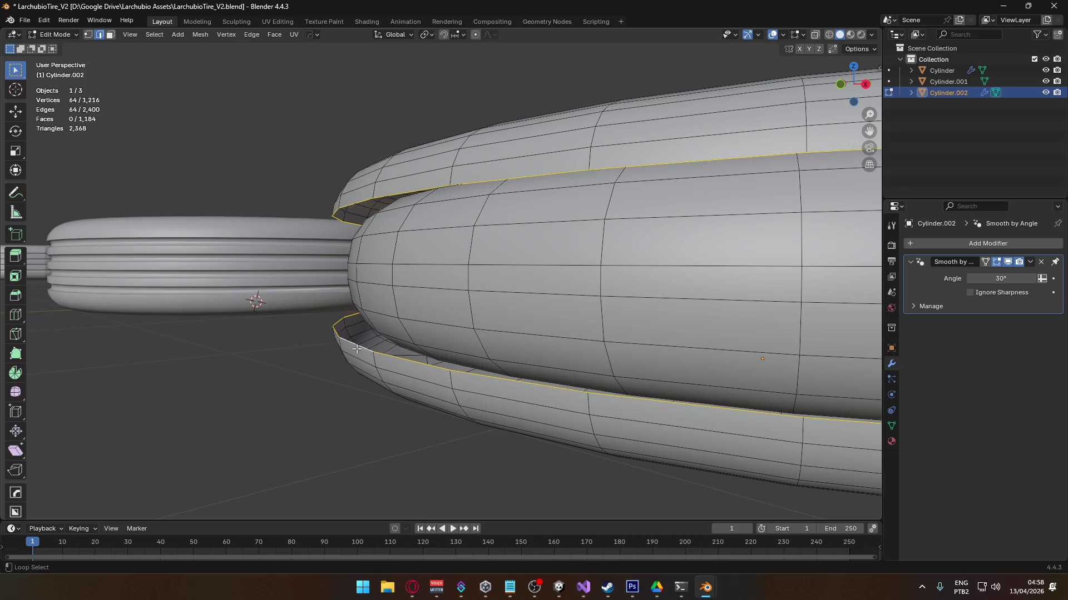
{"action": "key", "text": "ctrl+e"}
{"action": "left_click", "coordinate": [327, 271]}
{"action": "mouse_move", "coordinate": [393, 312]}
{"action": "middle_mouse_down"}
{"action": "mouse_move", "coordinate": [572, 362]}
{"action": "mouse_move", "coordinate": [536, 345]}
{"action": "mouse_move", "coordinate": [419, 335]}
{"action": "mouse_move", "coordinate": [469, 333]}
{"action": "mouse_move", "coordinate": [559, 376]}
{"action": "mouse_move", "coordinate": [502, 291]}
{"action": "mouse_move", "coordinate": [442, 288]}
{"action": "middle_mouse_up"}
{"action": "key", "text": "Tab"}
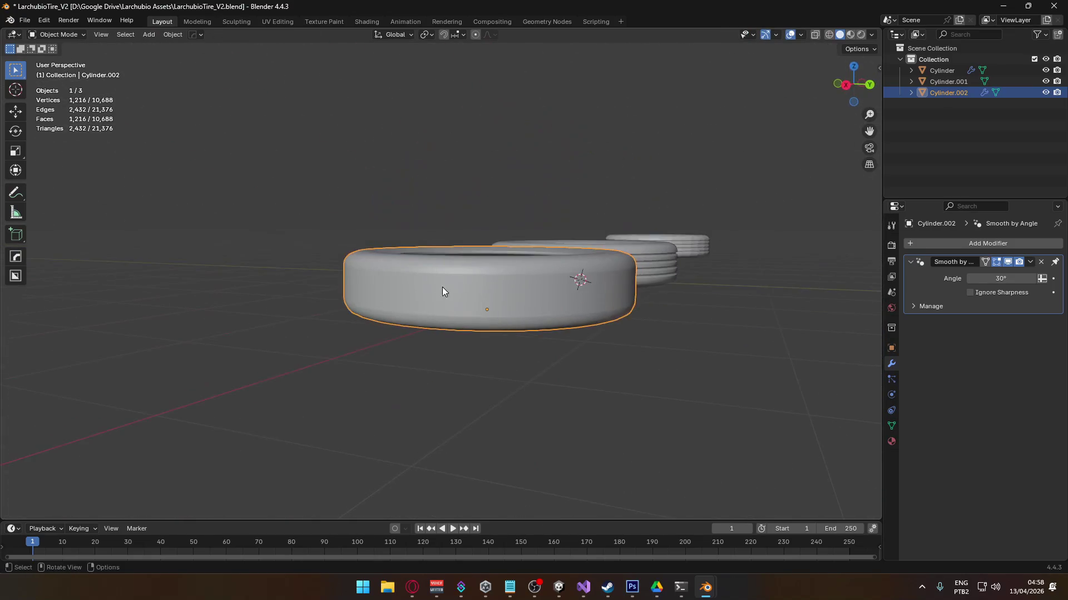
- Apply Shade Auto Smooth to the tire
{"action": "right_click", "coordinate": [442, 286]}
{"action": "left_click", "coordinate": [426, 276]}
{"action": "scroll", "coordinate": [501, 317], "scroll_direction": "up", "scroll_amount": 5}
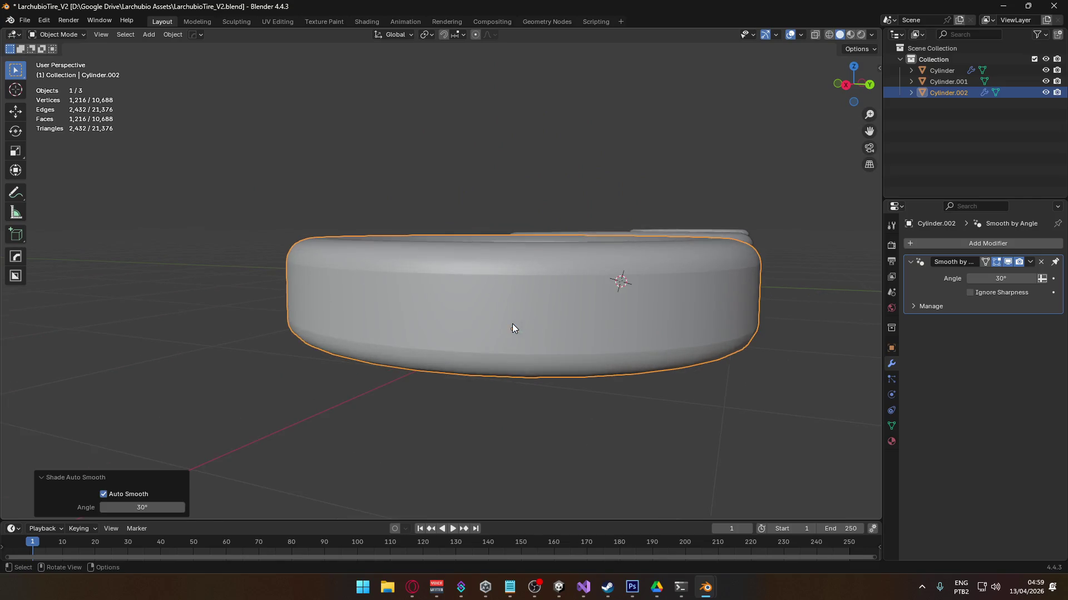
- Select all tire vertices and Merge by Distance from the HOps quick menu
{"action": "key", "text": "Tab"}
{"action": "key", "text": "1"}
{"action": "key", "text": "a"}
{"action": "key", "text": "q"}
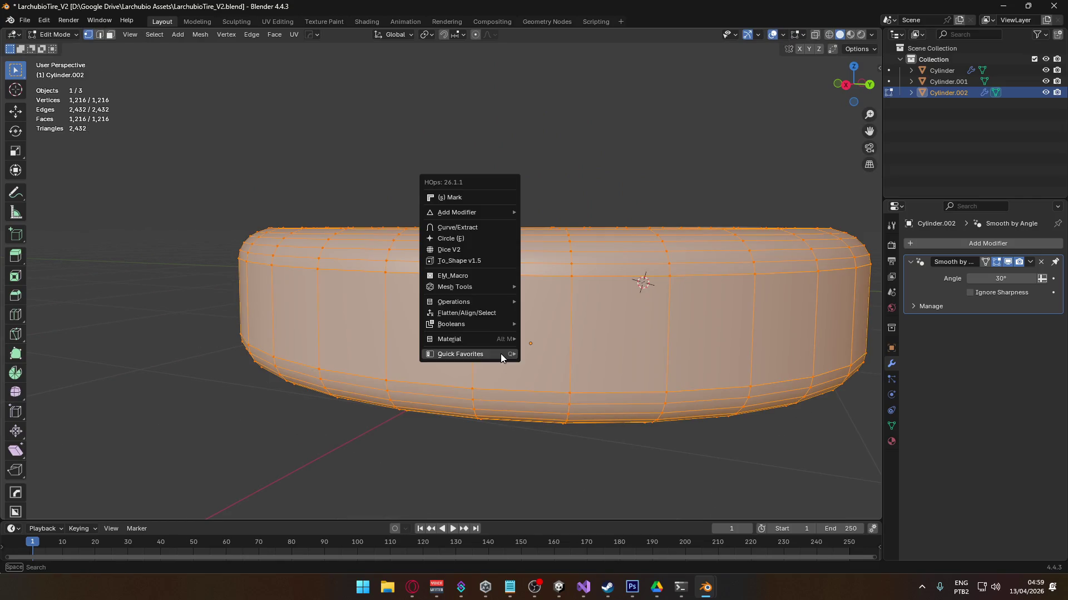
{"action": "mouse_move", "coordinate": [473, 213]}
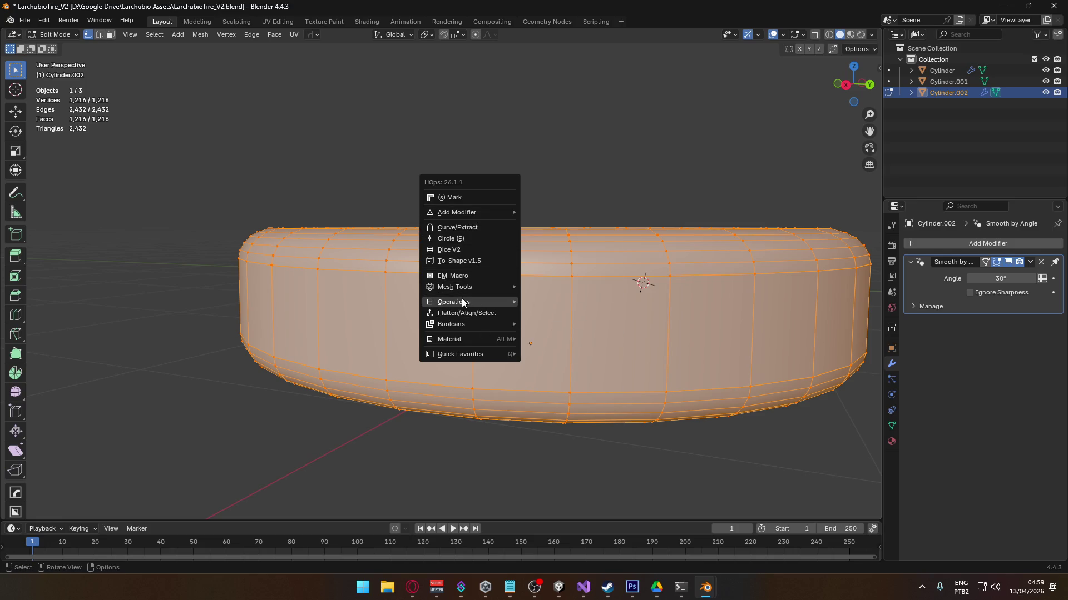
{"action": "key", "text": "Escape"}
{"action": "key", "text": "q"}
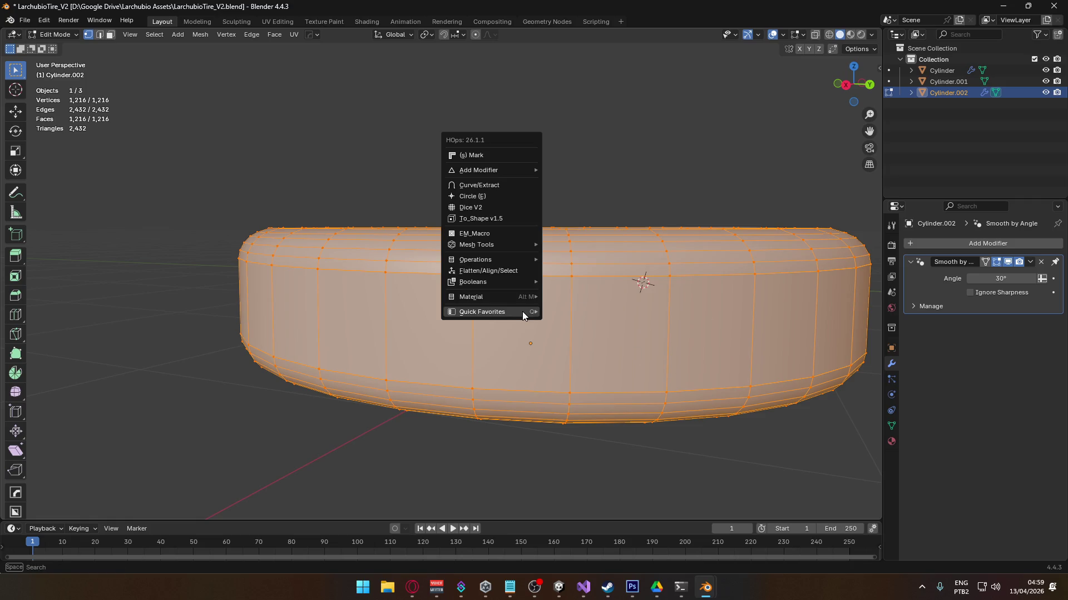
{"action": "mouse_move", "coordinate": [516, 315]}
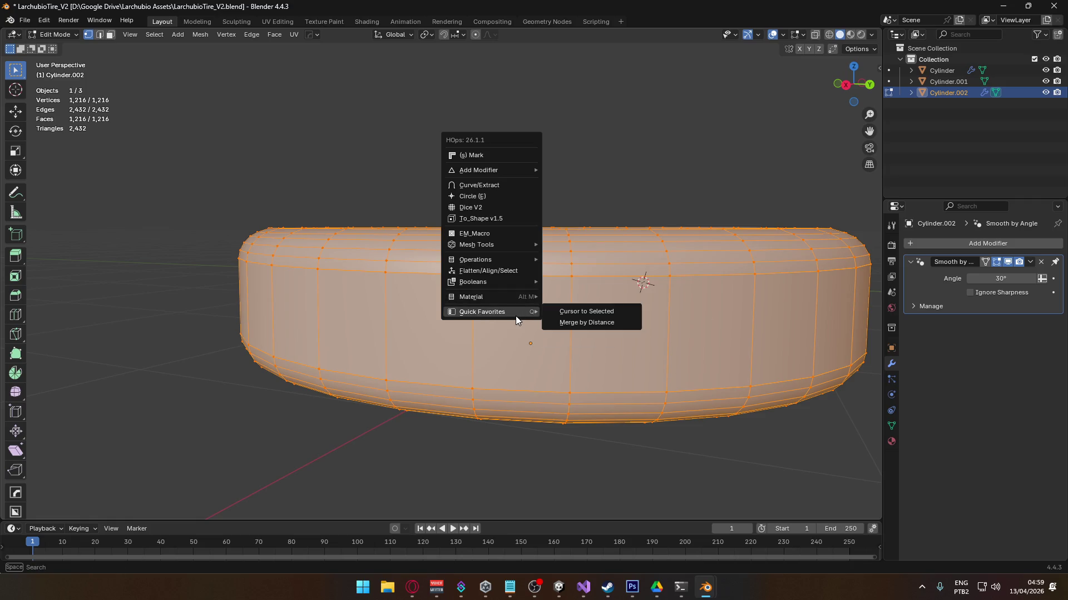
{"action": "left_click", "coordinate": [586, 322]}
{"action": "key", "text": "Tab"}
- Clear the selection and recheck the merged mesh in Edit Mode before returning to Object Mode
{"action": "mouse_move", "coordinate": [531, 407]}
{"action": "middle_mouse_down"}
{"action": "mouse_move", "coordinate": [495, 434]}
{"action": "mouse_move", "coordinate": [441, 362]}
{"action": "mouse_move", "coordinate": [395, 360]}
{"action": "mouse_move", "coordinate": [298, 388]}
{"action": "mouse_move", "coordinate": [207, 386]}
{"action": "mouse_move", "coordinate": [298, 364]}
{"action": "mouse_move", "coordinate": [283, 382]}
{"action": "mouse_move", "coordinate": [393, 369]}
{"action": "mouse_move", "coordinate": [365, 392]}
{"action": "mouse_move", "coordinate": [314, 369]}
{"action": "mouse_move", "coordinate": [383, 341]}
{"action": "mouse_move", "coordinate": [401, 276]}
{"action": "mouse_move", "coordinate": [336, 348]}
{"action": "mouse_move", "coordinate": [325, 410]}
{"action": "mouse_move", "coordinate": [376, 438]}
{"action": "mouse_move", "coordinate": [461, 368]}
{"action": "middle_mouse_up"}
{"action": "left_click", "coordinate": [495, 434]}
{"action": "scroll", "coordinate": [370, 436], "scroll_direction": "down", "scroll_amount": 4}
{"action": "key", "text": "Tab"}
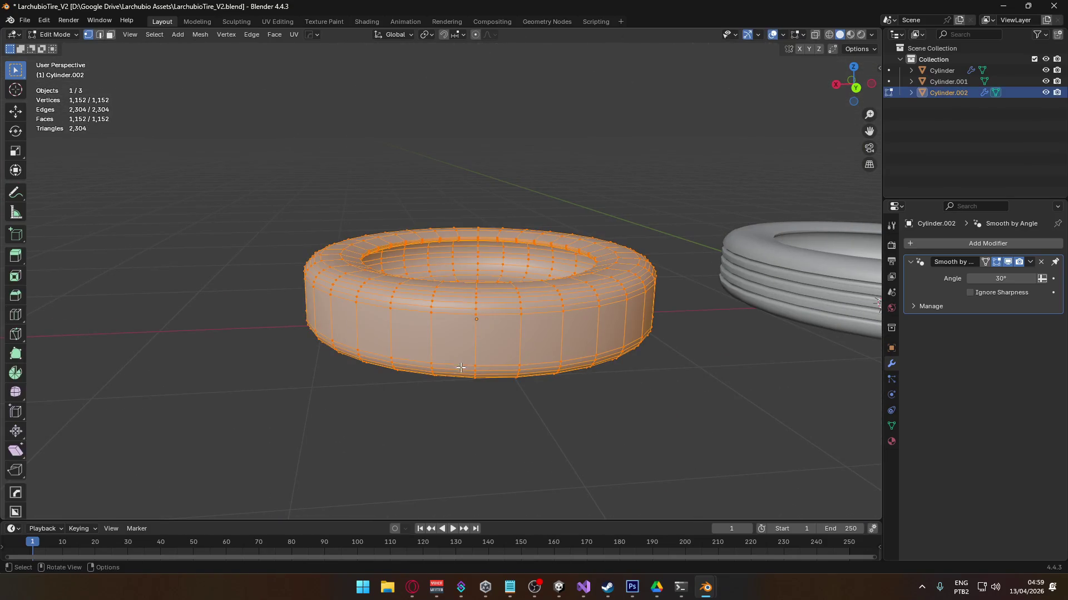
{"action": "key", "text": "alt+a"}
{"action": "mouse_move", "coordinate": [525, 443]}
{"action": "middle_mouse_down"}
{"action": "mouse_move", "coordinate": [529, 278]}
{"action": "mouse_move", "coordinate": [589, 291]}
{"action": "mouse_move", "coordinate": [599, 432]}
{"action": "mouse_move", "coordinate": [588, 476]}
{"action": "mouse_move", "coordinate": [512, 403]}
{"action": "mouse_move", "coordinate": [460, 443]}
{"action": "mouse_move", "coordinate": [489, 425]}
{"action": "middle_mouse_up"}
{"action": "key", "text": "Tab"}
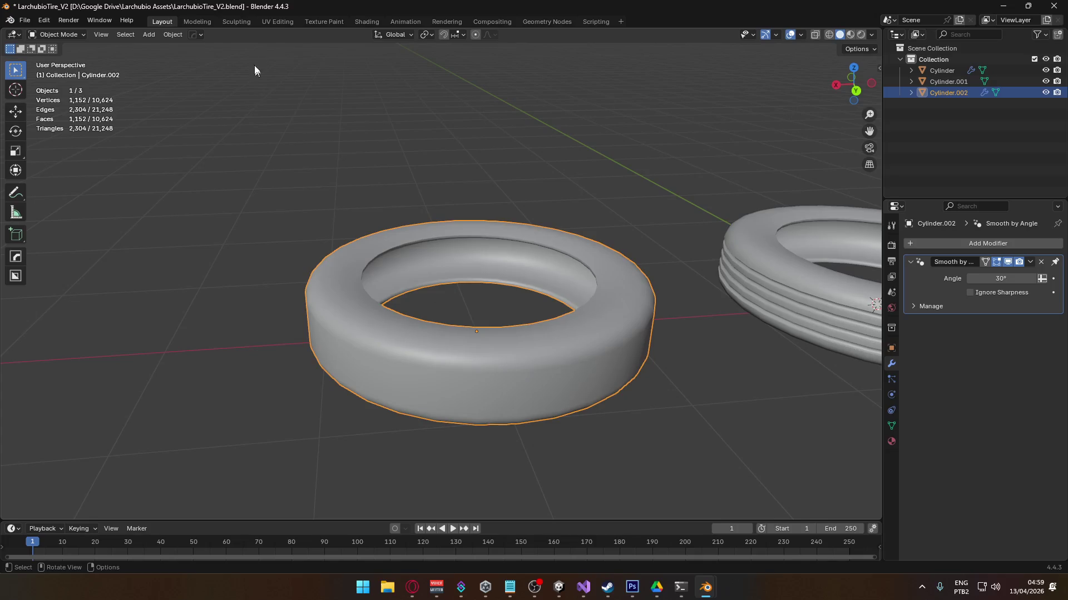
- Switch to the UV Editing workspace and frame the tire from above
{"action": "left_click", "coordinate": [282, 22]}
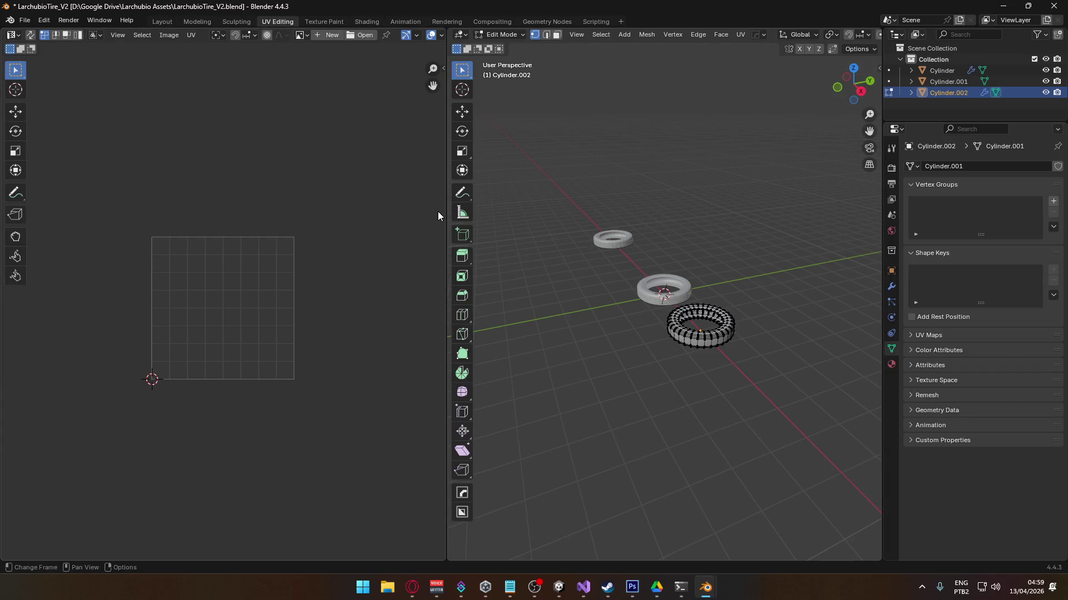
{"action": "scroll", "coordinate": [308, 318], "scroll_direction": "up", "scroll_amount": 4}
{"action": "scroll", "coordinate": [651, 424], "scroll_direction": "up", "scroll_amount": 4}
{"action": "mouse_move", "coordinate": [669, 405]}
{"action": "middle_mouse_down"}
{"action": "mouse_move", "coordinate": [582, 405]}
{"action": "mouse_move", "coordinate": [652, 380]}
{"action": "middle_mouse_up"}
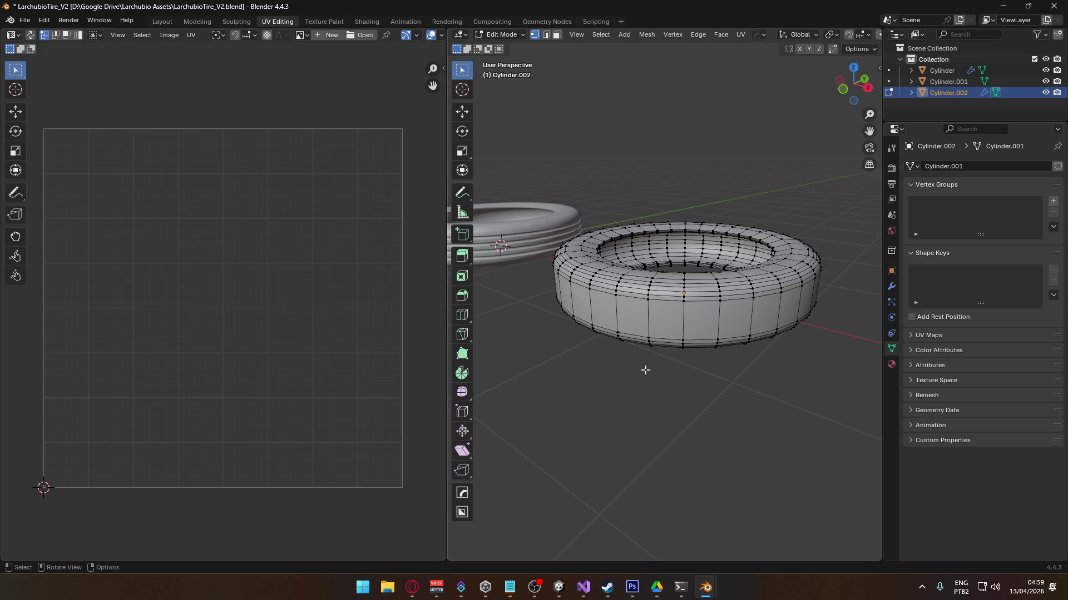
{"action": "scroll", "coordinate": [692, 347], "scroll_direction": "up", "scroll_amount": 5}
{"action": "scroll", "coordinate": [639, 258], "scroll_direction": "down", "scroll_amount": 4}
{"action": "middle_click_drag", "start_coordinate": [639, 258], "coordinate": [727, 292]}
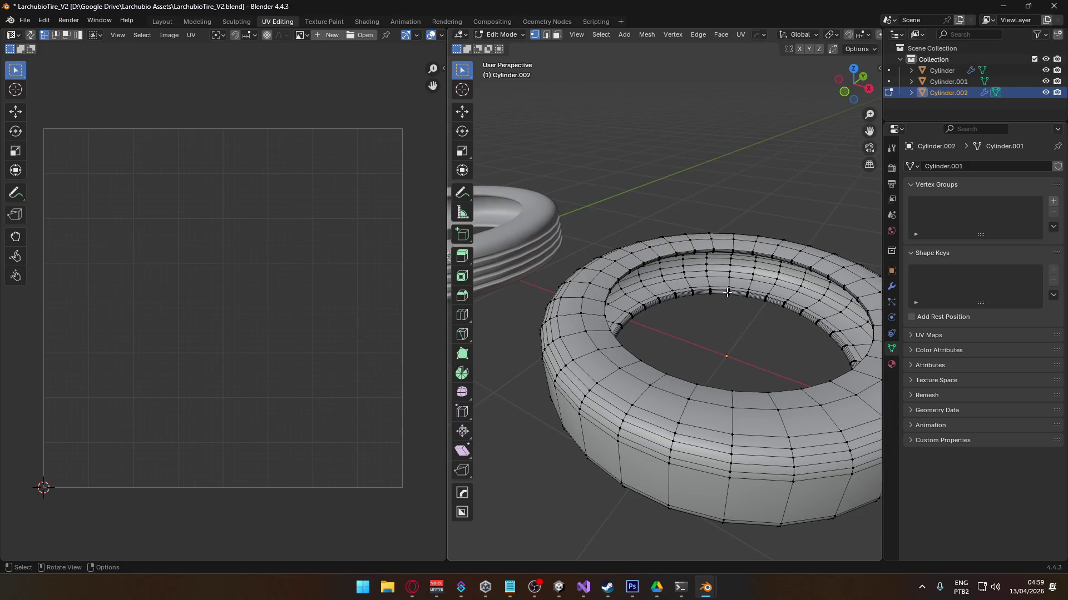
- Mark the chosen inner-ring edges of the tire as a seam
{"action": "key", "text": "2"}
{"action": "mouse_move", "coordinate": [739, 340]}
{"action": "middle_mouse_down"}
{"action": "mouse_move", "coordinate": [678, 298]}
{"action": "mouse_move", "coordinate": [701, 295]}
{"action": "mouse_move", "coordinate": [708, 330]}
{"action": "middle_mouse_up"}
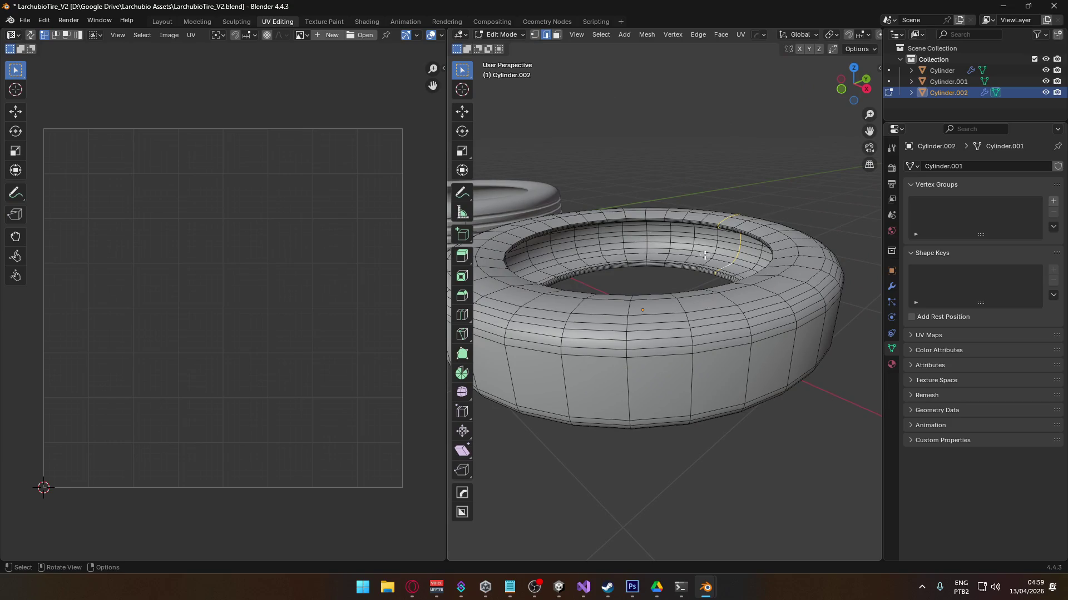
{"action": "right_click", "coordinate": [733, 253]}
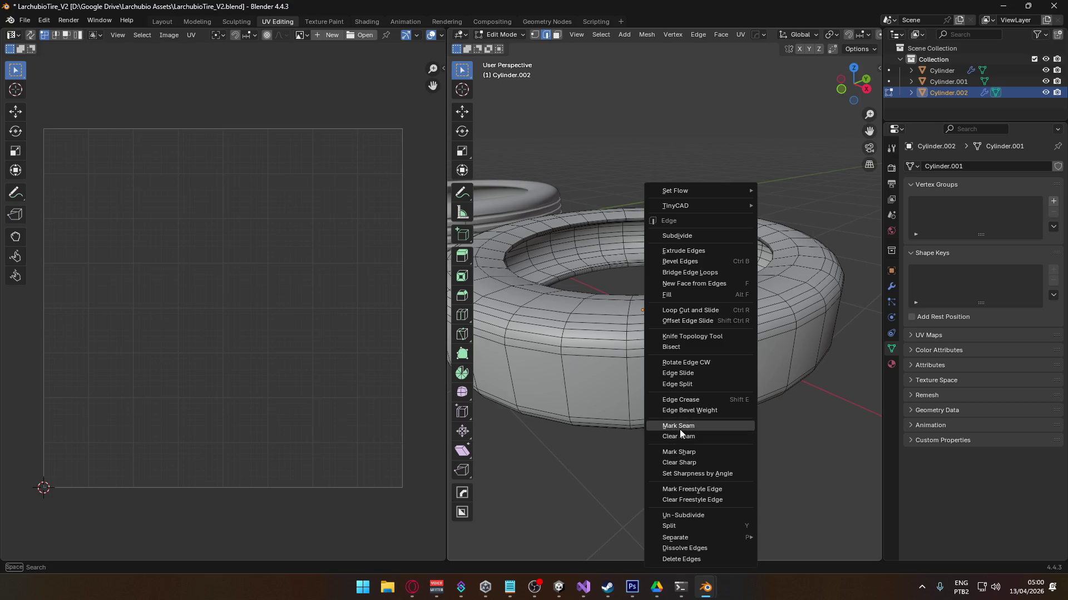
{"action": "left_click", "coordinate": [679, 427]}
{"action": "left_click", "coordinate": [719, 451]}
{"action": "left_click", "coordinate": [772, 412]}
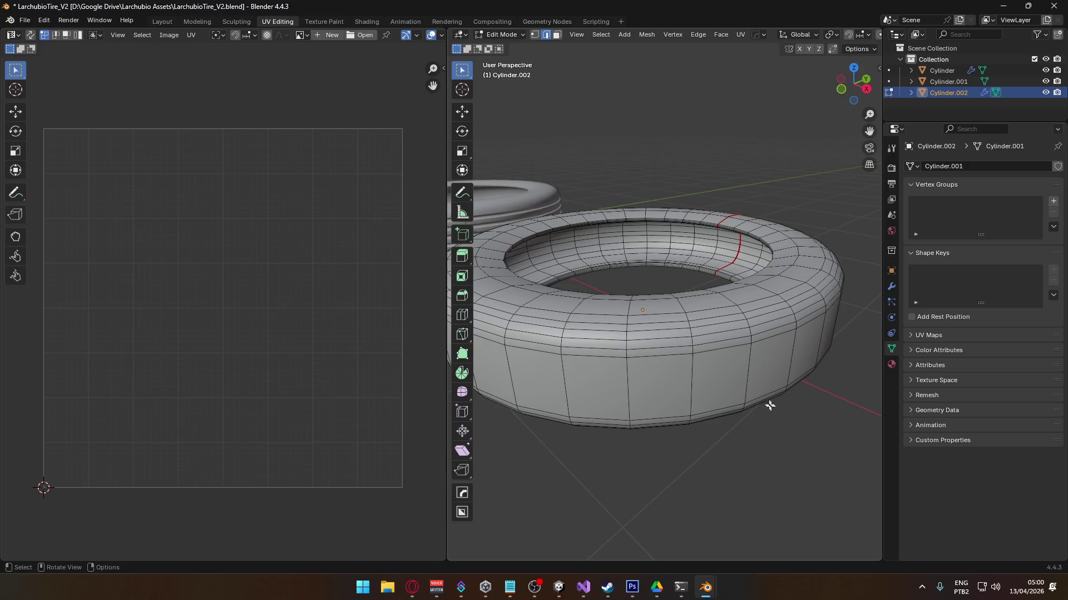
- Clear that seam and select the whole connected tire mesh
{"action": "right_click", "coordinate": [735, 255]}
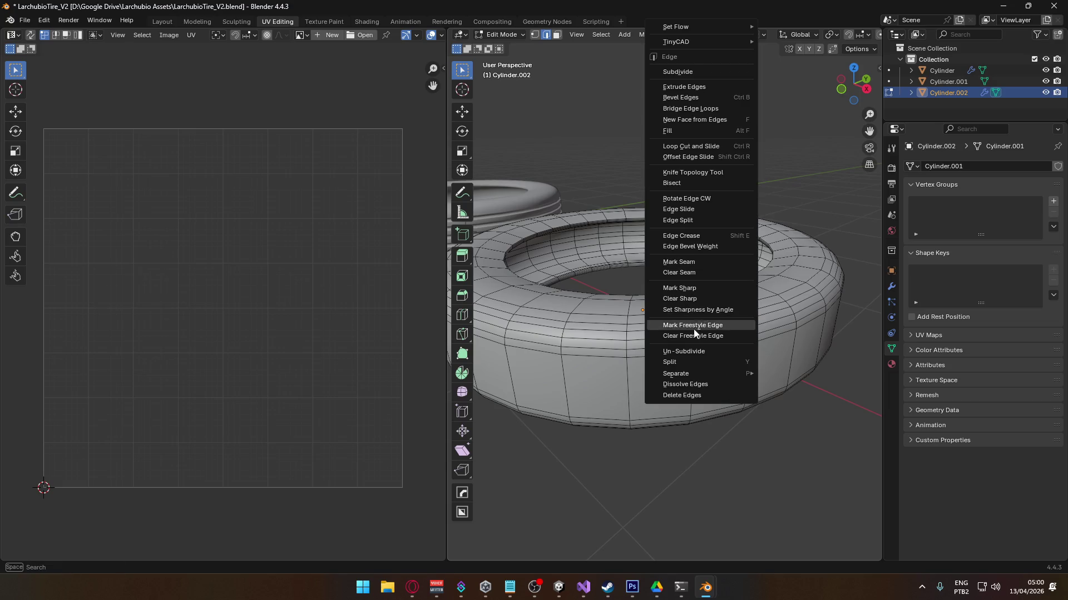
{"action": "left_click", "coordinate": [701, 272]}
{"action": "left_click", "coordinate": [705, 347]}
{"action": "key", "text": "ctrl+l"}
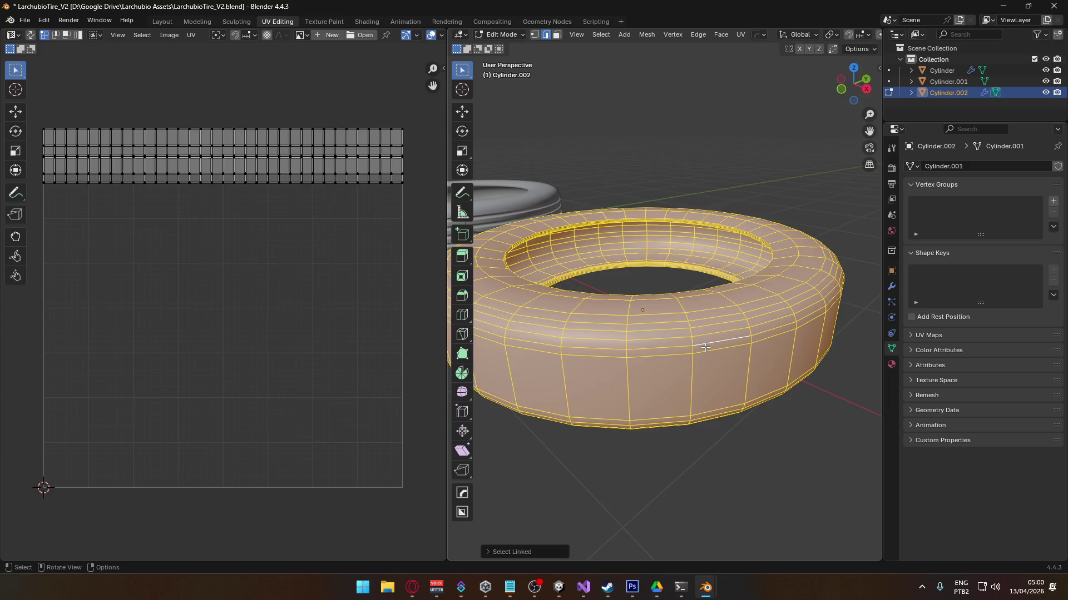
- Run Angle Based unwrap twice, getting a narrow UV column and an 'Unwrap failed' warning
{"action": "key", "text": "u"}
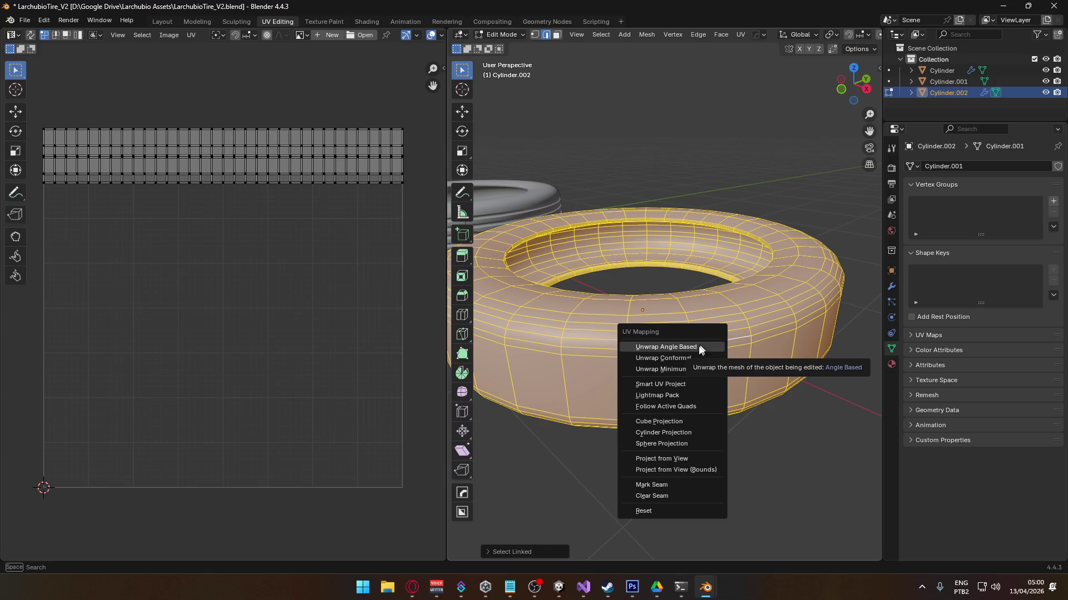
{"action": "left_click", "coordinate": [684, 357]}
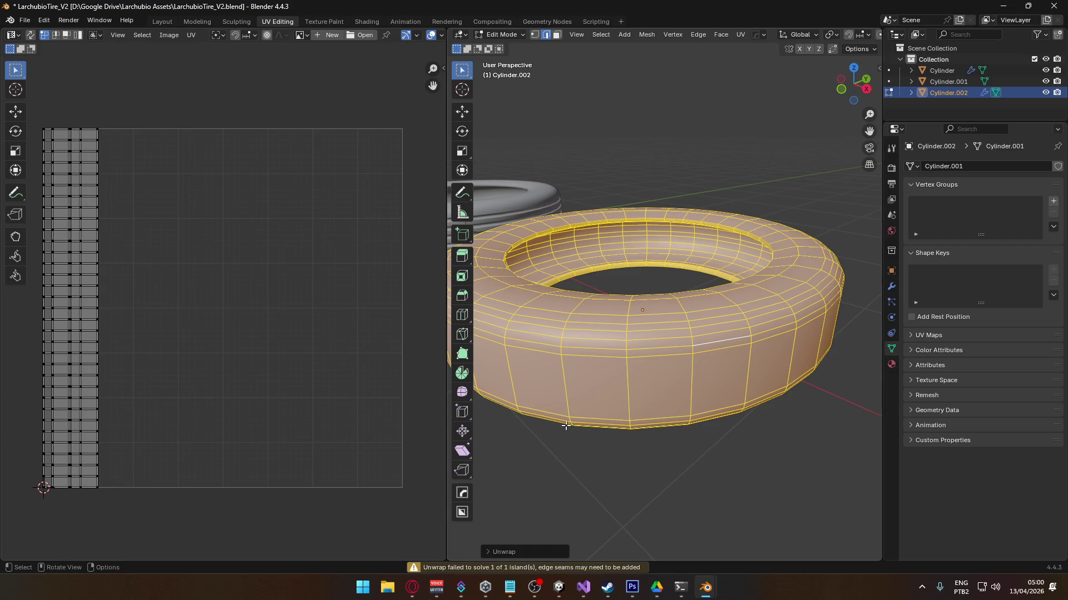
{"action": "scroll", "coordinate": [568, 402], "scroll_direction": "down", "scroll_amount": 2}
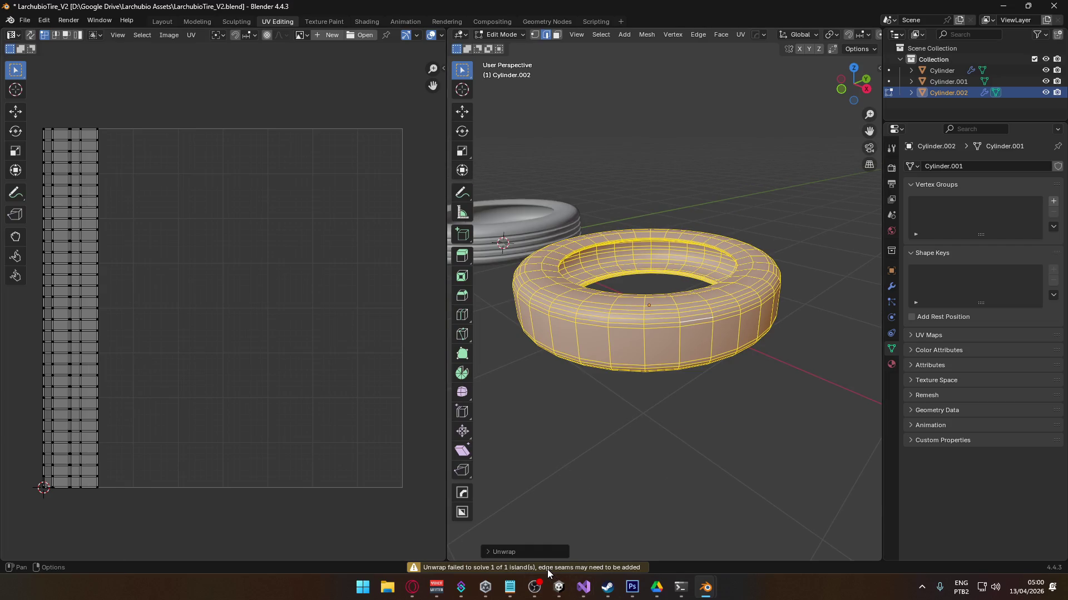
{"action": "key", "text": "u"}
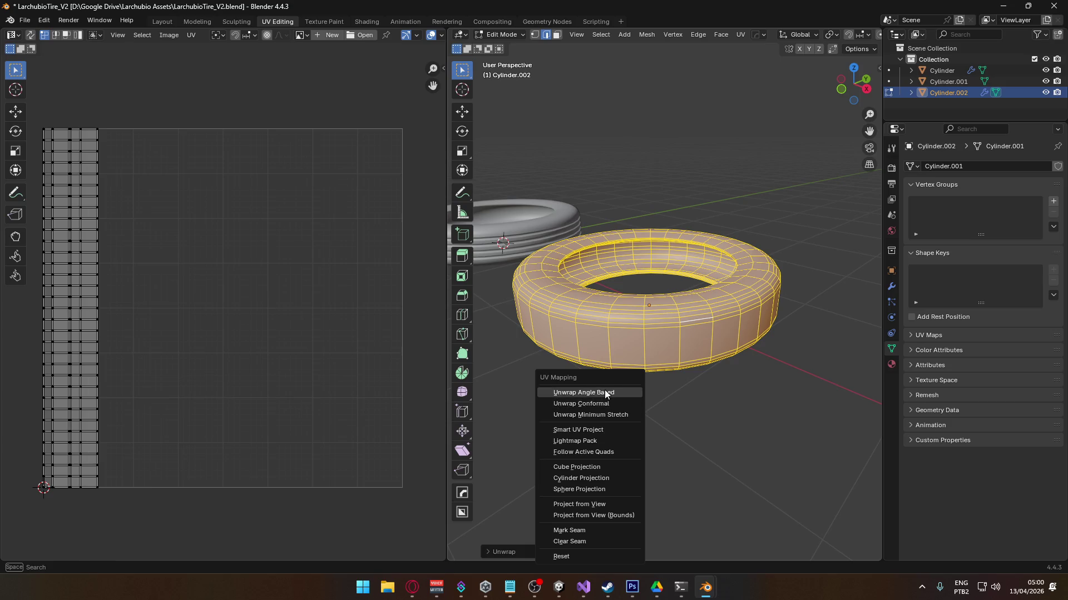
{"action": "left_click", "coordinate": [607, 392]}
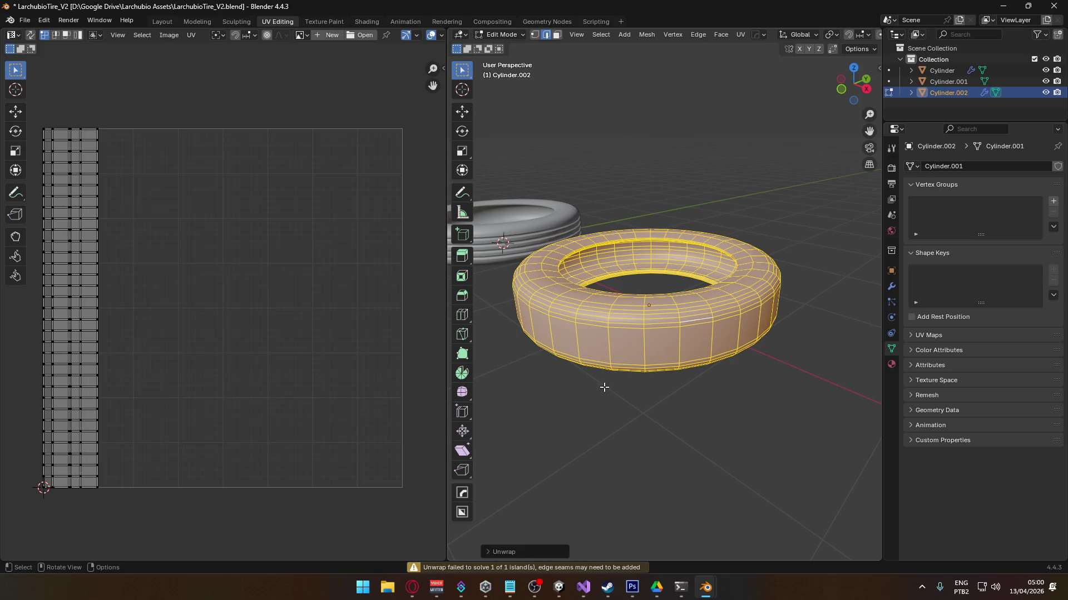
- Mark a loop running across the tire's inner ring as a seam
{"action": "left_click", "coordinate": [722, 455]}
{"action": "scroll", "coordinate": [721, 455], "scroll_direction": "up", "scroll_amount": 8}
{"action": "middle_click_drag", "start_coordinate": [714, 324], "coordinate": [762, 358]}
{"action": "left_click", "coordinate": [773, 365], "text": "alt"}
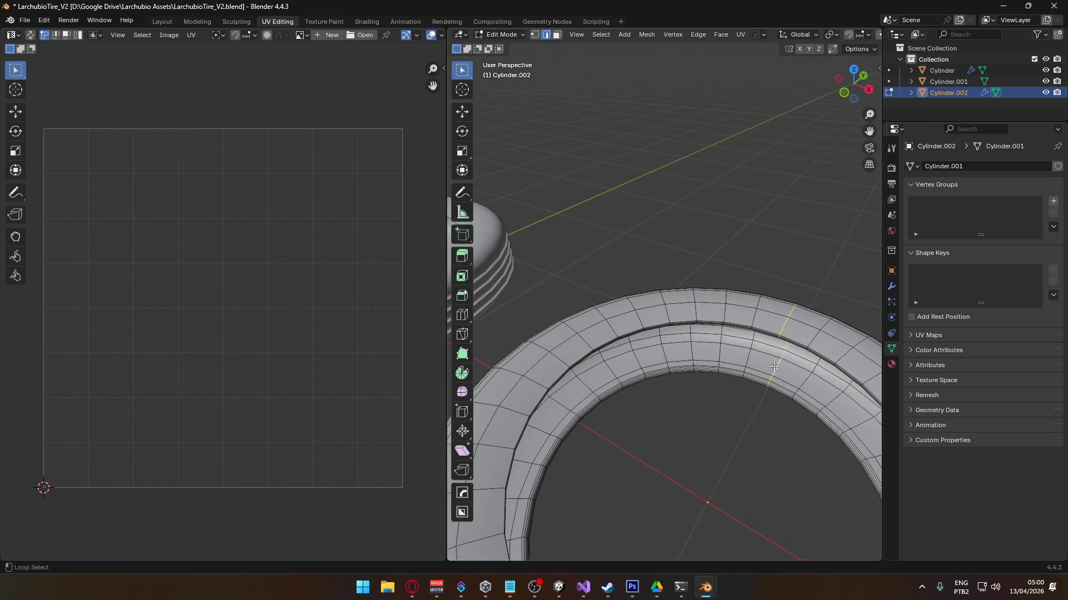
{"action": "right_click", "coordinate": [743, 364]}
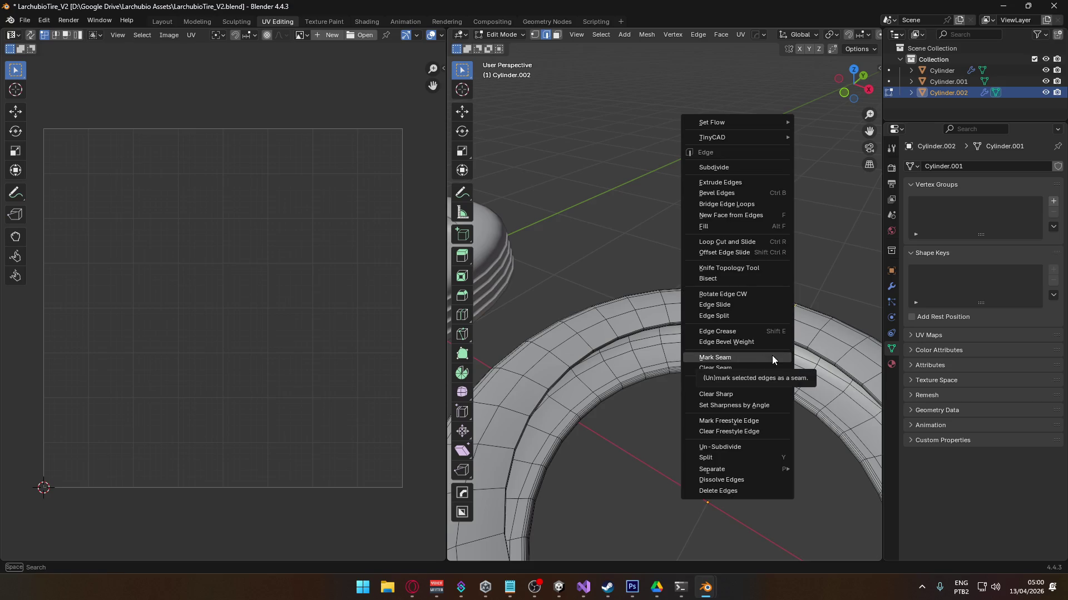
{"action": "left_click", "coordinate": [762, 356]}
{"action": "scroll", "coordinate": [723, 370], "scroll_direction": "down", "scroll_amount": 6}
{"action": "mouse_move", "coordinate": [723, 370]}
{"action": "middle_mouse_down"}
{"action": "mouse_move", "coordinate": [714, 375]}
{"action": "mouse_move", "coordinate": [752, 422]}
{"action": "middle_mouse_up"}
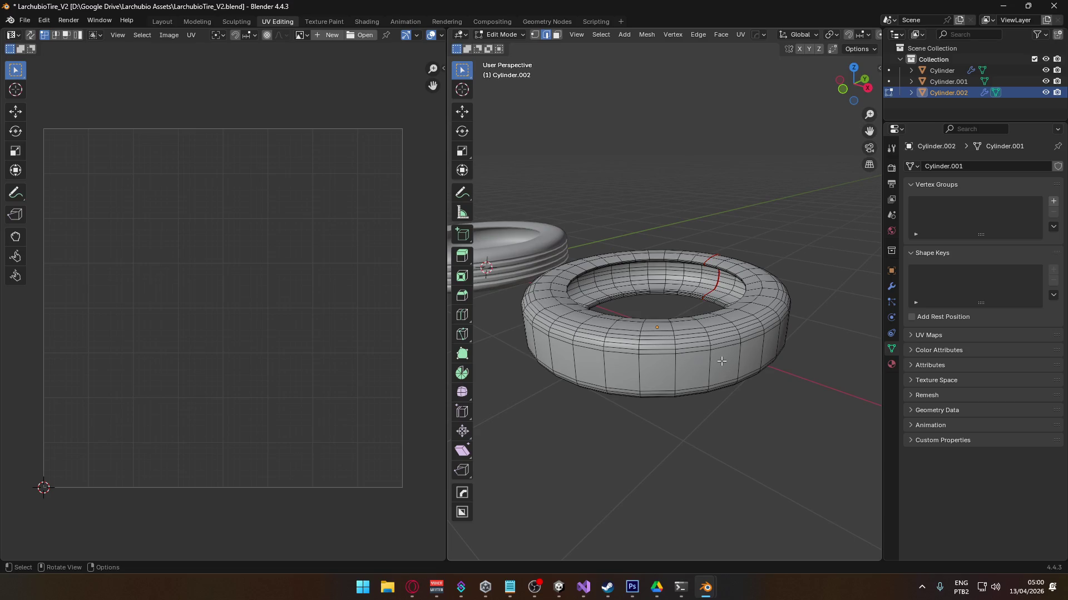
- Unwrap the whole tire with the new seam and move its UV strip to the tile centre
{"action": "key", "text": "l"}
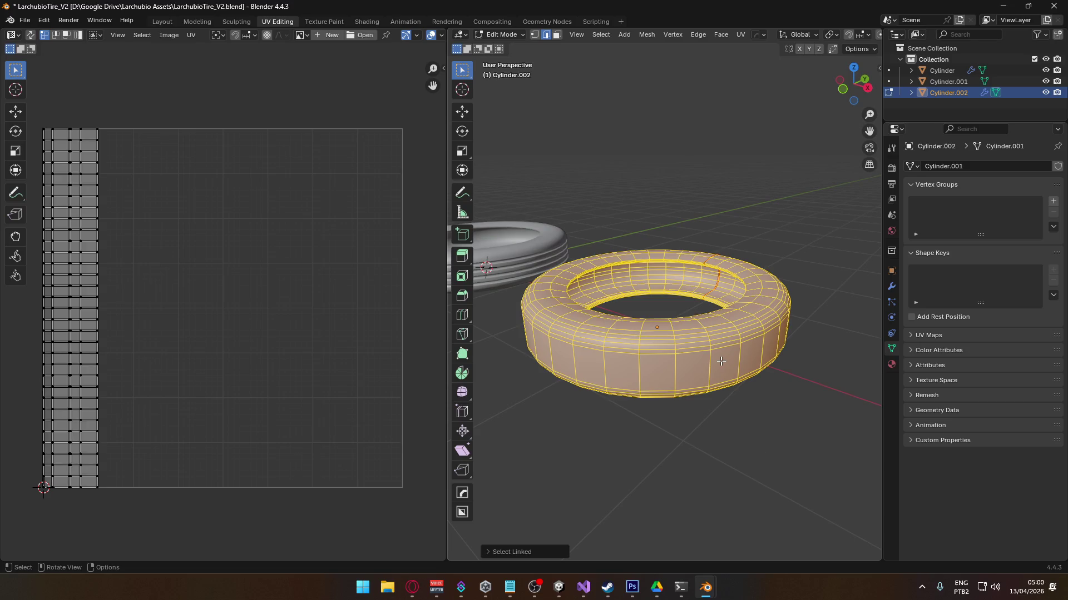
{"action": "key", "text": "u"}
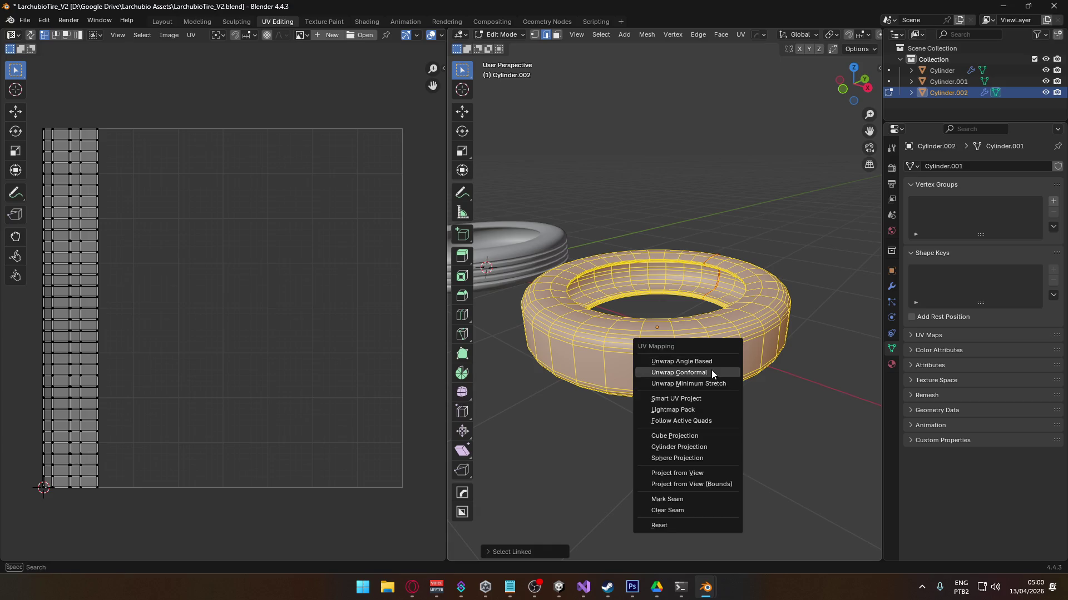
{"action": "left_click", "coordinate": [712, 371]}
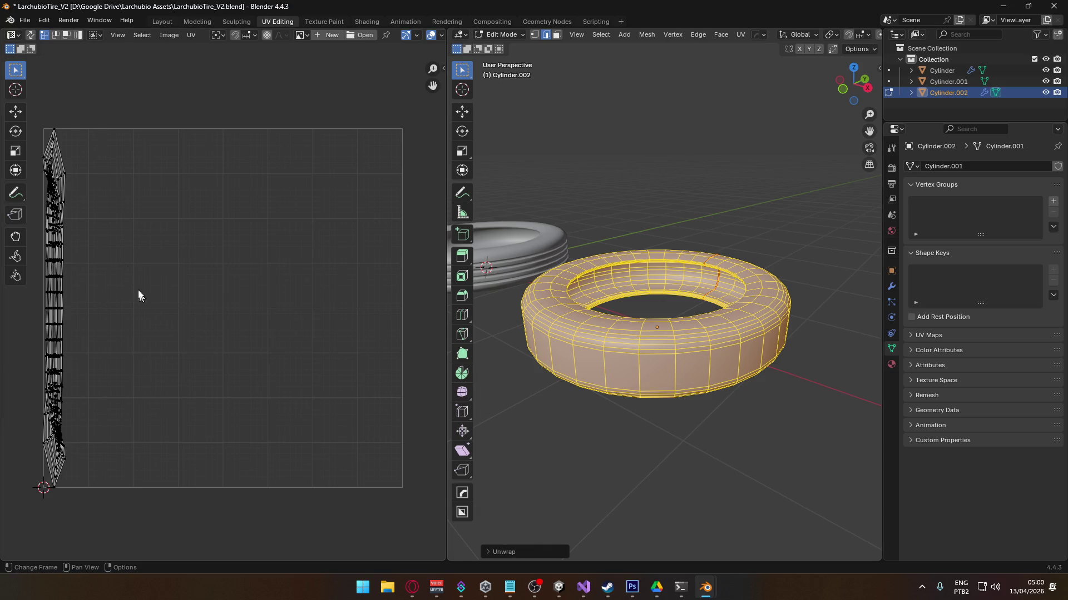
{"action": "mouse_move", "coordinate": [182, 97]}
{"action": "left_mouse_down"}
{"action": "mouse_move", "coordinate": [1, 428]}
{"action": "mouse_move", "coordinate": [90, 428]}
{"action": "mouse_move", "coordinate": [6, 500]}
{"action": "left_mouse_up"}
{"action": "key", "text": "g"}
{"action": "left_click", "coordinate": [306, 335]}
{"action": "left_click", "coordinate": [375, 414]}
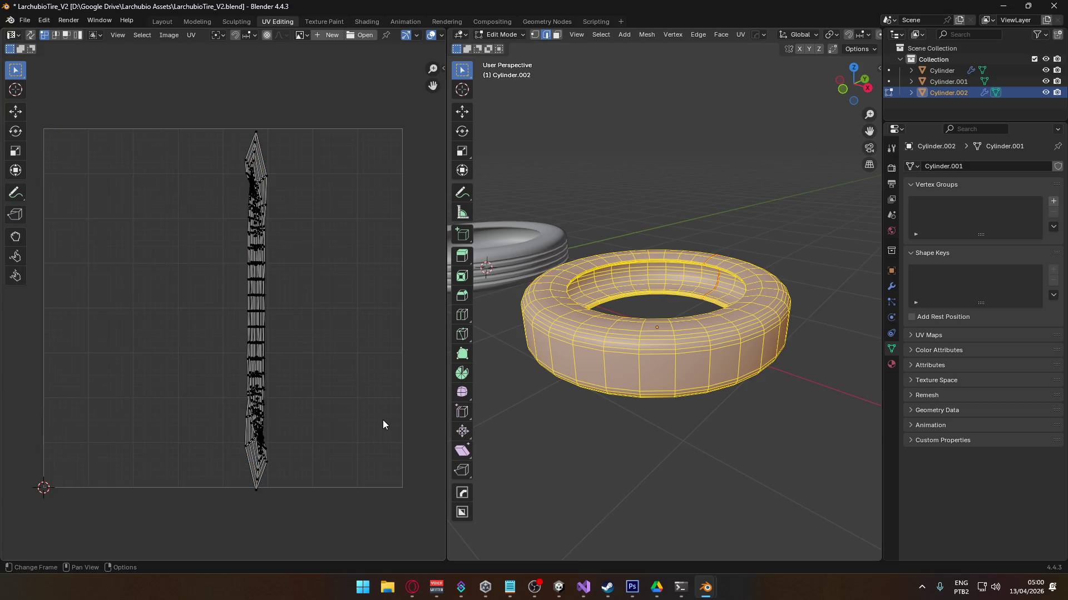
{"action": "left_click", "coordinate": [752, 449]}
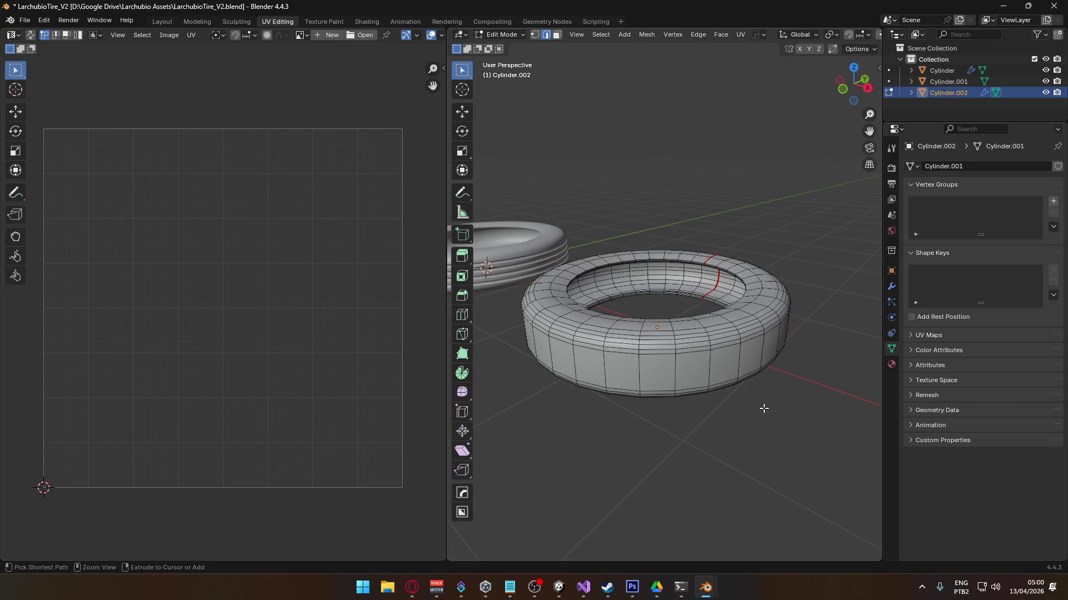
- Switch to face select with UV Sync Selection enabled and clear the selection
{"action": "key", "text": "a"}
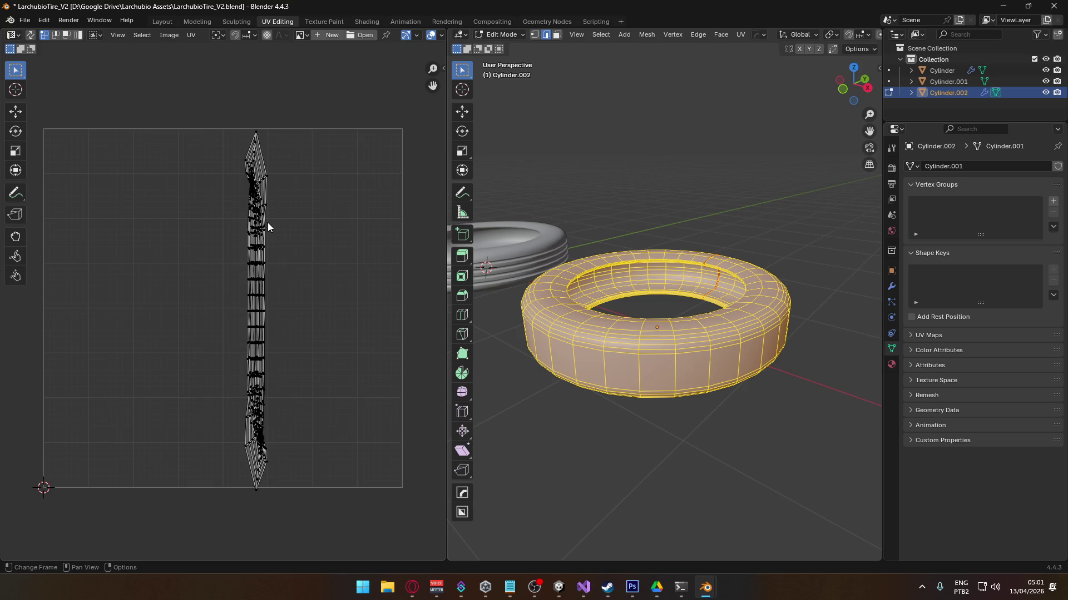
{"action": "scroll", "coordinate": [344, 322], "scroll_direction": "up", "scroll_amount": 3}
{"action": "key", "text": "3"}
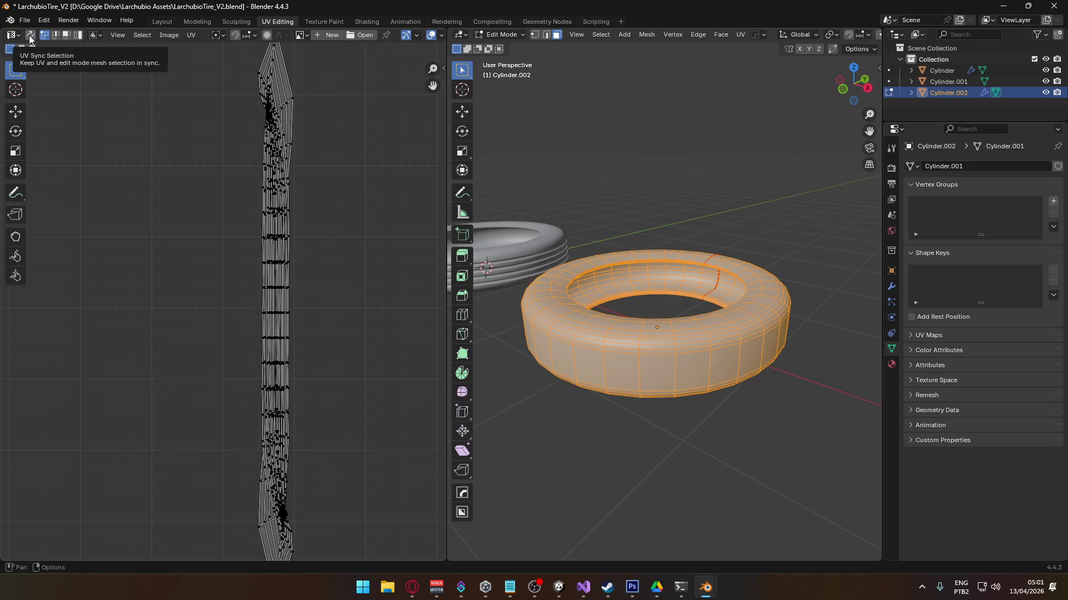
{"action": "left_click", "coordinate": [31, 36]}
{"action": "key", "text": "alt+a"}
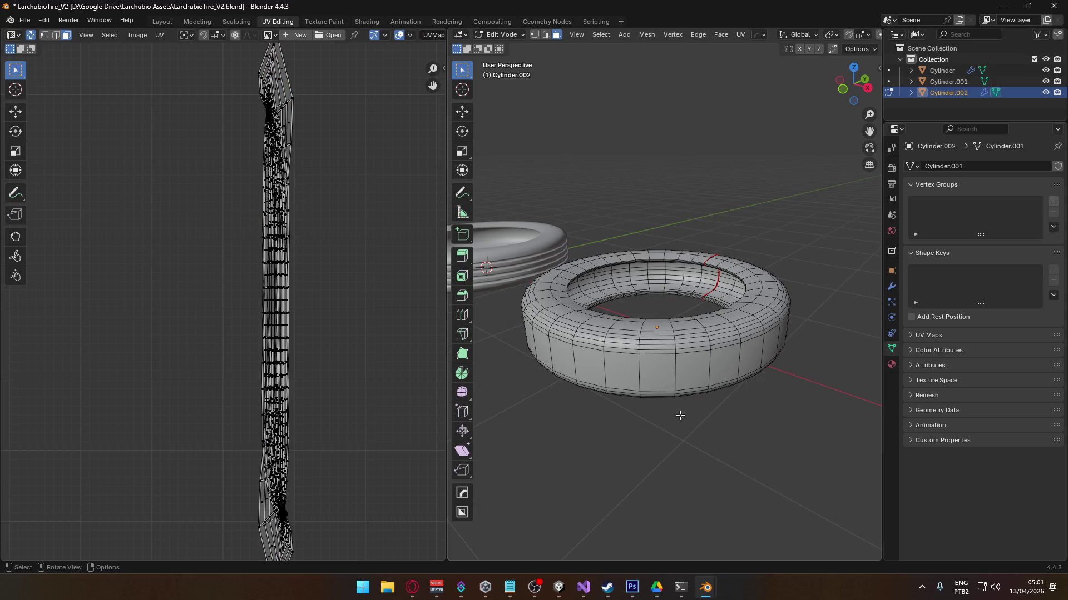
- Select single side and inner-ring faces to see where each maps on the UV strip
{"action": "left_click", "coordinate": [614, 373]}
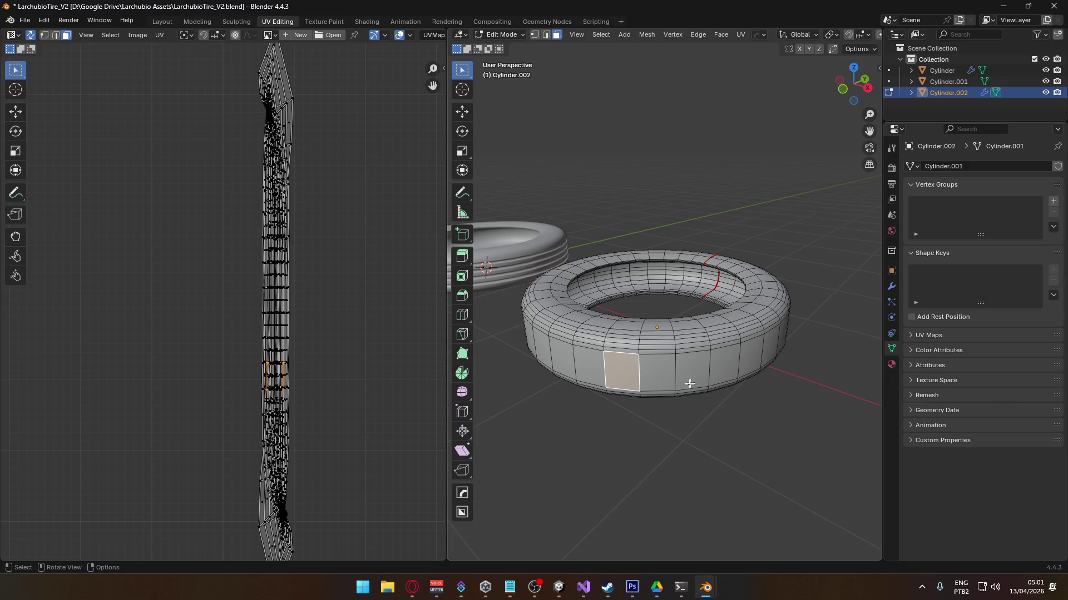
{"action": "scroll", "coordinate": [644, 419], "scroll_direction": "up", "scroll_amount": 2}
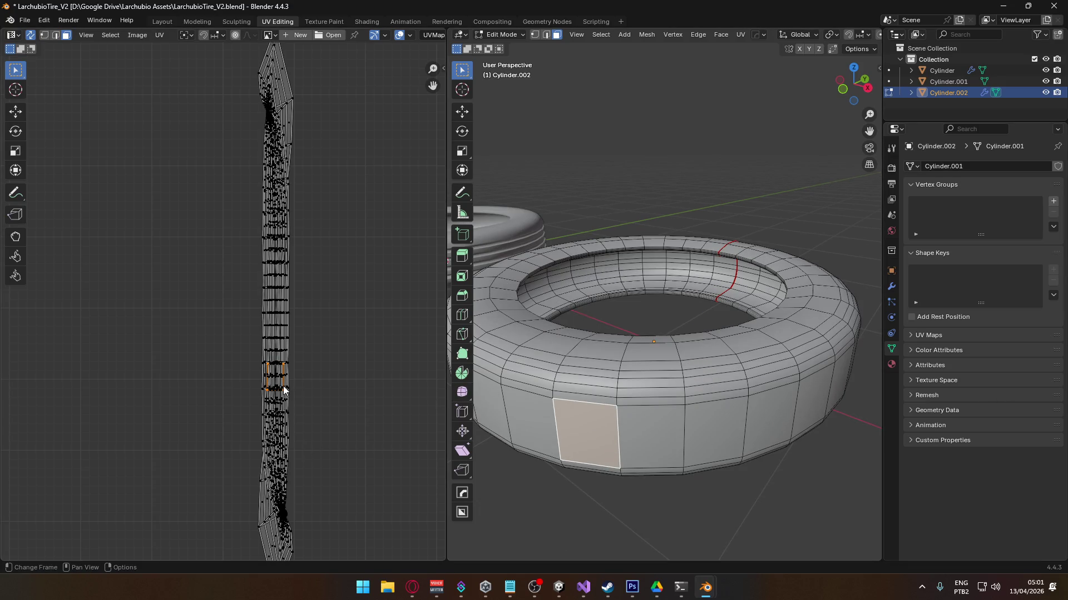
{"action": "left_click", "coordinate": [726, 279]}
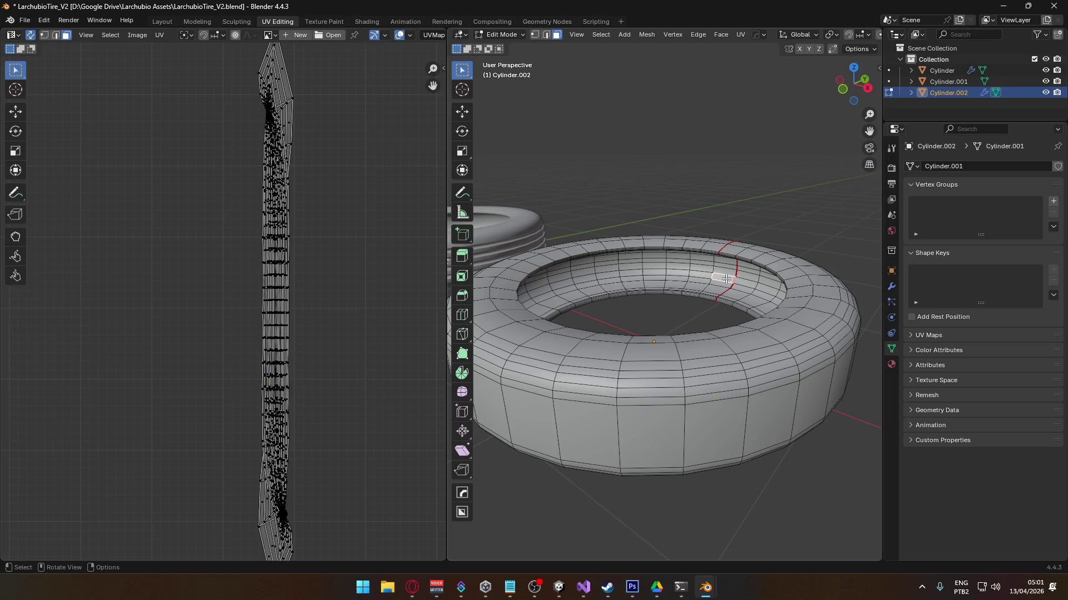
{"action": "mouse_move", "coordinate": [529, 351]}
{"action": "middle_mouse_down"}
{"action": "mouse_move", "coordinate": [503, 365]}
{"action": "mouse_move", "coordinate": [657, 292]}
{"action": "middle_mouse_up"}
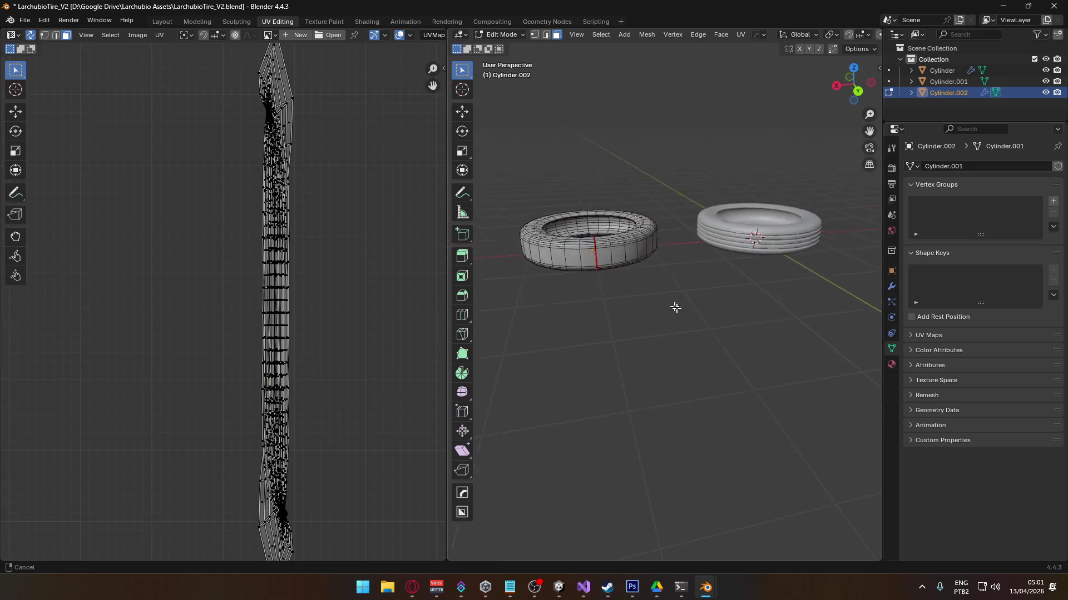
{"action": "key", "text": "KP_Decimal"}
{"action": "left_click", "coordinate": [674, 296]}
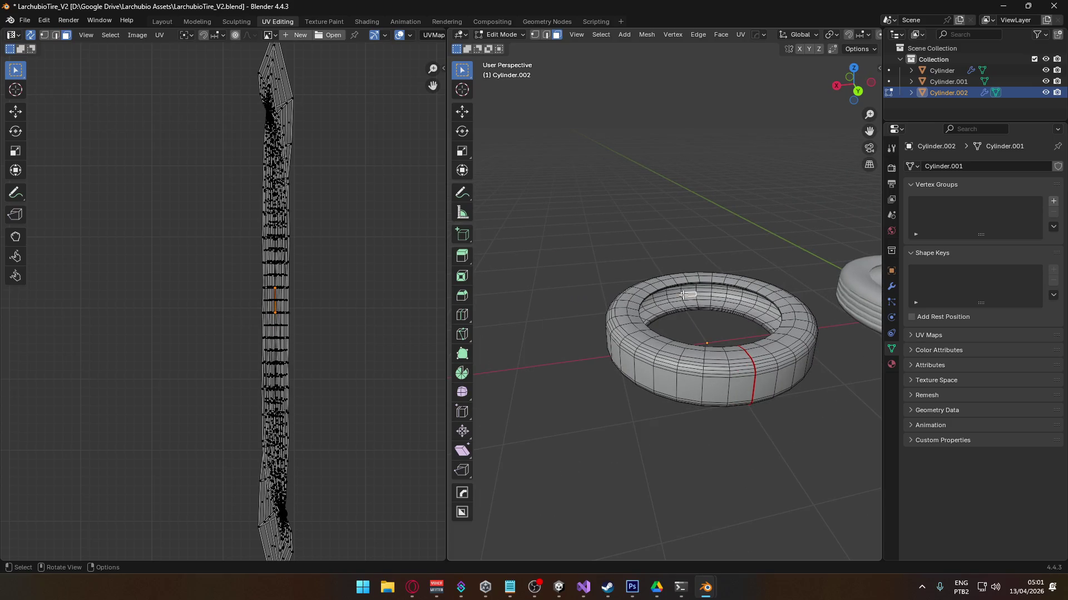
{"action": "scroll", "coordinate": [682, 295], "scroll_direction": "up", "scroll_amount": 4}
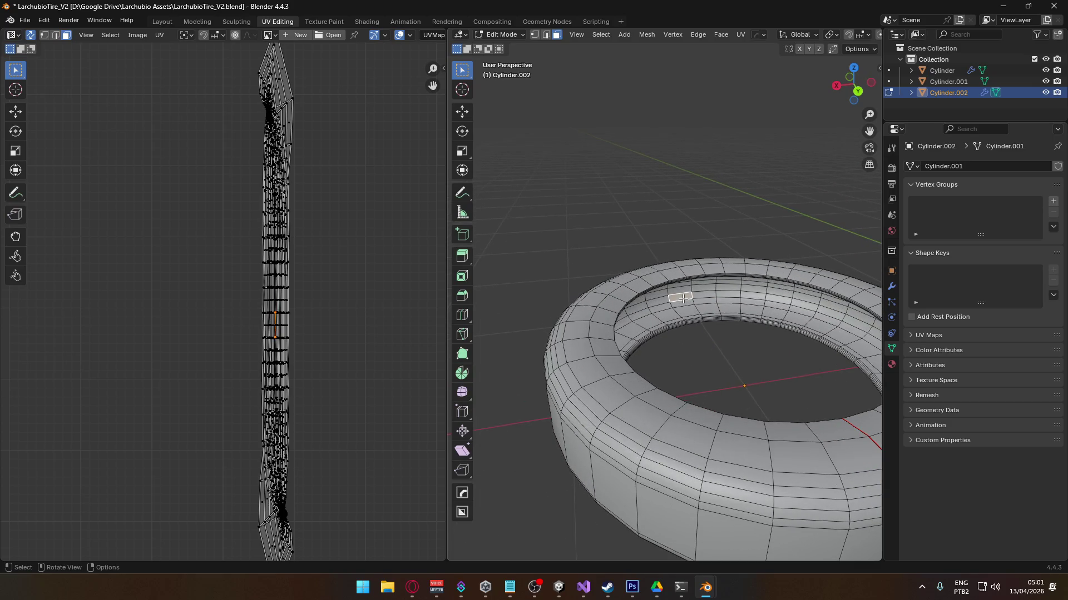
{"action": "left_click", "coordinate": [659, 309]}
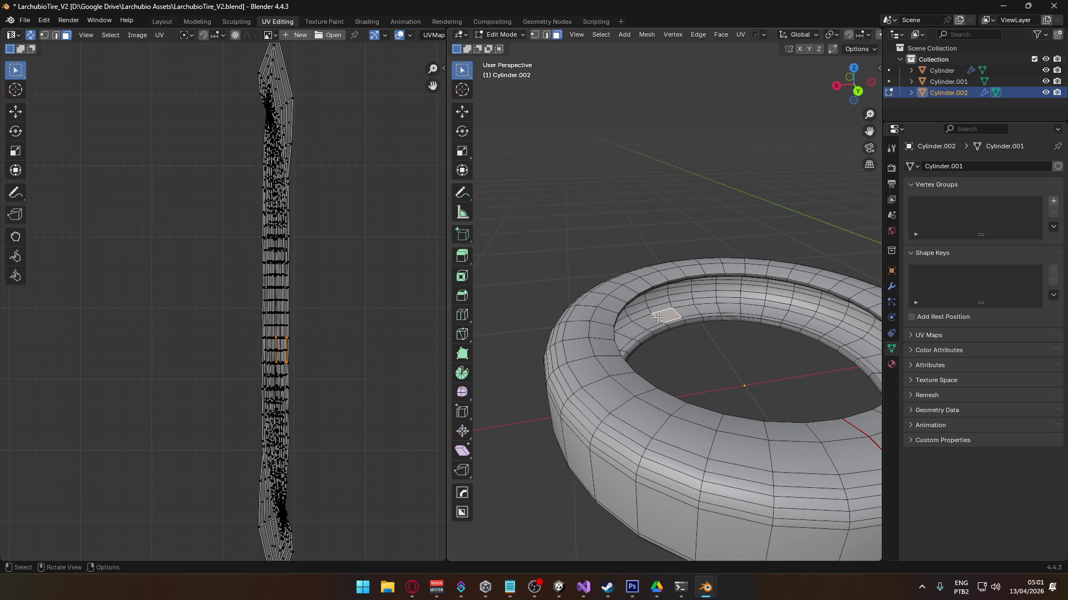
{"action": "left_click", "coordinate": [669, 315]}
- Return the tire to Object Mode
{"action": "scroll", "coordinate": [669, 315], "scroll_direction": "down", "scroll_amount": 5}
{"action": "middle_click_drag", "start_coordinate": [669, 315], "coordinate": [786, 350]}
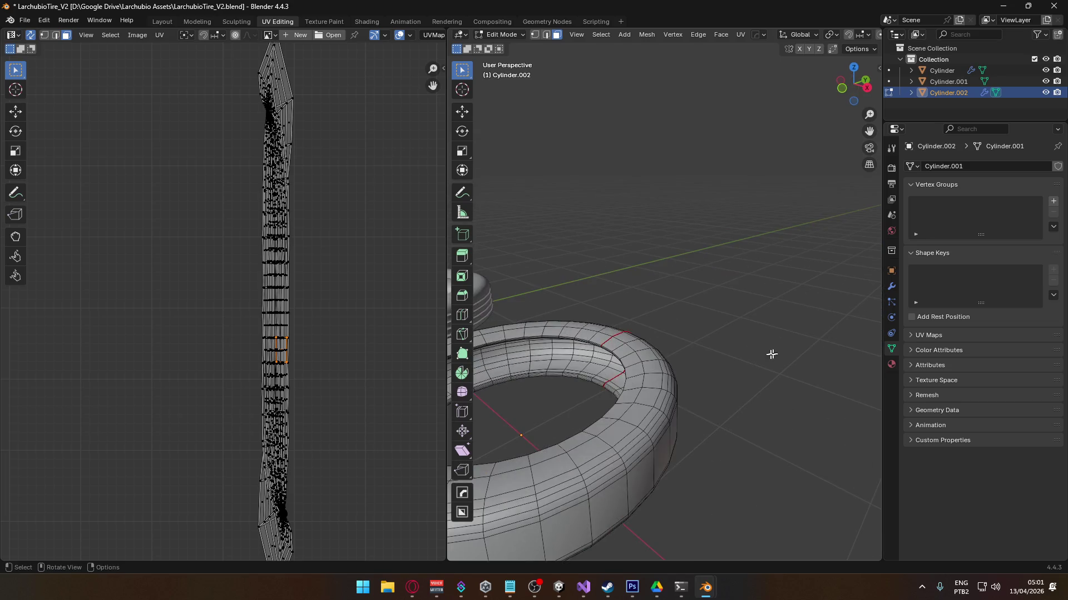
{"action": "key", "text": "Tab"}
{"action": "middle_click_drag", "start_coordinate": [734, 381], "coordinate": [762, 326]}
{"action": "scroll", "coordinate": [761, 326], "scroll_direction": "up", "scroll_amount": 2}
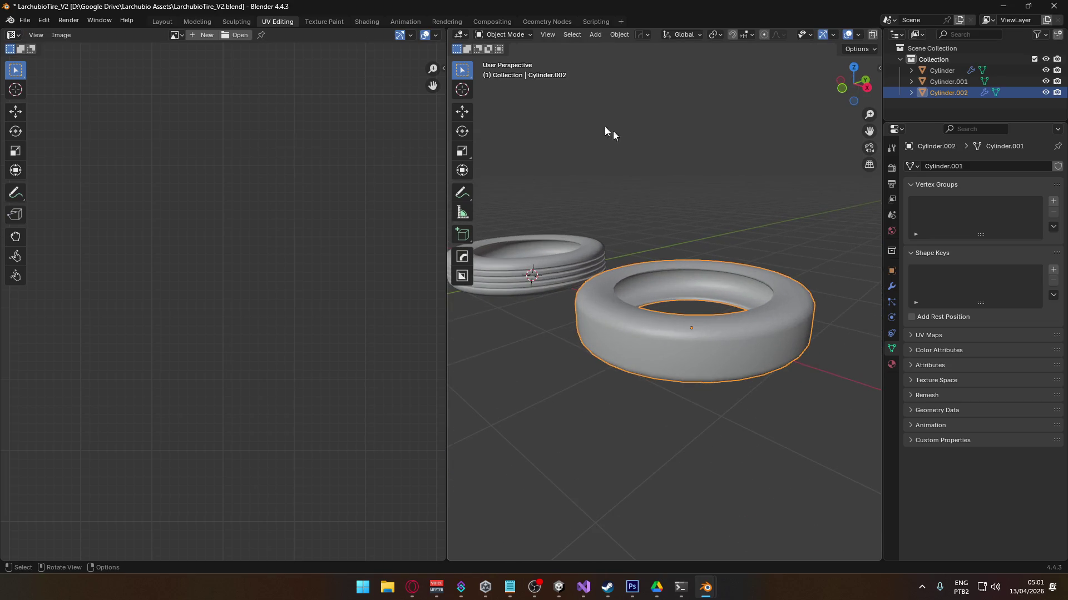
- Create a new 1024 px image named Untitled with the Color Grid generated type
{"action": "left_click", "coordinate": [175, 36]}
{"action": "left_click", "coordinate": [206, 38]}
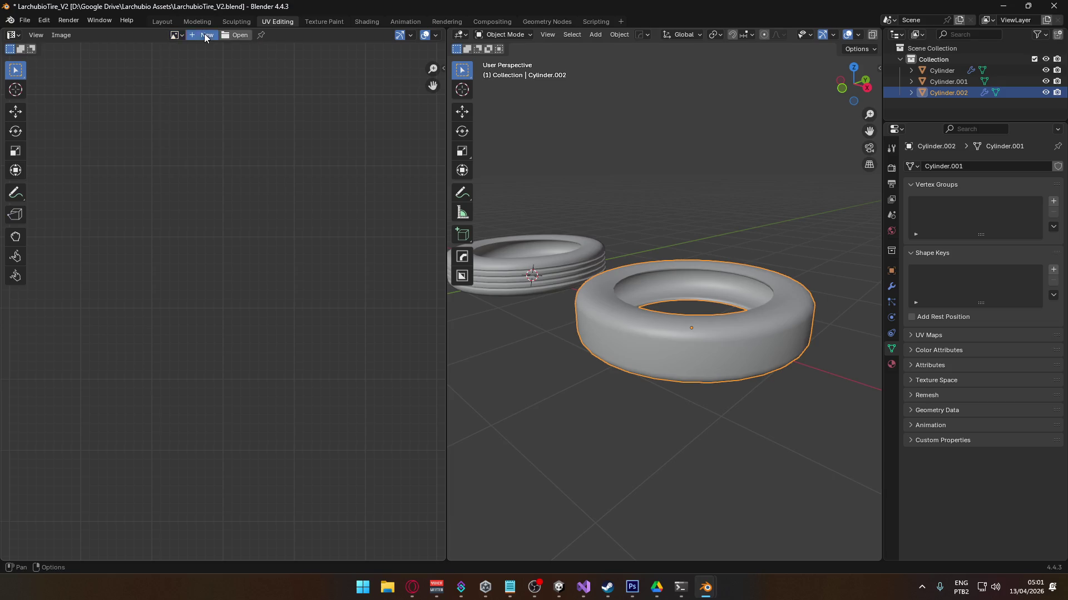
{"action": "left_click", "coordinate": [206, 37]}
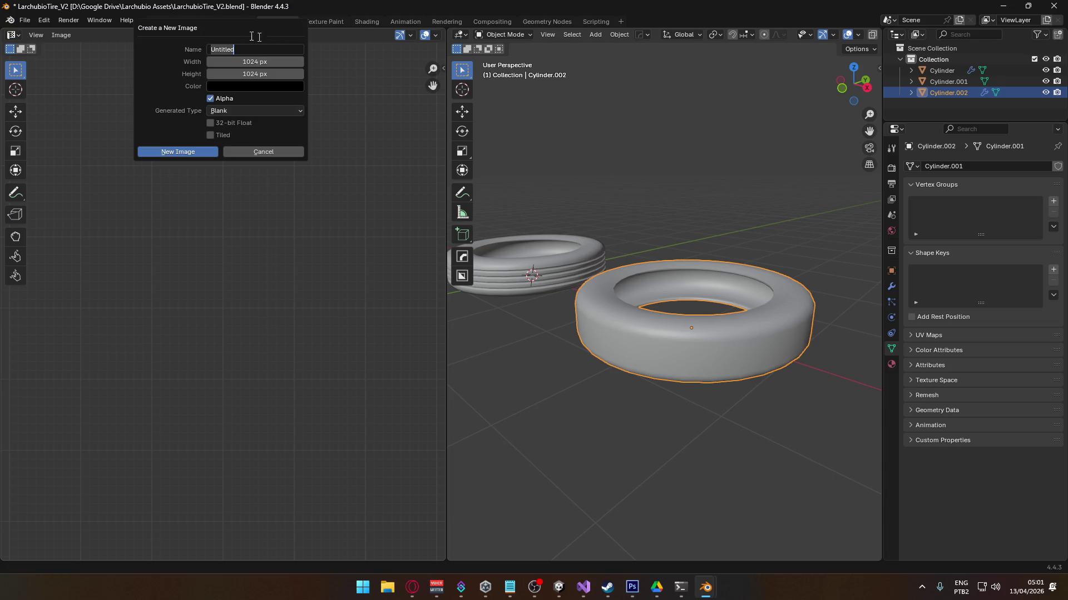
{"action": "left_click", "coordinate": [232, 111]}
{"action": "left_click", "coordinate": [232, 111]}
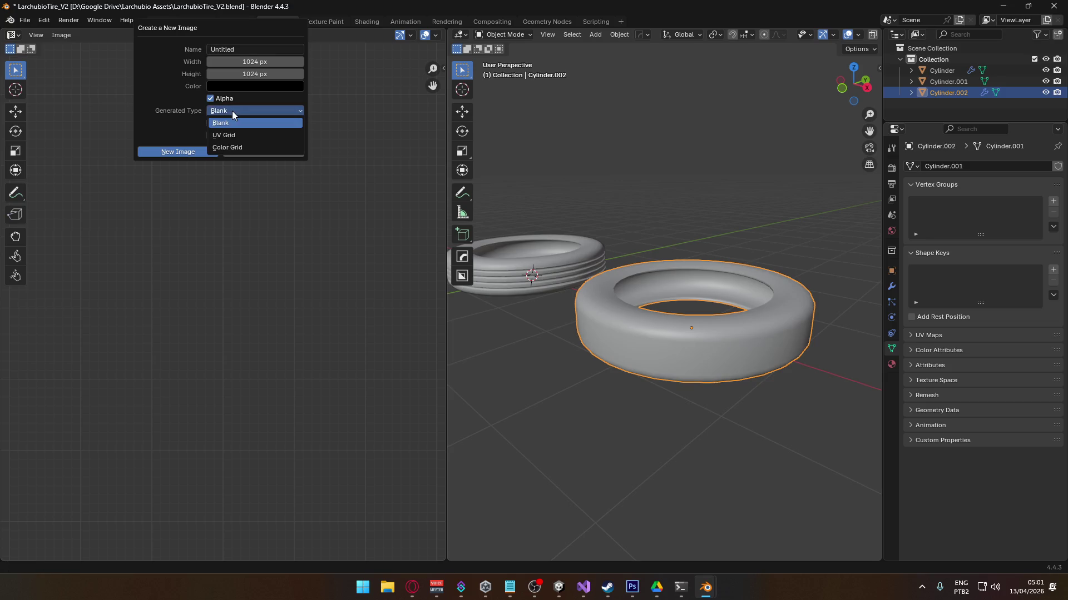
{"action": "left_click", "coordinate": [238, 108]}
{"action": "left_click", "coordinate": [224, 111]}
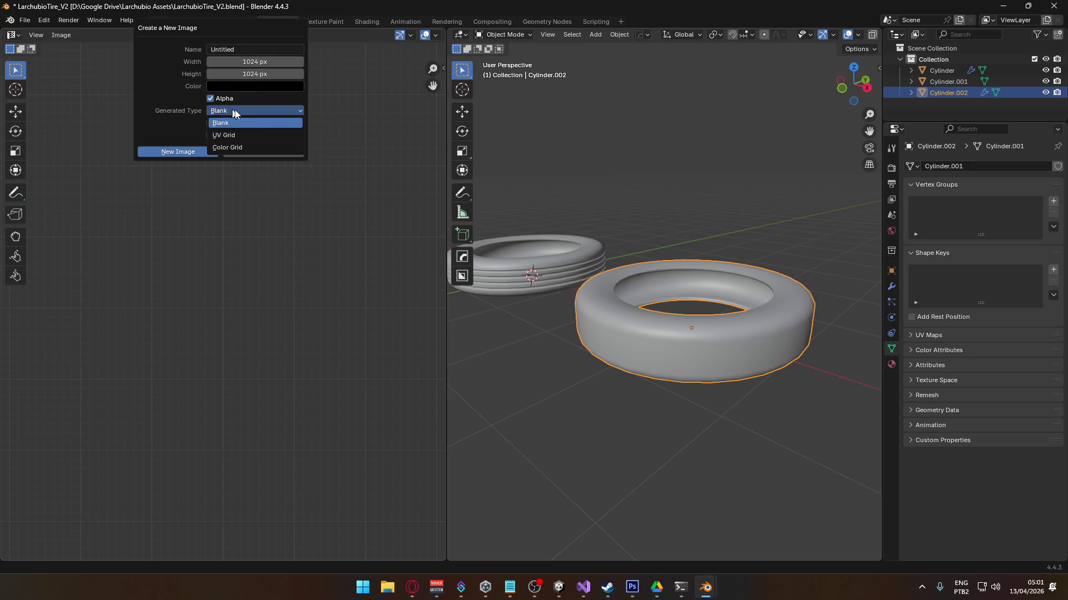
{"action": "left_click", "coordinate": [252, 151]}
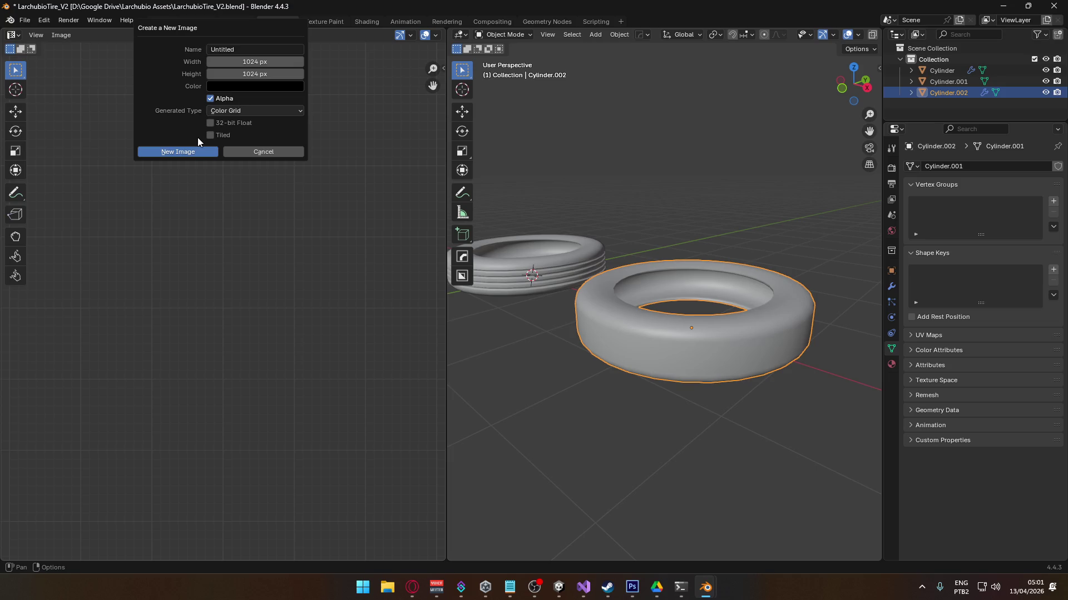
{"action": "left_click", "coordinate": [191, 149]}
{"action": "scroll", "coordinate": [309, 304], "scroll_direction": "down", "scroll_amount": 9}
{"action": "scroll", "coordinate": [311, 303], "scroll_direction": "up", "scroll_amount": 2}
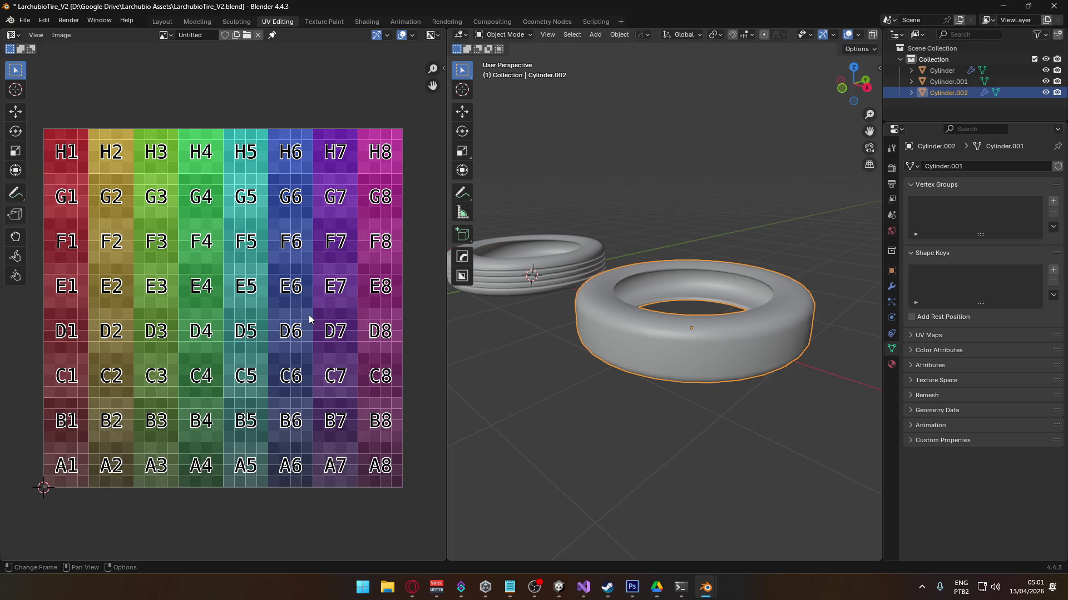
{"action": "left_click", "coordinate": [891, 368]}
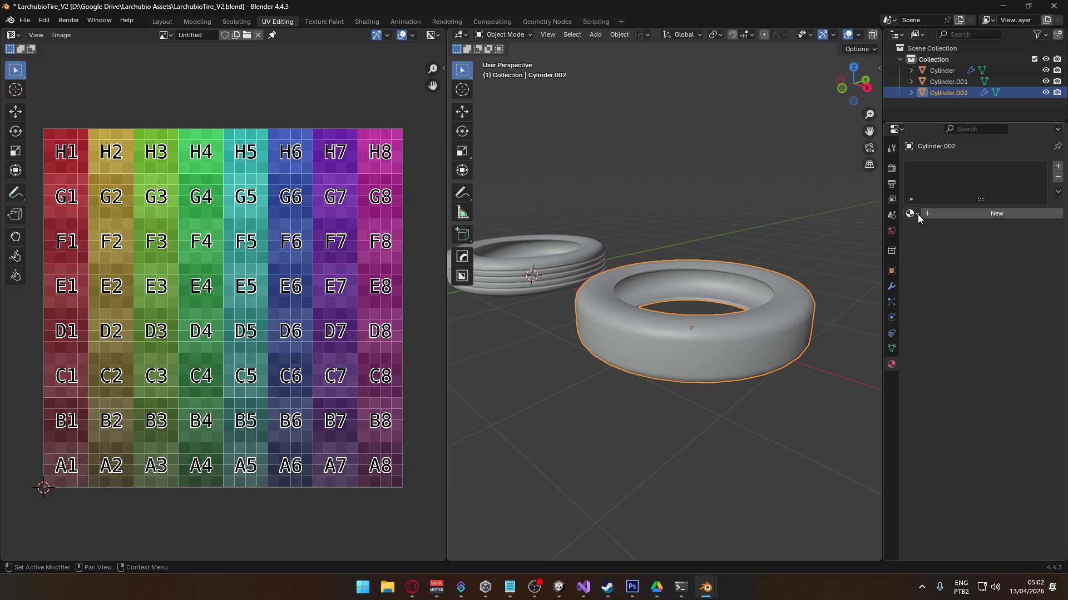
- Add a new material to the tire and link a Gradient Texture to its Base Color
{"action": "left_click", "coordinate": [958, 213]}
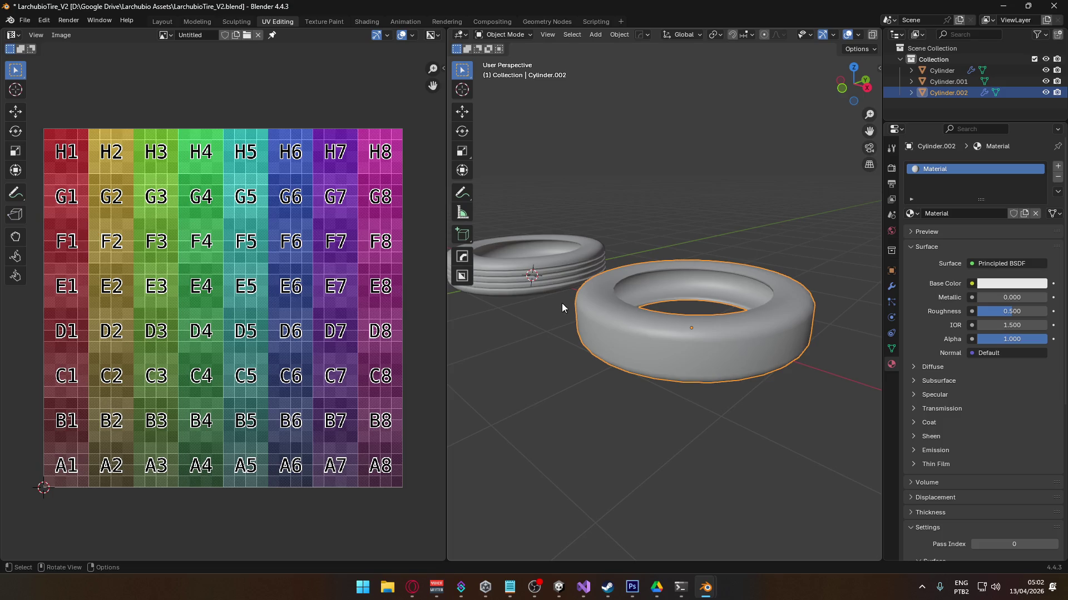
{"action": "mouse_move", "coordinate": [605, 261]}
{"action": "middle_mouse_down"}
{"action": "mouse_move", "coordinate": [648, 257]}
{"action": "mouse_move", "coordinate": [484, 308]}
{"action": "middle_mouse_up"}
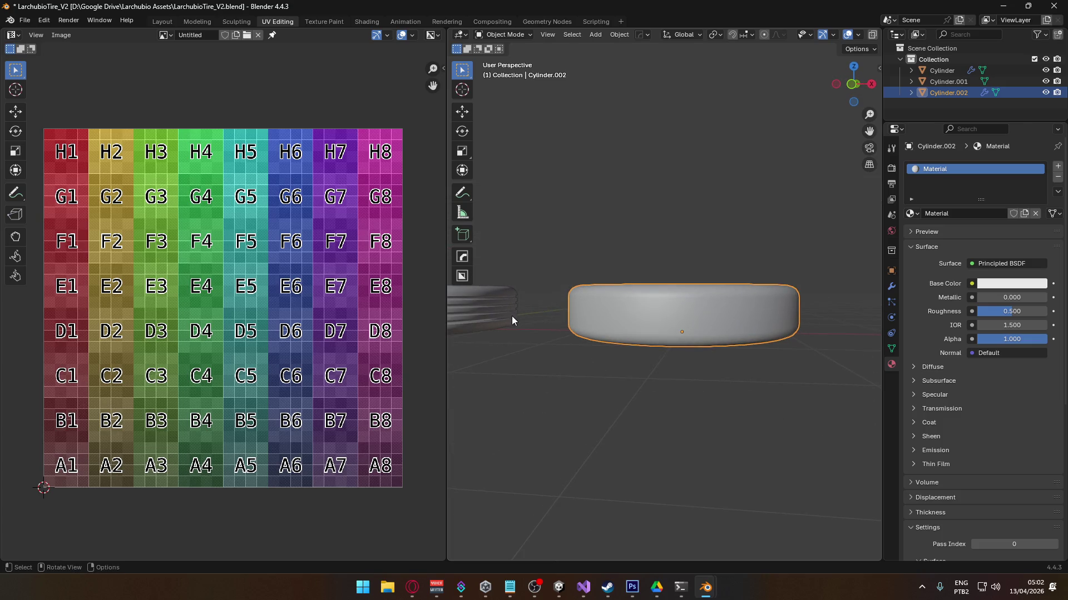
{"action": "middle_click_drag", "start_coordinate": [662, 342], "coordinate": [612, 380]}
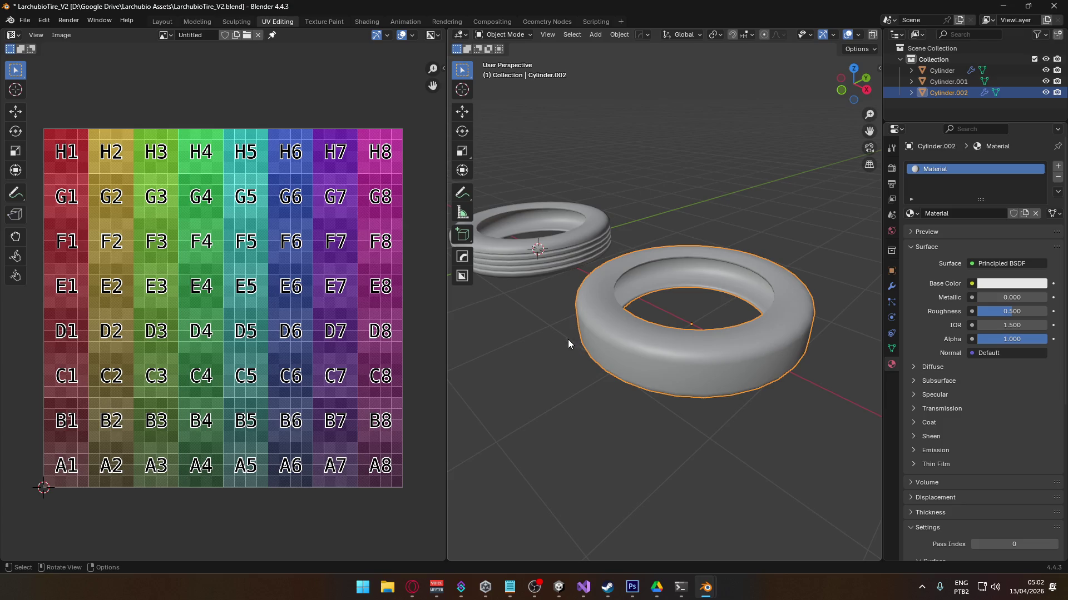
{"action": "left_click", "coordinate": [972, 284]}
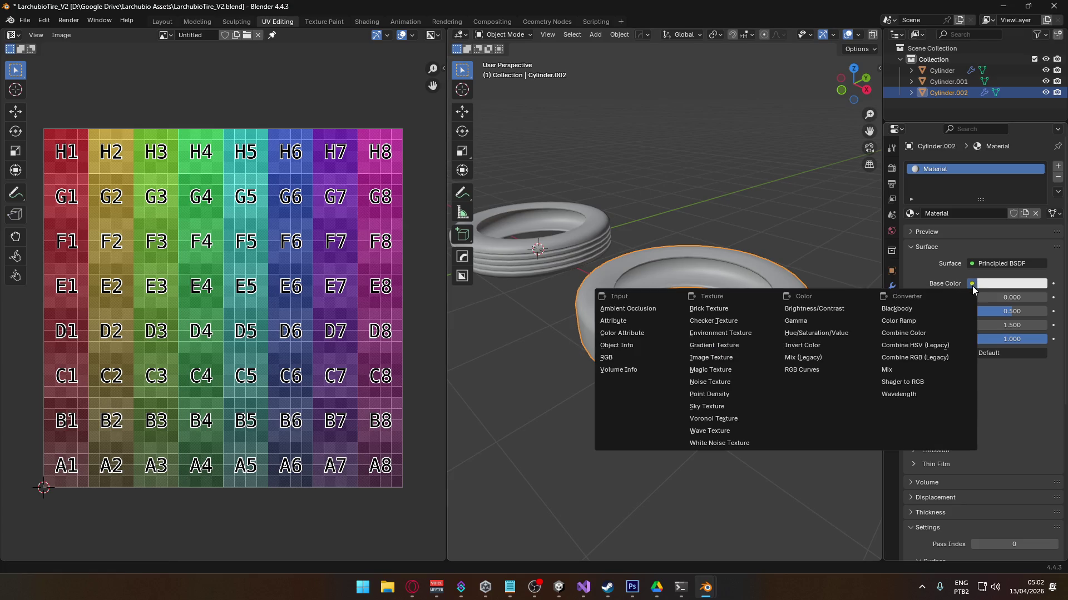
{"action": "left_click", "coordinate": [757, 348]}
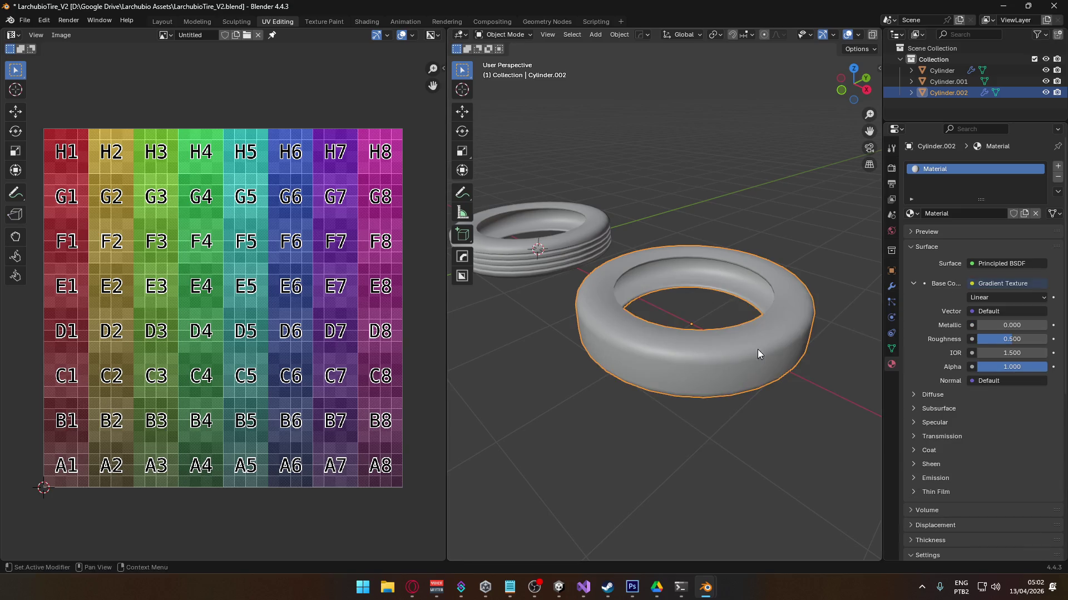
{"action": "left_click", "coordinate": [913, 283]}
{"action": "left_click", "coordinate": [913, 284]}
- Switch Base Color to an Image Texture using the Untitled color grid image
{"action": "left_click", "coordinate": [979, 285]}
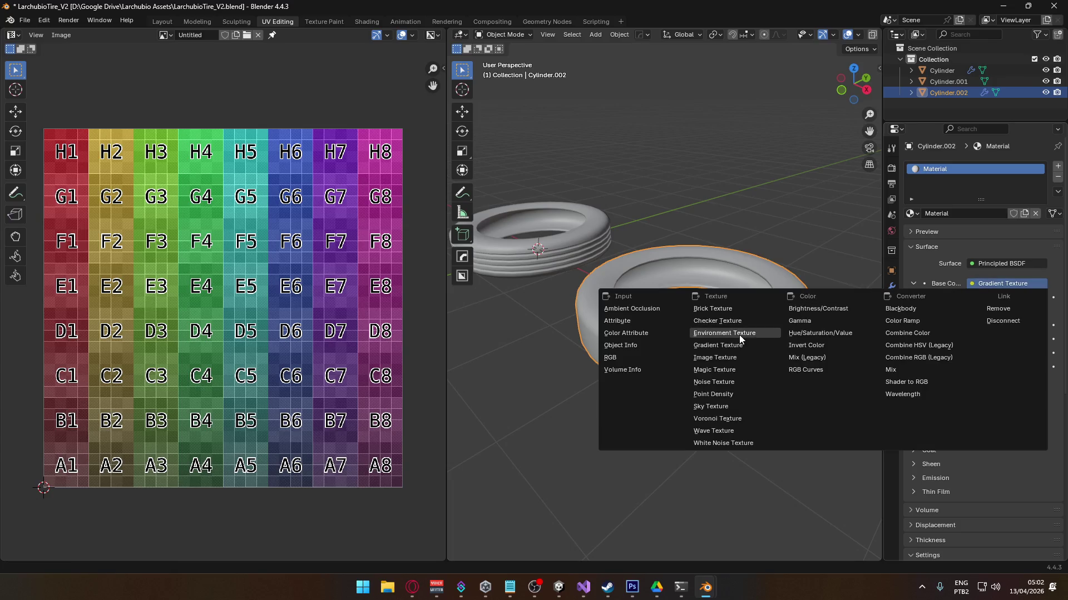
{"action": "left_click", "coordinate": [716, 357]}
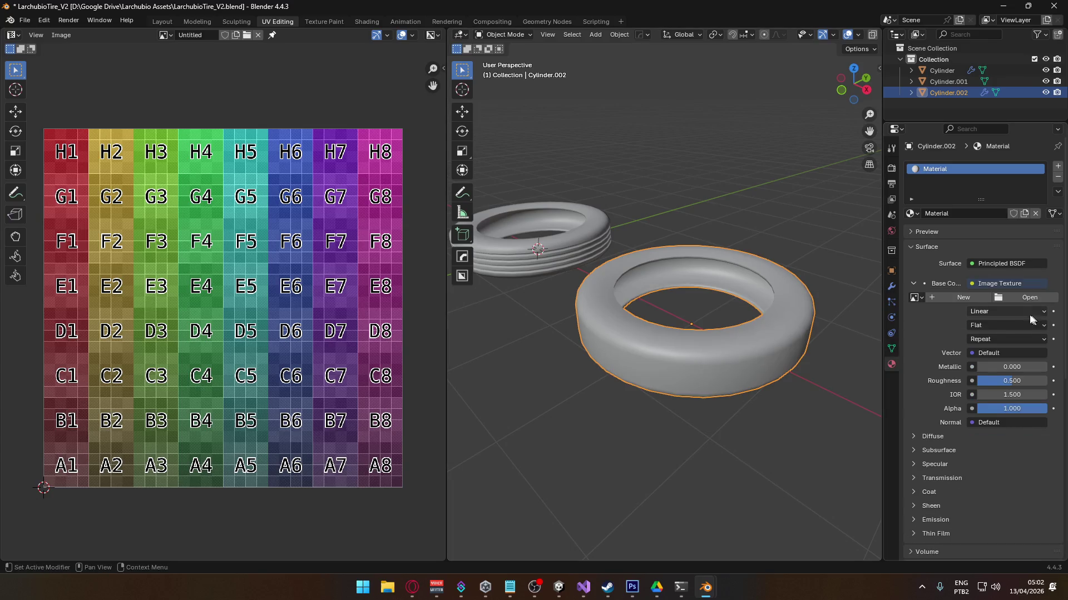
{"action": "left_click", "coordinate": [916, 299]}
{"action": "left_click", "coordinate": [791, 328]}
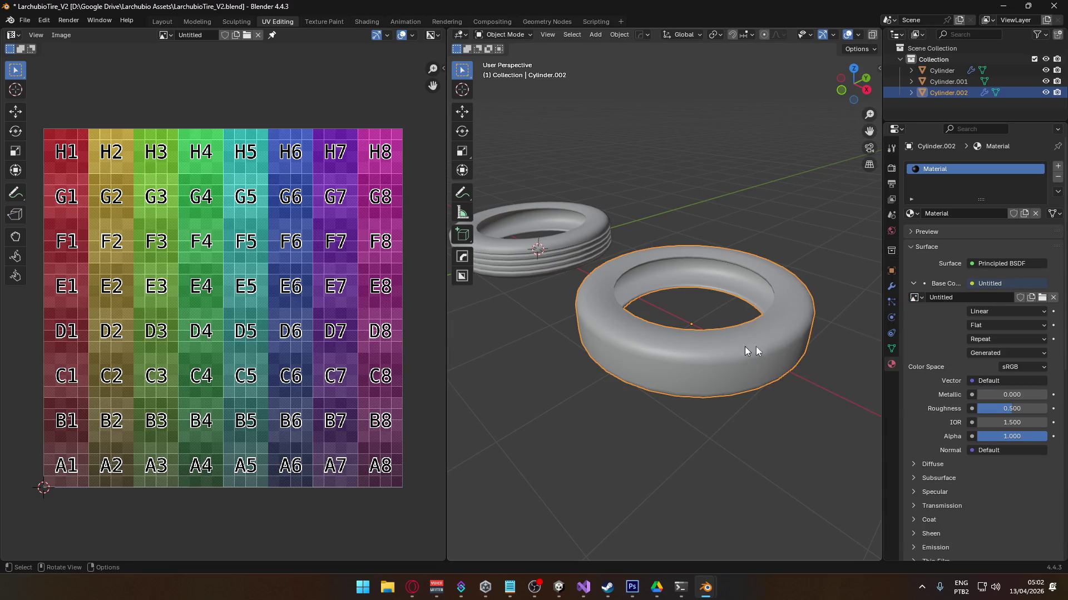
{"action": "scroll", "coordinate": [876, 35], "scroll_direction": "down", "scroll_amount": 3}
{"action": "left_click", "coordinate": [872, 35]}
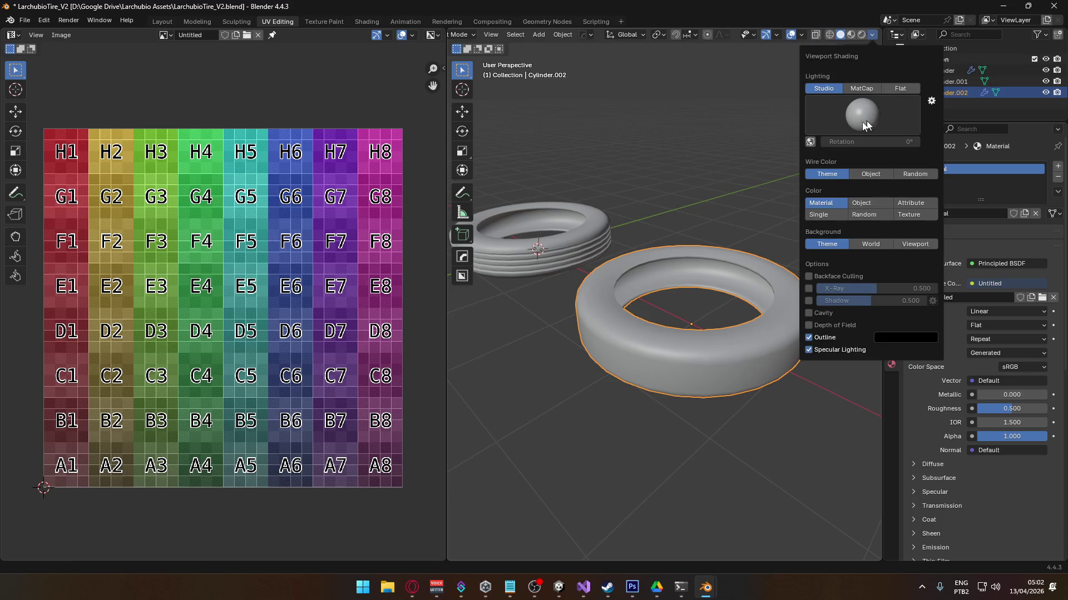
- Set the viewport shading color to Texture so the tires show the checker grid
{"action": "left_click", "coordinate": [912, 215]}
{"action": "mouse_move", "coordinate": [719, 421]}
{"action": "middle_mouse_down"}
{"action": "mouse_move", "coordinate": [639, 389]}
{"action": "mouse_move", "coordinate": [521, 365]}
{"action": "mouse_move", "coordinate": [529, 291]}
{"action": "mouse_move", "coordinate": [540, 288]}
{"action": "mouse_move", "coordinate": [573, 376]}
{"action": "mouse_move", "coordinate": [652, 425]}
{"action": "mouse_move", "coordinate": [721, 436]}
{"action": "mouse_move", "coordinate": [807, 392]}
{"action": "middle_mouse_up"}
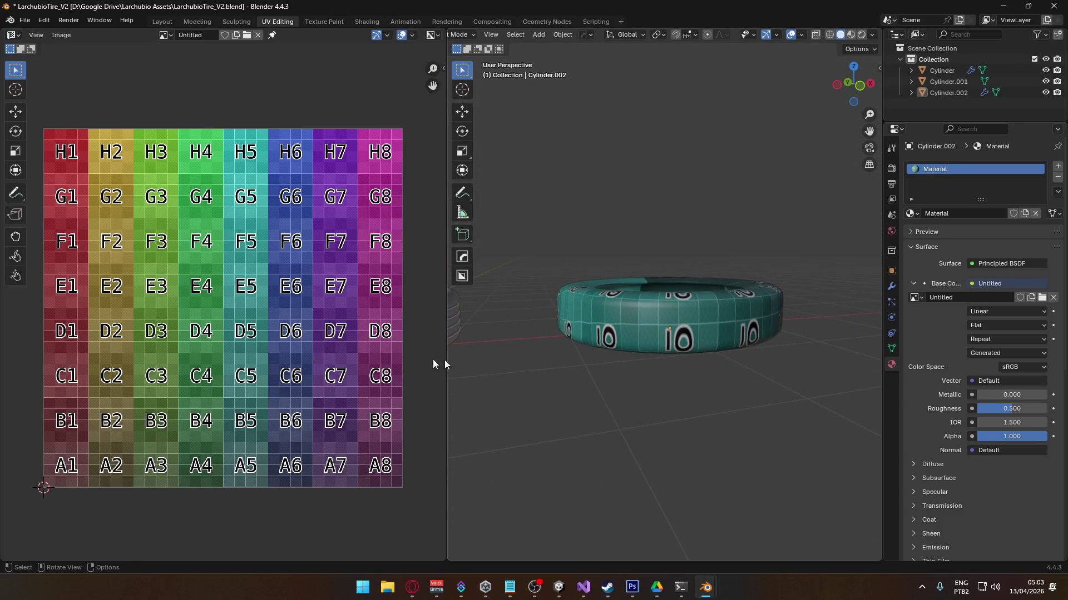
{"action": "mouse_move", "coordinate": [669, 346]}
{"action": "middle_mouse_down"}
{"action": "mouse_move", "coordinate": [612, 388]}
{"action": "mouse_move", "coordinate": [506, 363]}
{"action": "mouse_move", "coordinate": [523, 352]}
{"action": "mouse_move", "coordinate": [517, 362]}
{"action": "middle_mouse_up"}
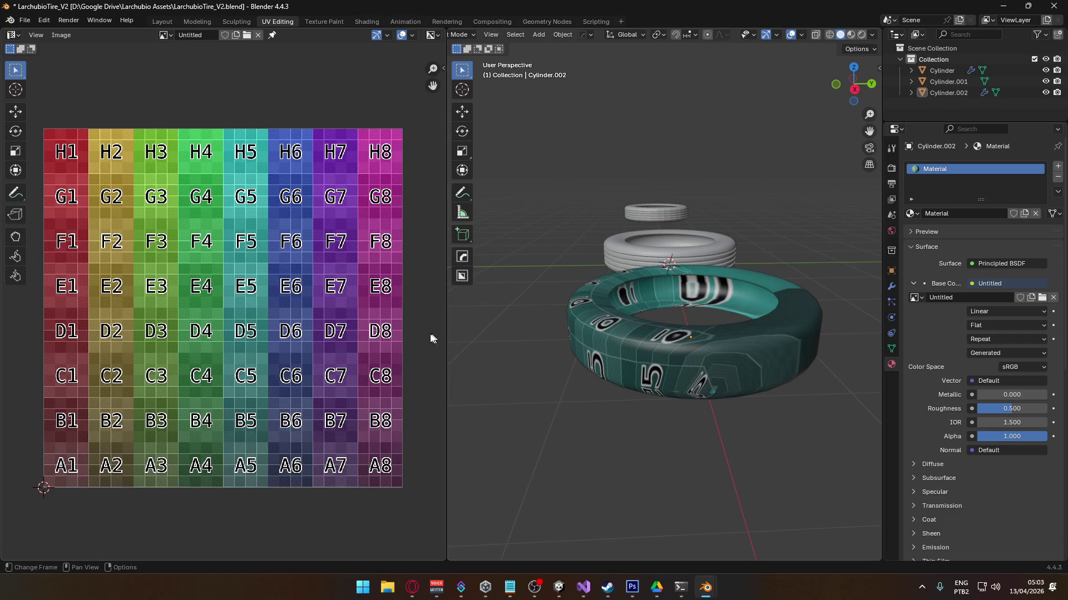
{"action": "scroll", "coordinate": [245, 280], "scroll_direction": "up", "scroll_amount": 2}
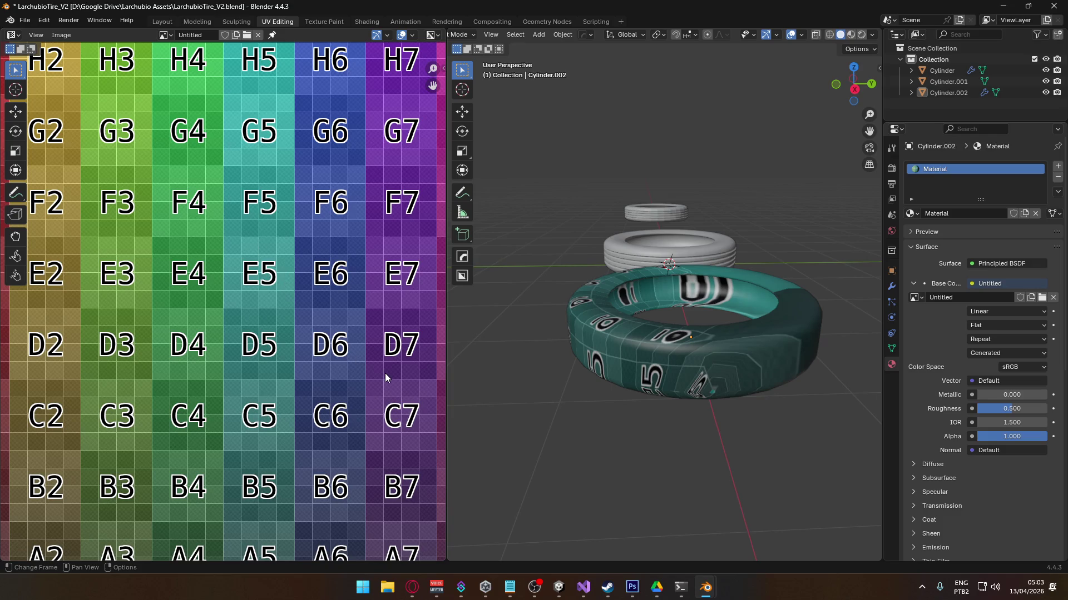
{"action": "scroll", "coordinate": [417, 360], "scroll_direction": "down", "scroll_amount": 2}
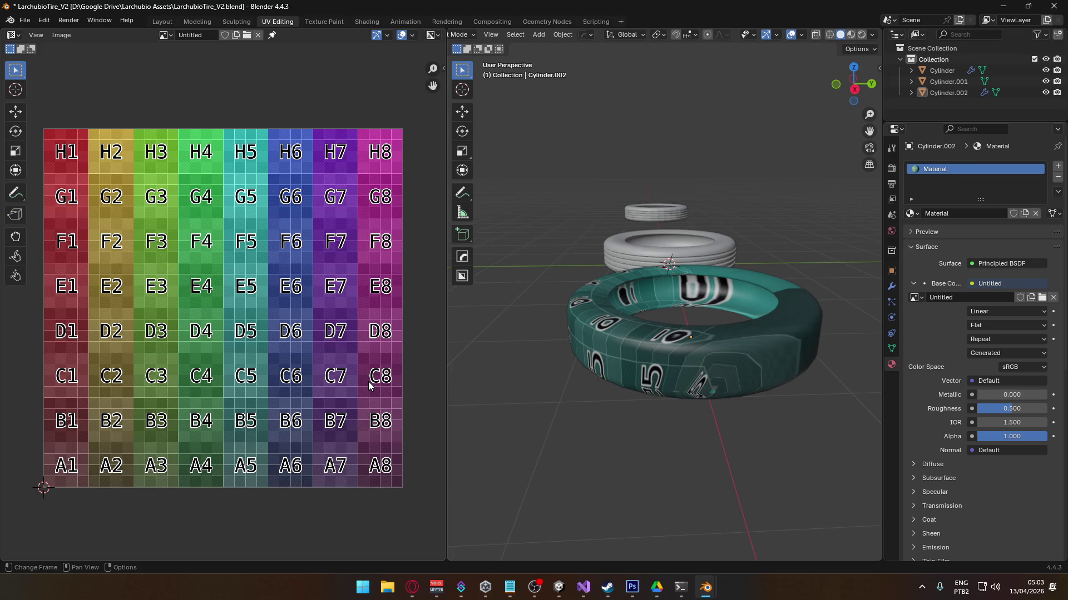
- Select the Cylinder.002 tire and enter Edit Mode
{"action": "mouse_move", "coordinate": [661, 396]}
{"action": "middle_mouse_down"}
{"action": "mouse_move", "coordinate": [579, 355]}
{"action": "mouse_move", "coordinate": [532, 280]}
{"action": "mouse_move", "coordinate": [534, 261]}
{"action": "mouse_move", "coordinate": [582, 320]}
{"action": "mouse_move", "coordinate": [577, 369]}
{"action": "middle_mouse_up"}
{"action": "left_click", "coordinate": [680, 329]}
{"action": "key", "text": "Tab"}
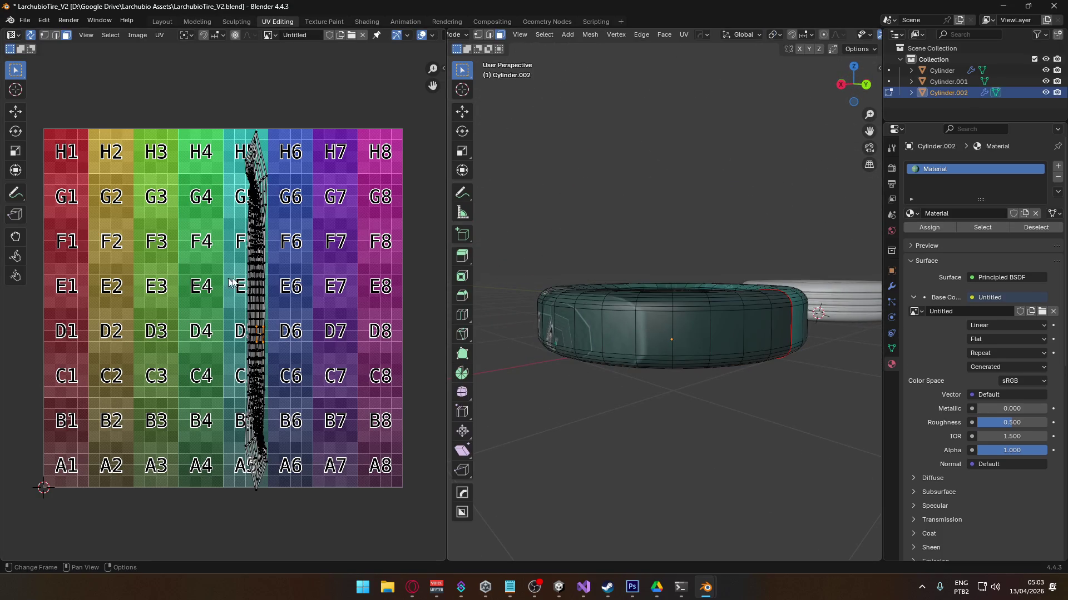
- Move the tire's UV strip onto the magenta H8–A8 checker column and inspect the textured tire
{"action": "key", "text": "a"}
{"action": "key", "text": "g"}
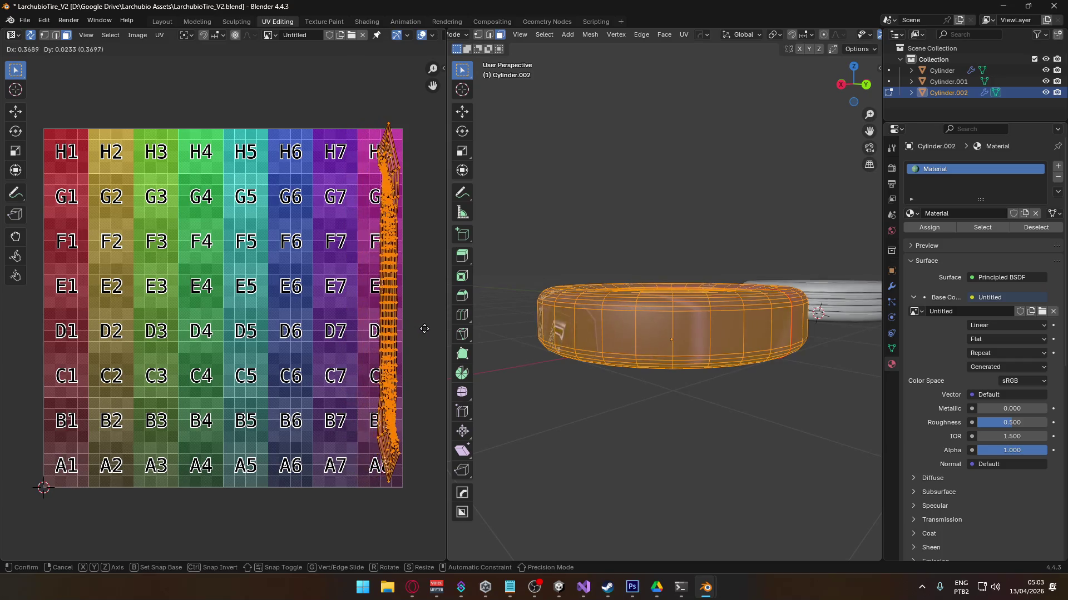
{"action": "left_click", "coordinate": [418, 326]}
{"action": "left_click", "coordinate": [684, 436]}
{"action": "mouse_move", "coordinate": [636, 385]}
{"action": "middle_mouse_down"}
{"action": "mouse_move", "coordinate": [751, 362]}
{"action": "mouse_move", "coordinate": [834, 405]}
{"action": "mouse_move", "coordinate": [545, 465]}
{"action": "middle_mouse_up"}
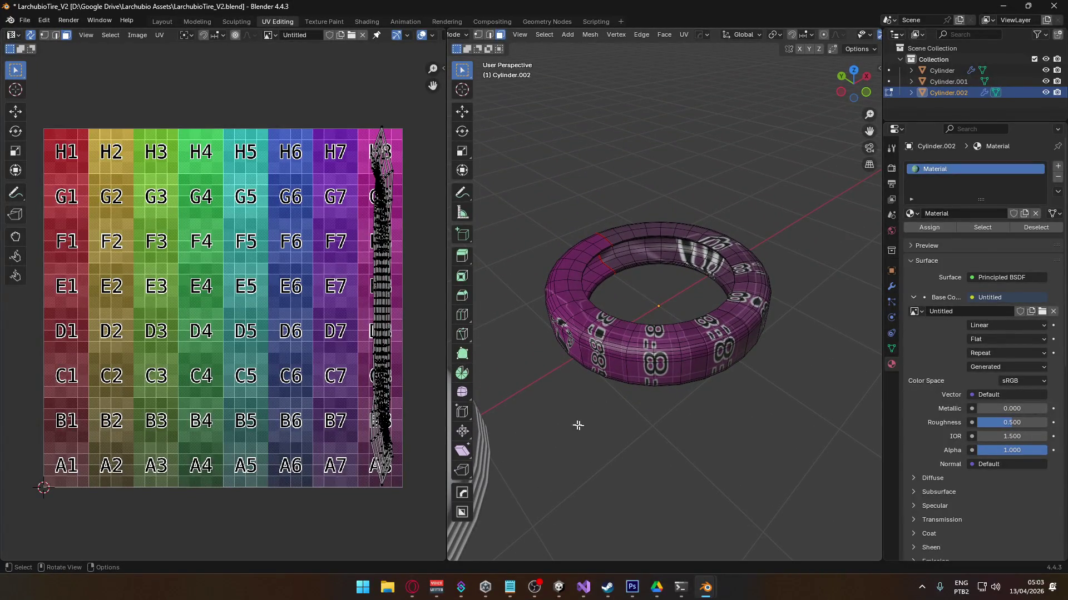
{"action": "mouse_move", "coordinate": [712, 409]}
{"action": "middle_mouse_down"}
{"action": "mouse_move", "coordinate": [632, 361]}
{"action": "mouse_move", "coordinate": [583, 410]}
{"action": "mouse_move", "coordinate": [665, 337]}
{"action": "middle_mouse_up"}
{"action": "mouse_move", "coordinate": [687, 302]}
{"action": "middle_mouse_down"}
{"action": "mouse_move", "coordinate": [693, 293]}
{"action": "mouse_move", "coordinate": [669, 386]}
{"action": "mouse_move", "coordinate": [667, 318]}
{"action": "mouse_move", "coordinate": [700, 386]}
{"action": "mouse_move", "coordinate": [638, 339]}
{"action": "mouse_move", "coordinate": [640, 361]}
{"action": "mouse_move", "coordinate": [689, 334]}
{"action": "mouse_move", "coordinate": [652, 353]}
{"action": "mouse_move", "coordinate": [634, 441]}
{"action": "mouse_move", "coordinate": [692, 431]}
{"action": "mouse_move", "coordinate": [686, 384]}
{"action": "middle_mouse_up"}
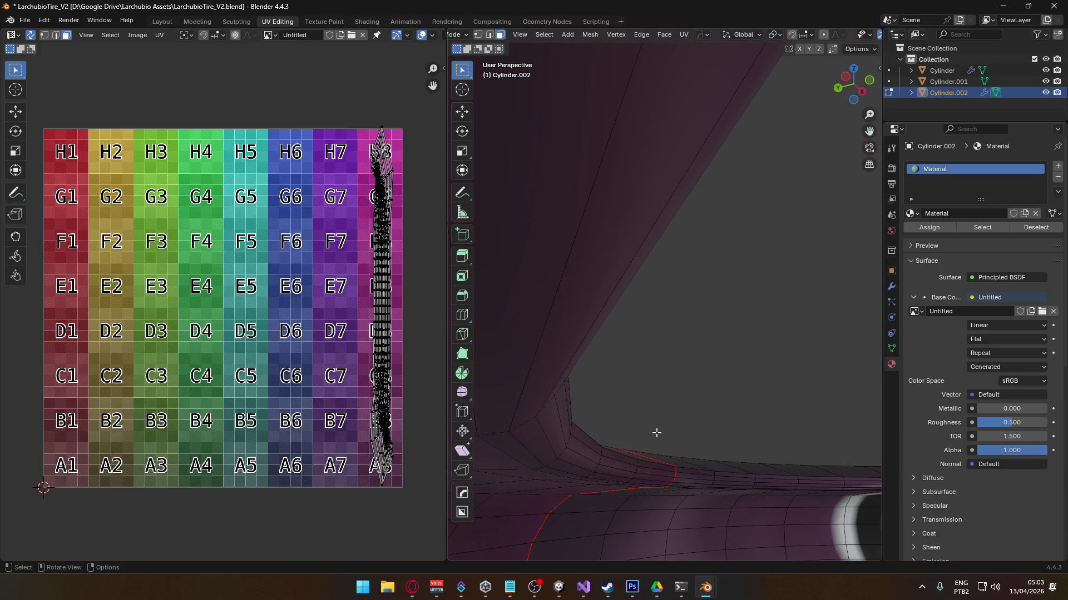
- In edge mode, dissolve the extra edge loops near the tire's lower rim
{"action": "key", "text": "2"}
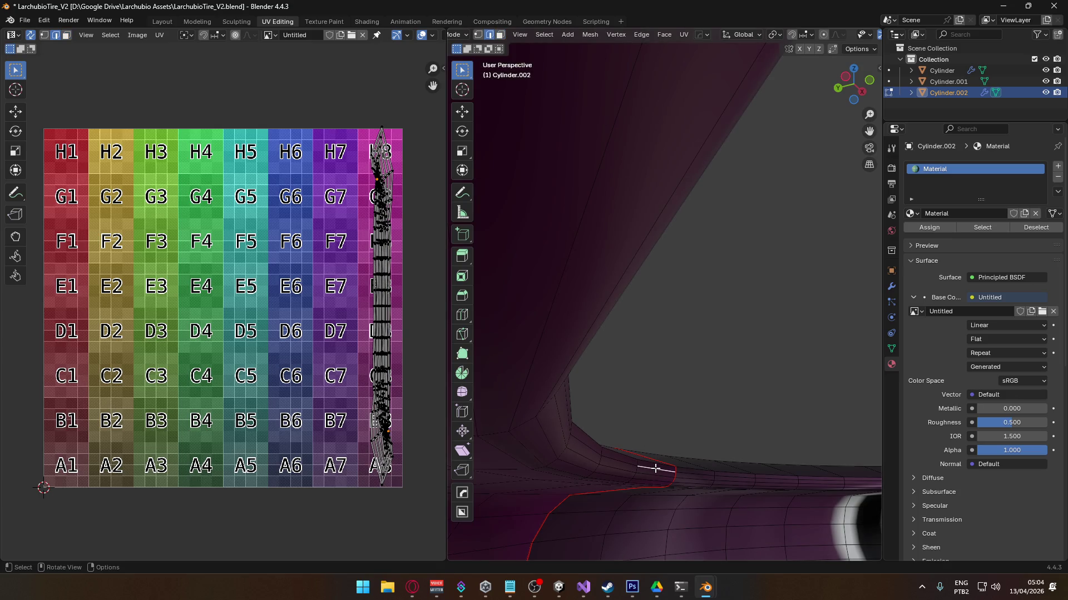
{"action": "left_click", "coordinate": [654, 473], "text": "alt"}
{"action": "left_click", "coordinate": [652, 481], "text": "alt"}
{"action": "middle_click_drag", "start_coordinate": [650, 480], "coordinate": [649, 448]}
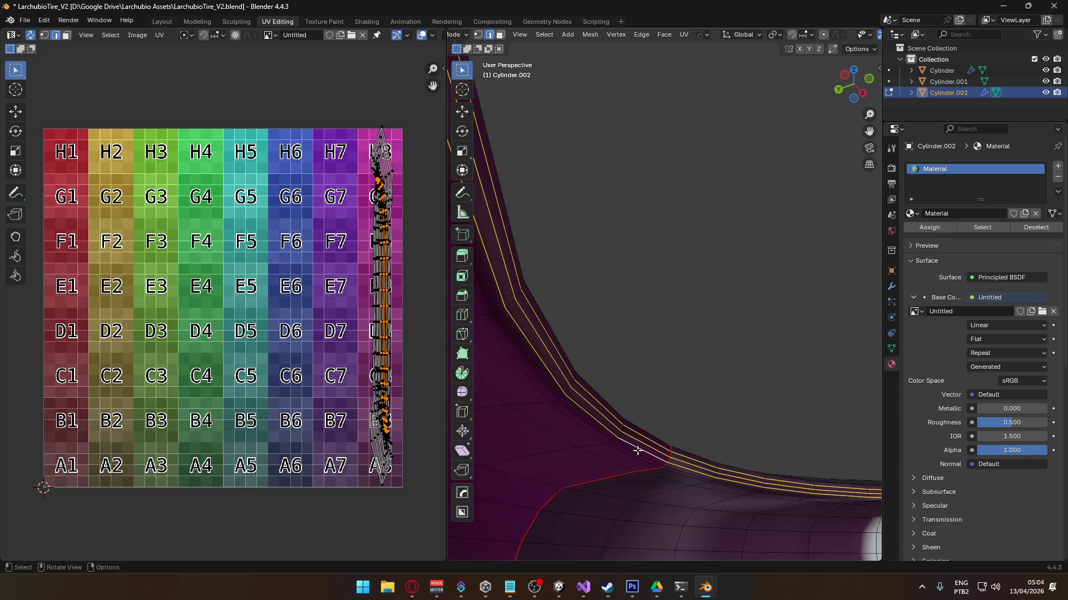
{"action": "left_click", "coordinate": [633, 451], "text": "alt"}
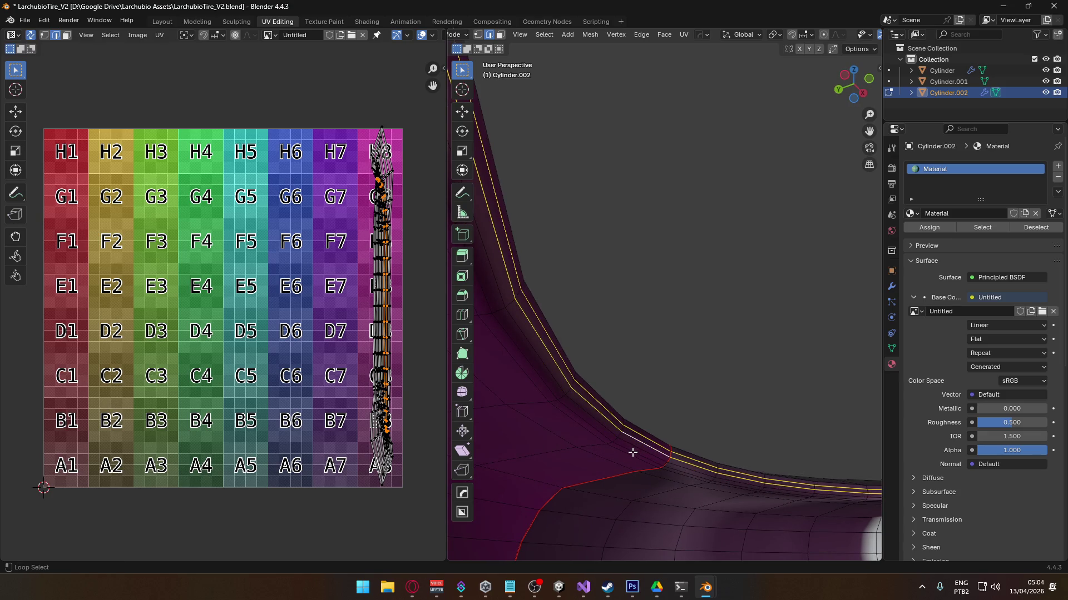
{"action": "left_click", "coordinate": [632, 453], "text": "alt+shift"}
{"action": "left_click", "coordinate": [630, 455], "text": "alt+shift"}
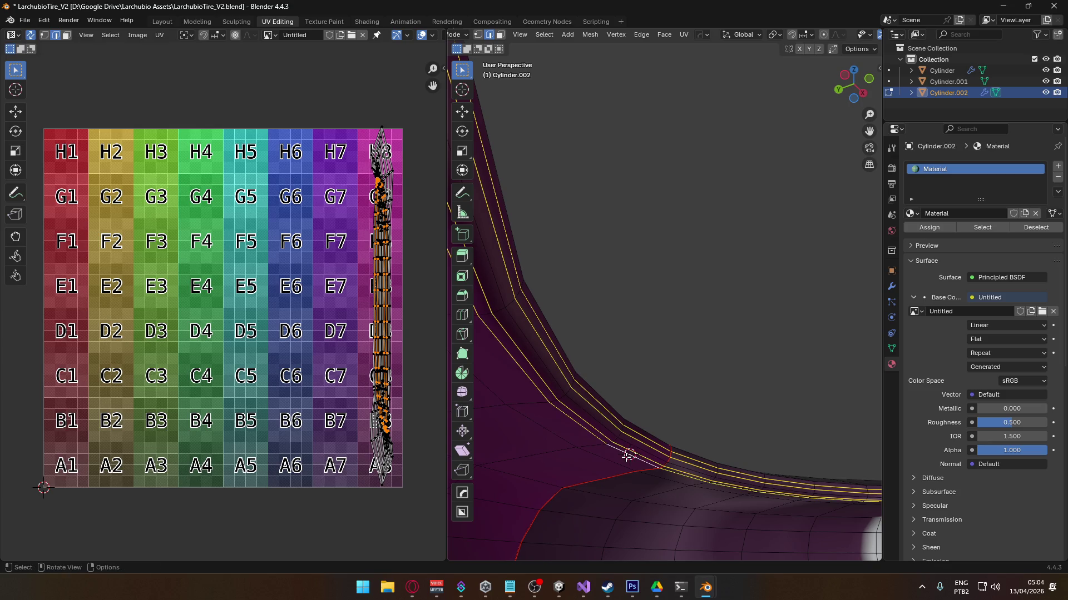
{"action": "right_click", "coordinate": [625, 448]}
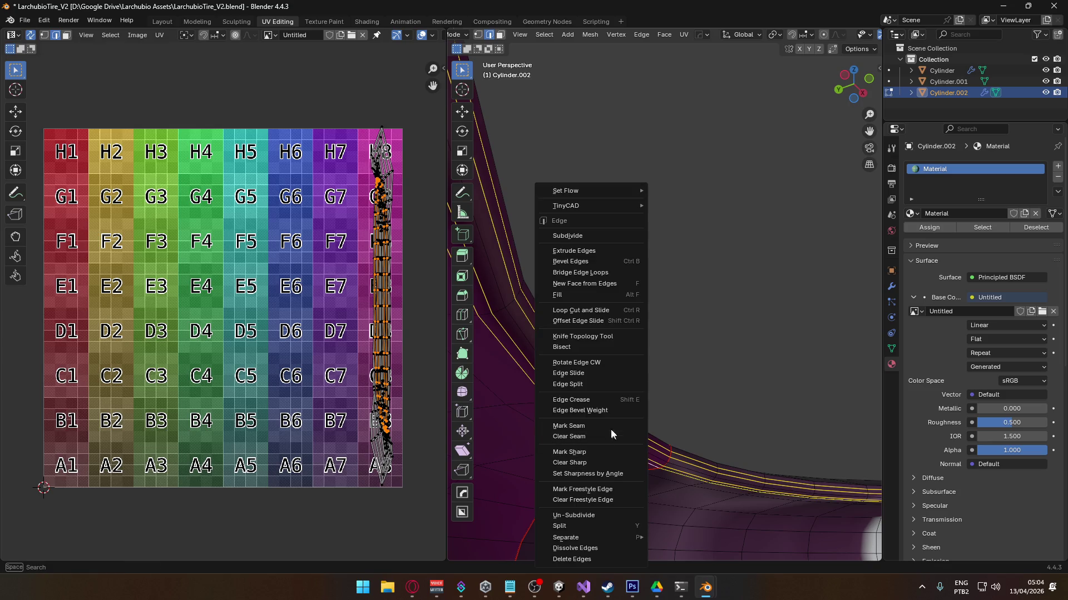
{"action": "key", "text": "alt+a"}
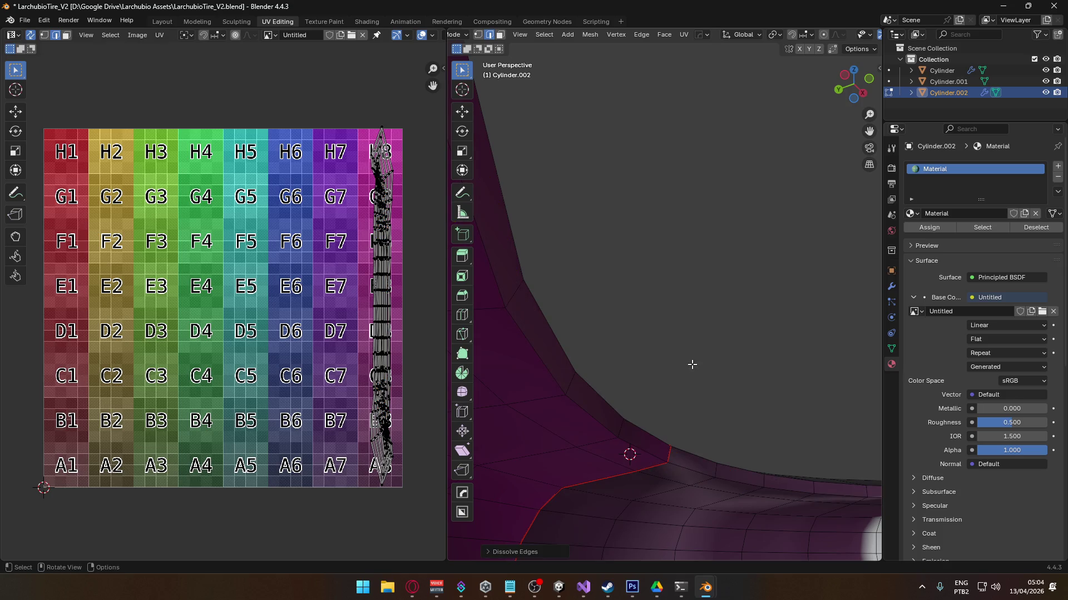
{"action": "key", "text": "Tab"}
{"action": "left_click", "coordinate": [685, 327]}
{"action": "scroll", "coordinate": [685, 327], "scroll_direction": "down", "scroll_amount": 5}
{"action": "mouse_move", "coordinate": [609, 394]}
{"action": "middle_mouse_down"}
{"action": "mouse_move", "coordinate": [594, 409]}
{"action": "mouse_move", "coordinate": [649, 368]}
{"action": "mouse_move", "coordinate": [652, 349]}
{"action": "middle_mouse_up"}
- Mark the edge loop along the band's top edge as a seam
{"action": "left_click", "coordinate": [649, 368]}
{"action": "key", "text": "Tab"}
{"action": "scroll", "coordinate": [653, 372], "scroll_direction": "up", "scroll_amount": 2}
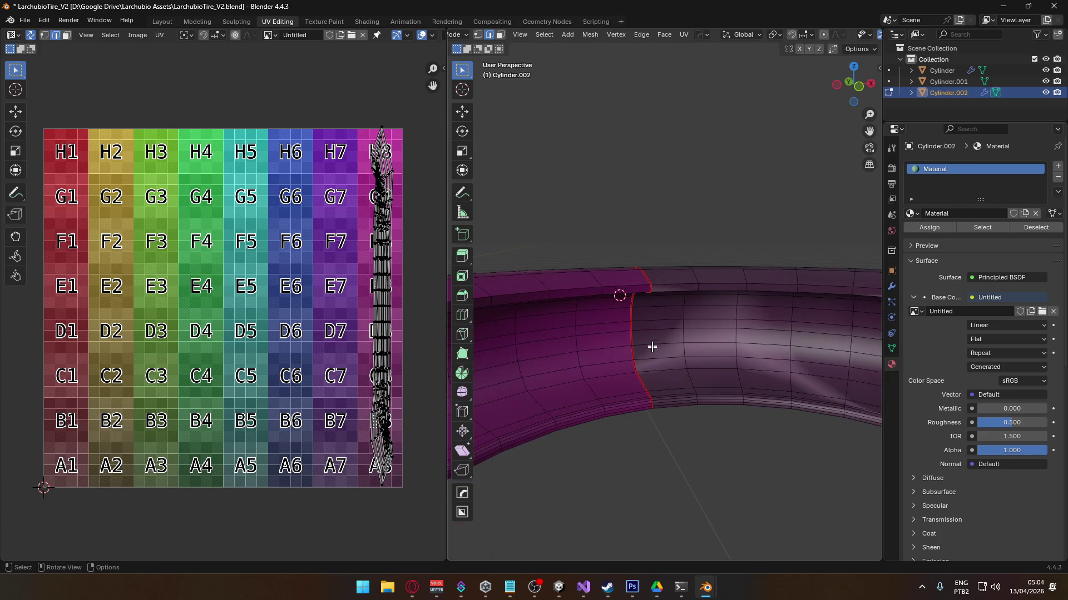
{"action": "left_click", "coordinate": [667, 284], "text": "alt"}
{"action": "left_click", "coordinate": [667, 284], "text": "alt"}
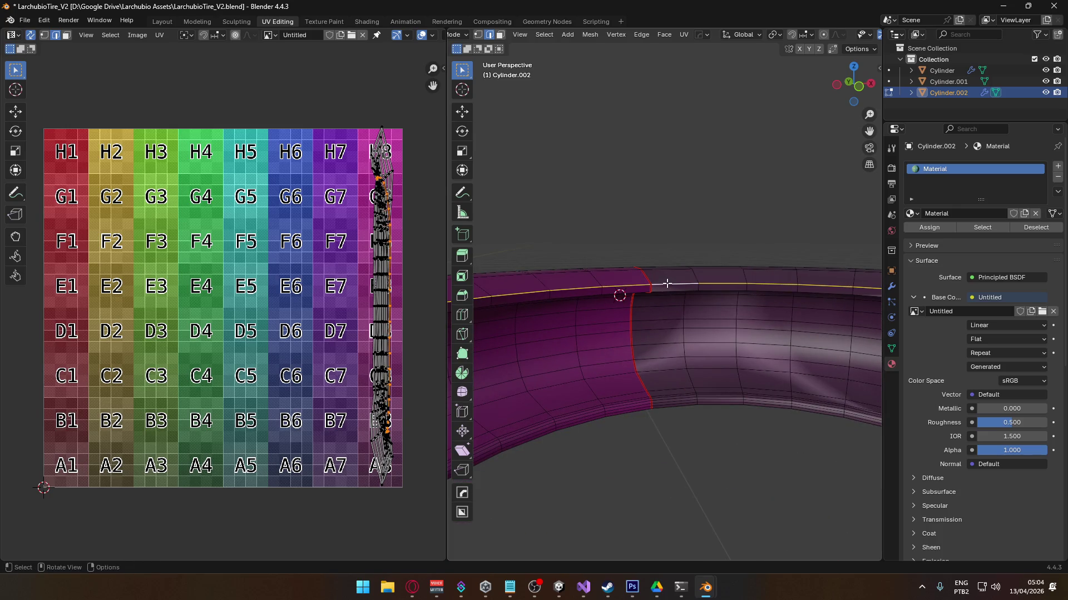
{"action": "right_click", "coordinate": [666, 287]}
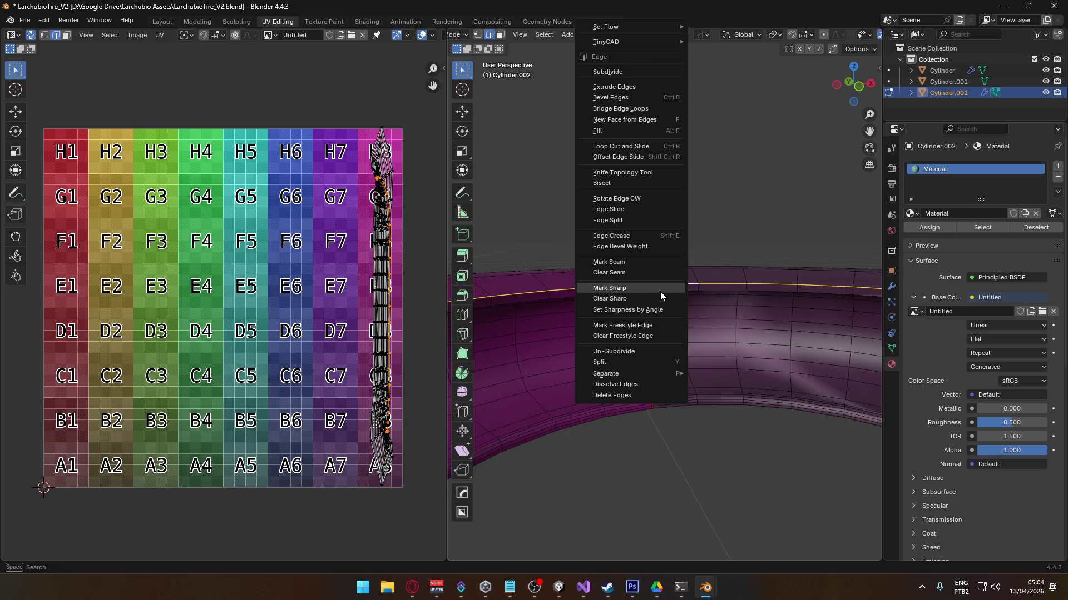
{"action": "left_click", "coordinate": [656, 268]}
- Dissolve four more edge loops along the bottom of the band
{"action": "scroll", "coordinate": [688, 277], "scroll_direction": "down", "scroll_amount": 5}
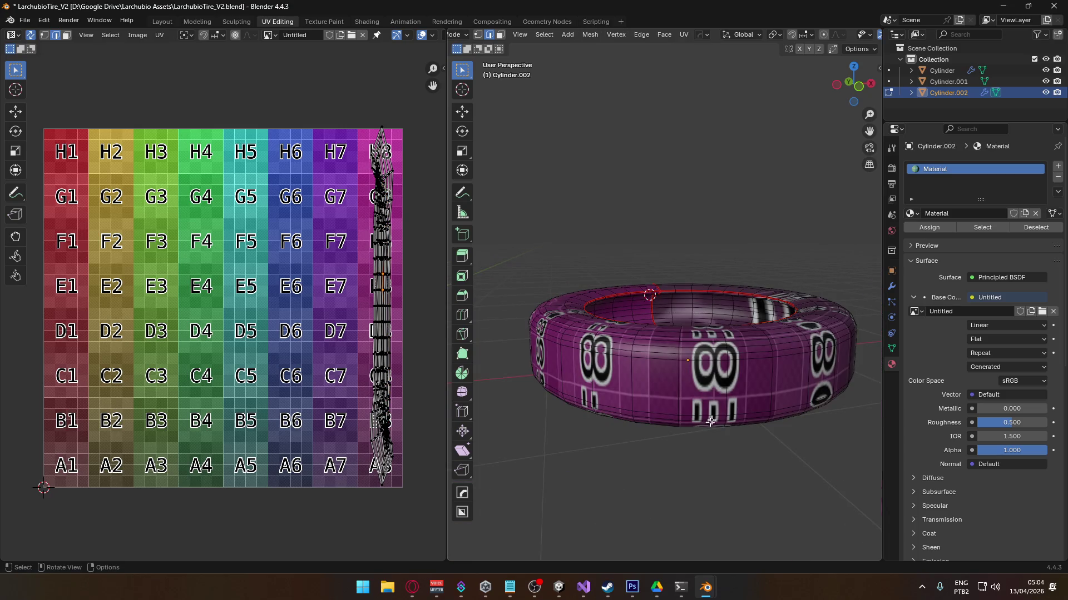
{"action": "mouse_move", "coordinate": [709, 421]}
{"action": "middle_mouse_down"}
{"action": "mouse_move", "coordinate": [692, 361]}
{"action": "mouse_move", "coordinate": [637, 405]}
{"action": "mouse_move", "coordinate": [698, 310]}
{"action": "middle_mouse_up"}
{"action": "scroll", "coordinate": [656, 429], "scroll_direction": "up", "scroll_amount": 3}
{"action": "scroll", "coordinate": [656, 369], "scroll_direction": "up", "scroll_amount": 3}
{"action": "scroll", "coordinate": [699, 310], "scroll_direction": "up", "scroll_amount": 3}
{"action": "scroll", "coordinate": [689, 312], "scroll_direction": "up", "scroll_amount": 2}
{"action": "middle_click_drag", "start_coordinate": [675, 365], "coordinate": [629, 356]}
{"action": "left_click", "coordinate": [599, 383], "text": "alt"}
{"action": "left_click", "coordinate": [596, 377], "text": "alt+shift"}
{"action": "left_click", "coordinate": [606, 354], "text": "alt+shift"}
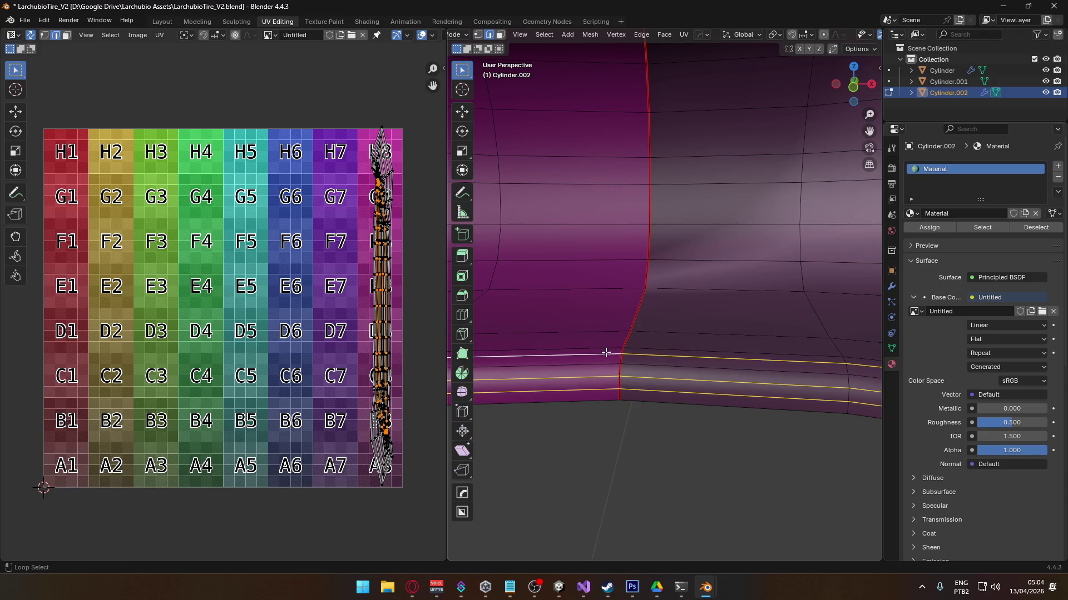
{"action": "left_click", "coordinate": [609, 348], "text": "alt+shift"}
{"action": "right_click", "coordinate": [609, 347]}
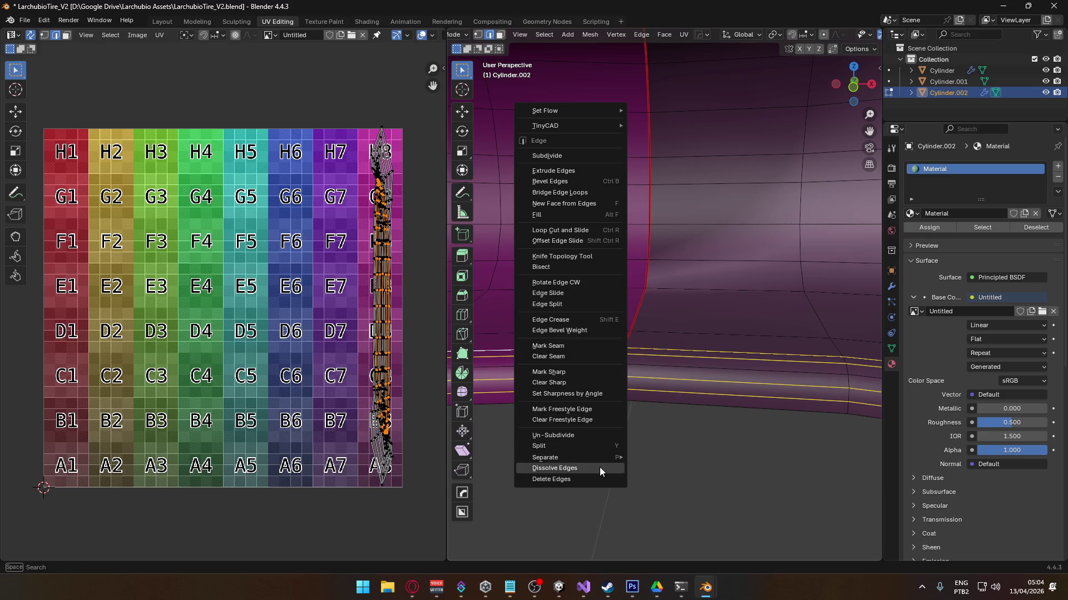
{"action": "left_click", "coordinate": [600, 468]}
- Mark the band's bottom edge loop as a seam
{"action": "middle_click_drag", "start_coordinate": [628, 422], "coordinate": [648, 374]}
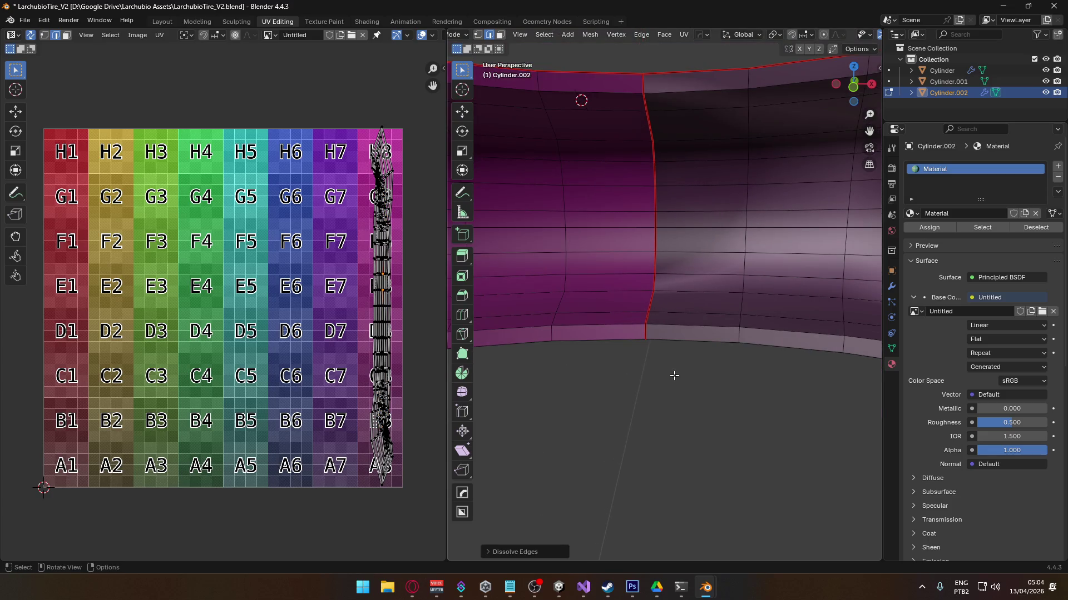
{"action": "left_click", "coordinate": [674, 345], "text": "alt"}
{"action": "right_click", "coordinate": [638, 347]}
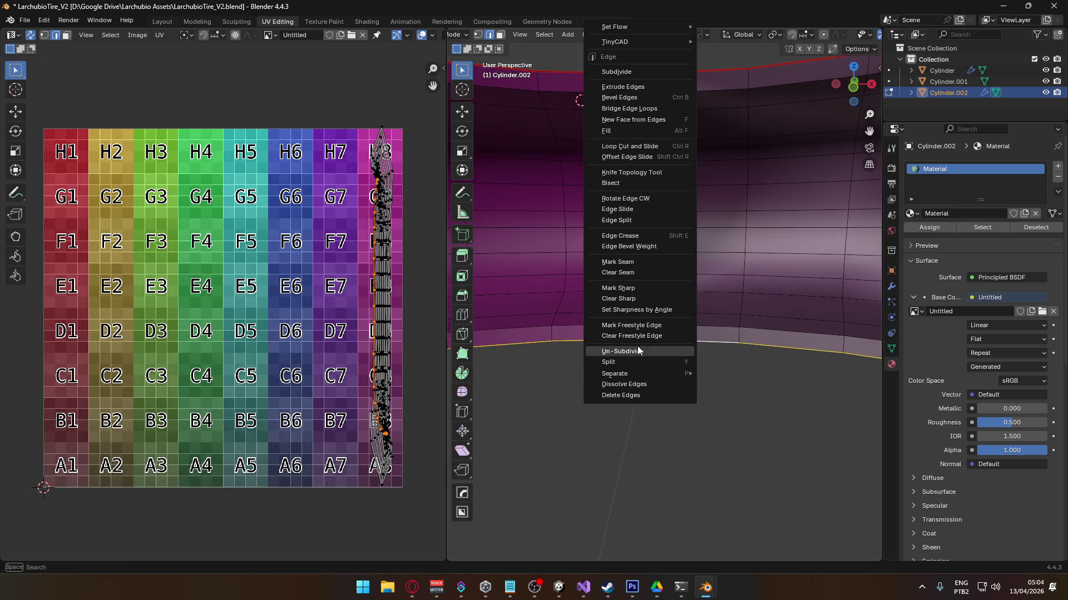
{"action": "left_click", "coordinate": [636, 264]}
{"action": "scroll", "coordinate": [683, 395], "scroll_direction": "down", "scroll_amount": 3}
{"action": "scroll", "coordinate": [684, 395], "scroll_direction": "down", "scroll_amount": 2}
{"action": "middle_click_drag", "start_coordinate": [701, 417], "coordinate": [700, 383]}
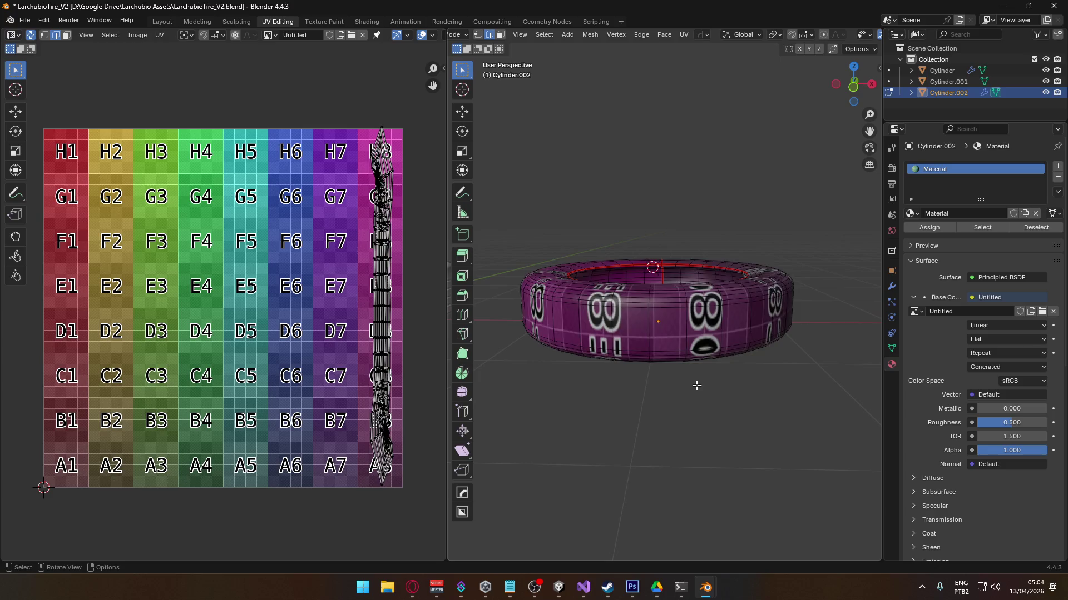
- Unwrap the whole tire along its new seams and turn off UV Sync Selection
{"action": "key", "text": "a"}
{"action": "key", "text": "u"}
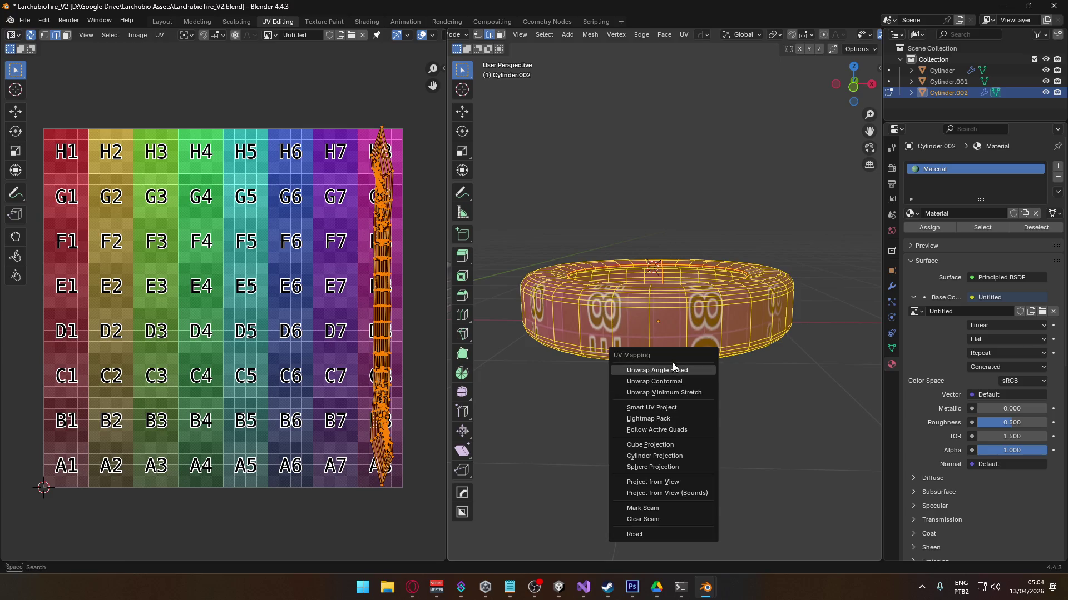
{"action": "left_click", "coordinate": [612, 368]}
{"action": "key", "text": "alt+a"}
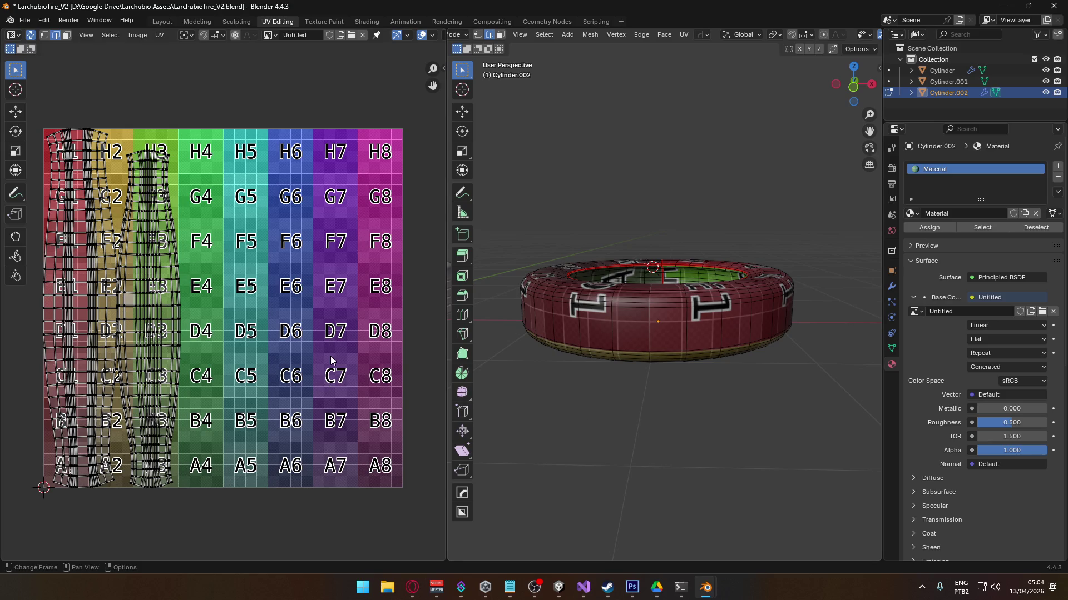
{"action": "key", "text": "l"}
{"action": "key", "text": "g"}
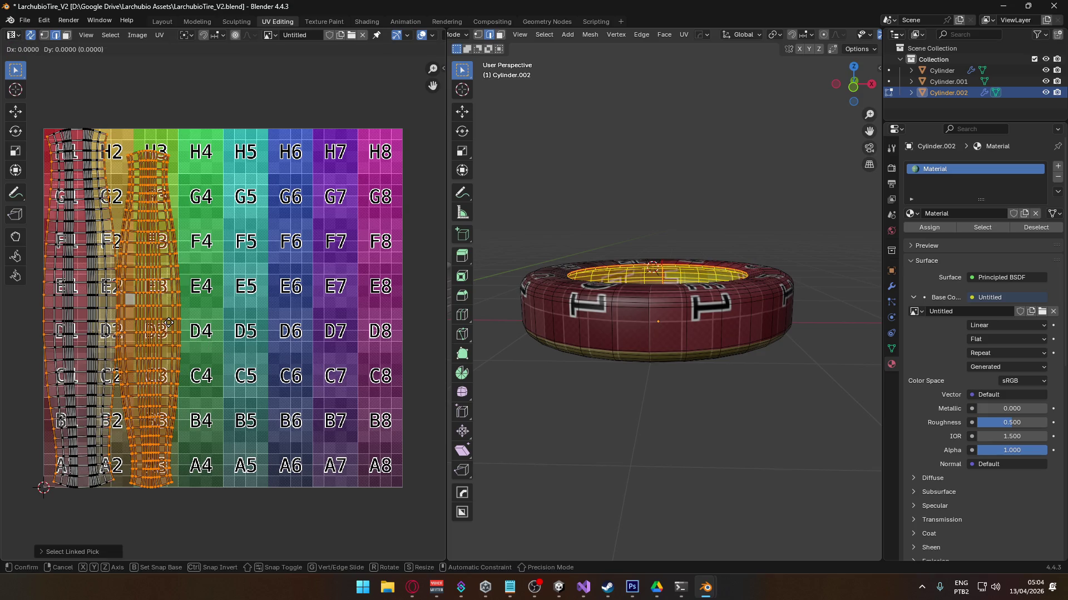
{"action": "key", "text": "Escape"}
{"action": "left_click", "coordinate": [30, 34]}
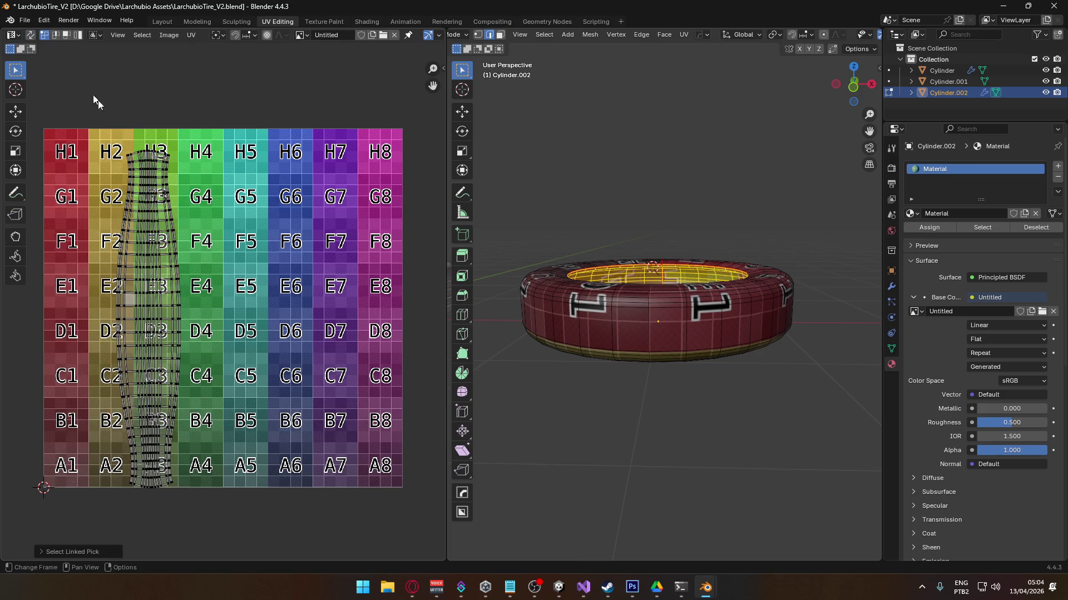
- Move the middle UV island over the H4 column and check the inner ring
{"action": "key", "text": "l"}
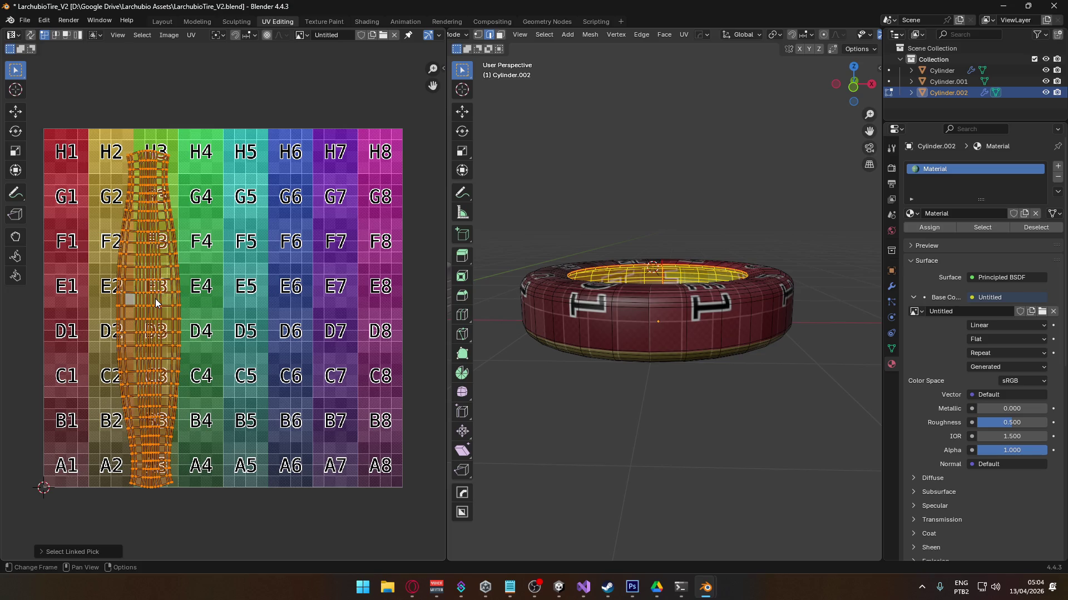
{"action": "key", "text": "g"}
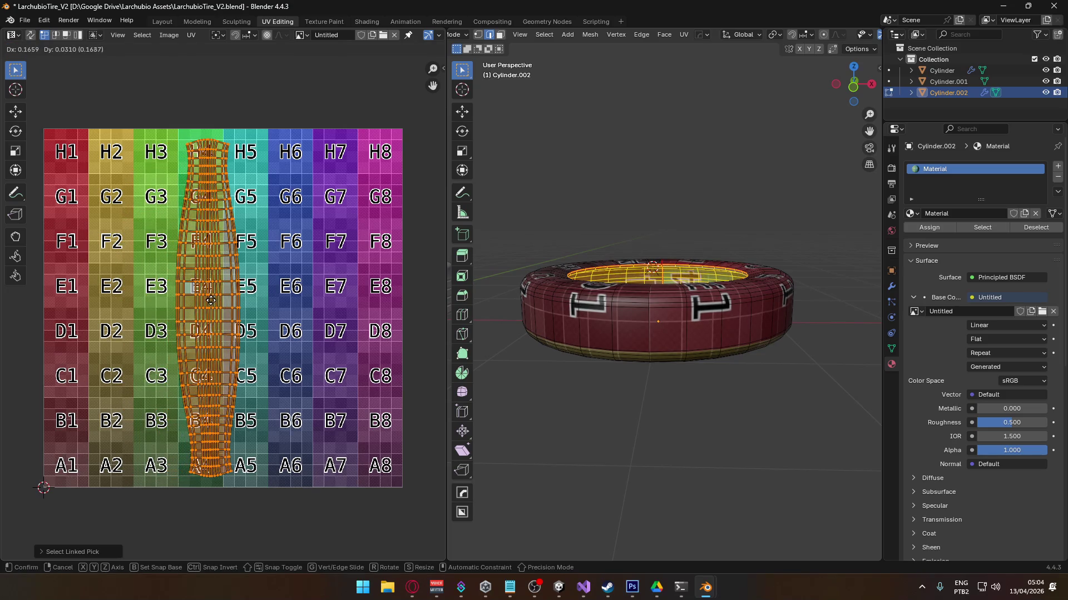
{"action": "left_click", "coordinate": [204, 301]}
{"action": "middle_click_drag", "start_coordinate": [768, 389], "coordinate": [783, 468]}
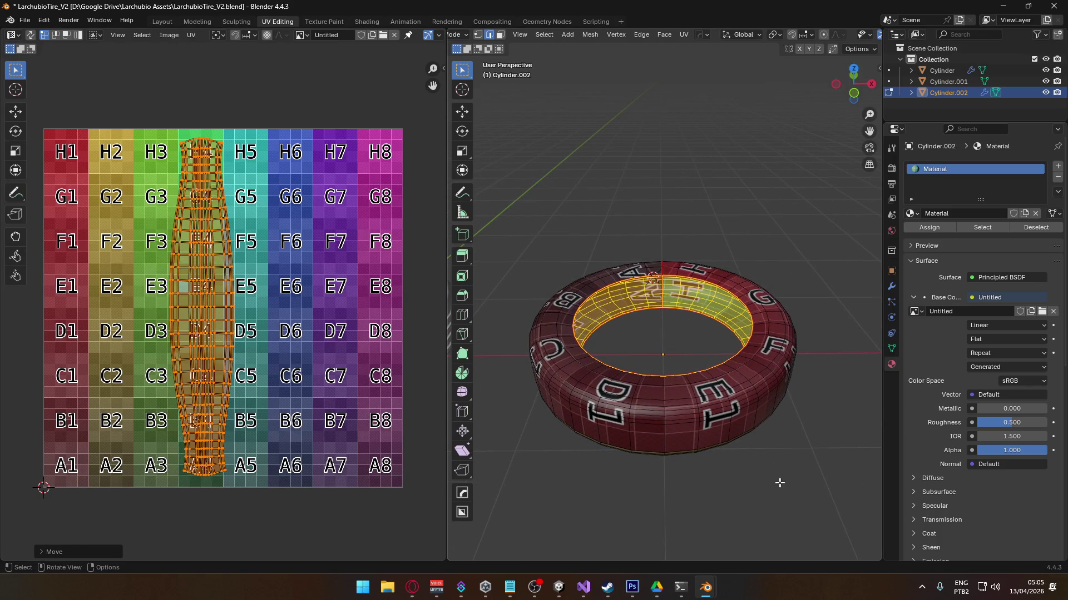
{"action": "scroll", "coordinate": [695, 410], "scroll_direction": "up", "scroll_amount": 5}
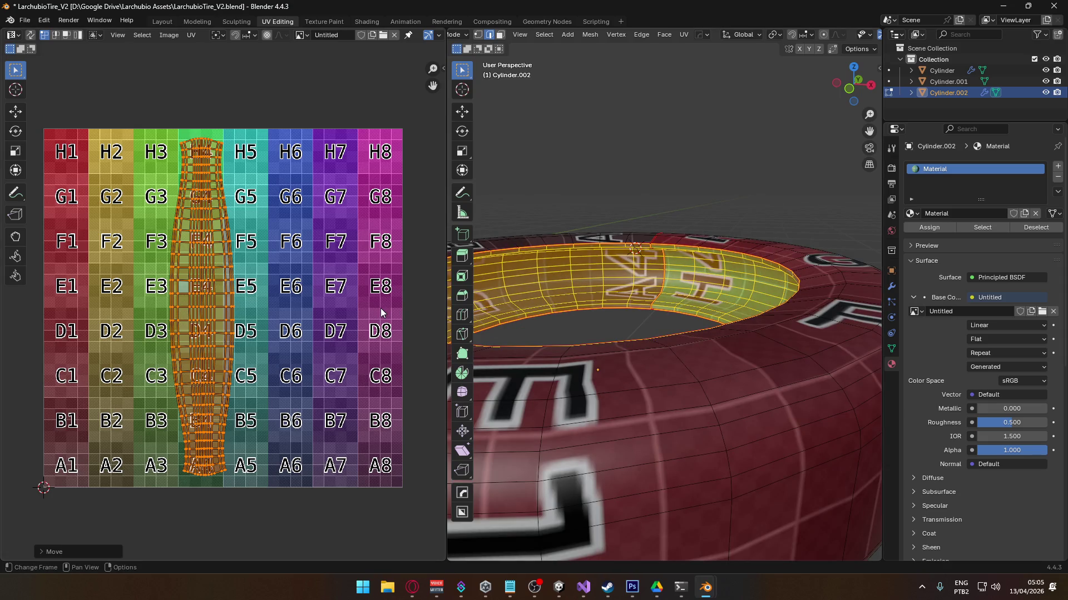
{"action": "middle_click_drag", "start_coordinate": [659, 278], "coordinate": [673, 270]}
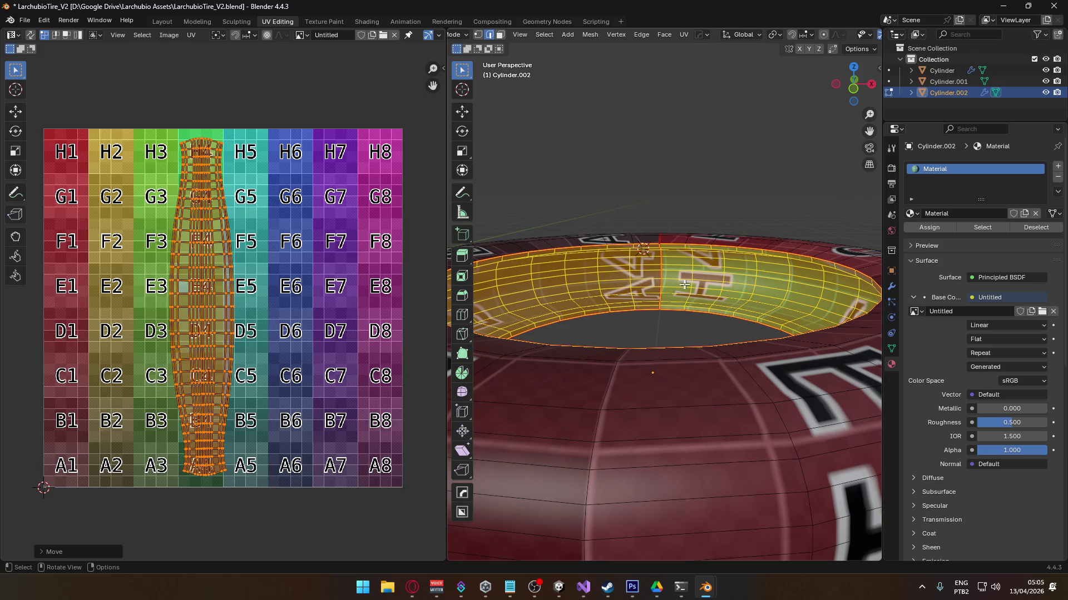
{"action": "scroll", "coordinate": [711, 384], "scroll_direction": "down", "scroll_amount": 5}
- In face mode, move the outer band's UV island onto column 7 and shrink it slightly
{"action": "key", "text": "alt+a"}
{"action": "key", "text": "a"}
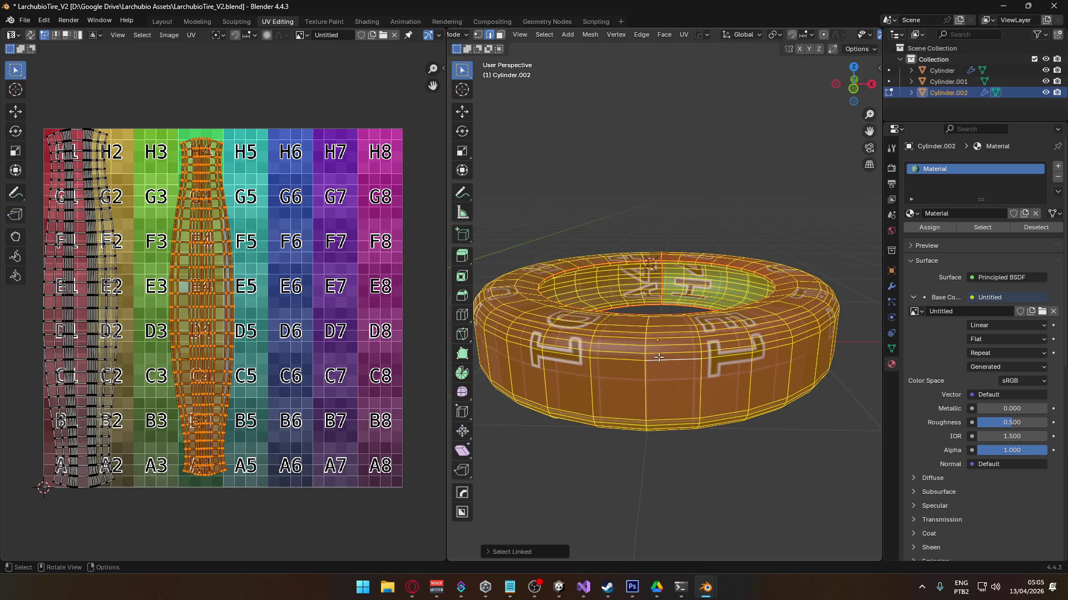
{"action": "key", "text": "3"}
{"action": "key", "text": "l"}
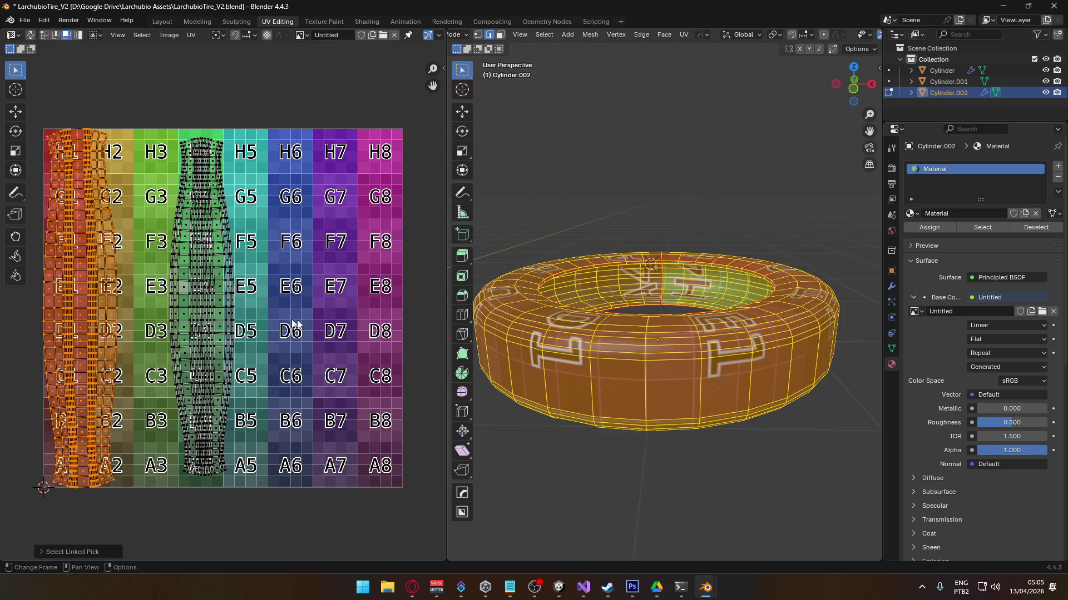
{"action": "key", "text": "g"}
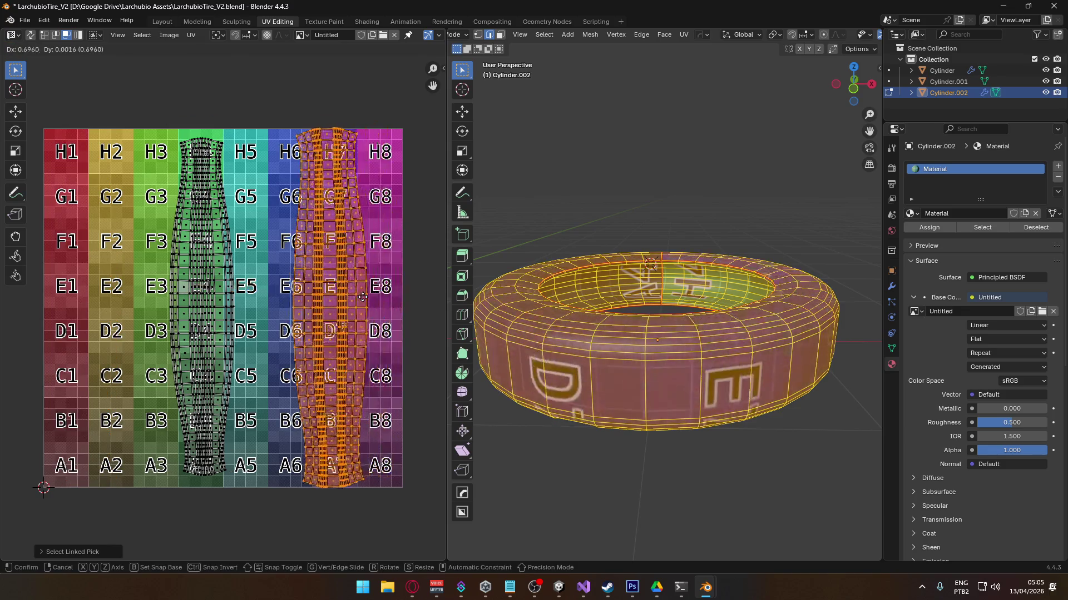
{"action": "left_click", "coordinate": [364, 294]}
{"action": "key", "text": "s"}
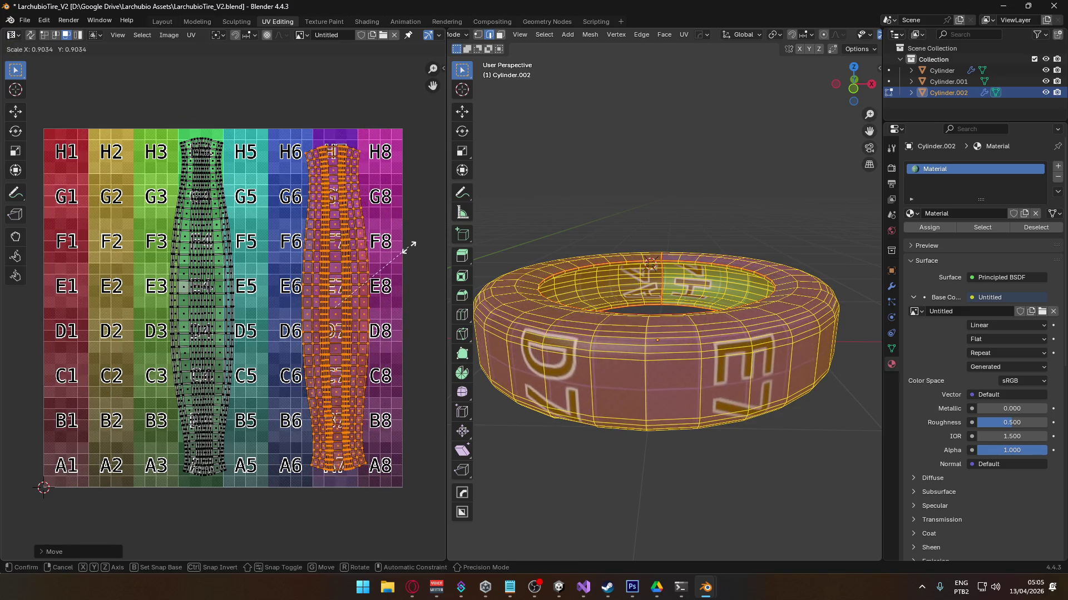
{"action": "left_click", "coordinate": [409, 248]}
- Inspect the tire's islands from several angles, then select the whole right UV island
{"action": "left_click", "coordinate": [691, 437]}
{"action": "middle_click_drag", "start_coordinate": [656, 291], "coordinate": [605, 315]}
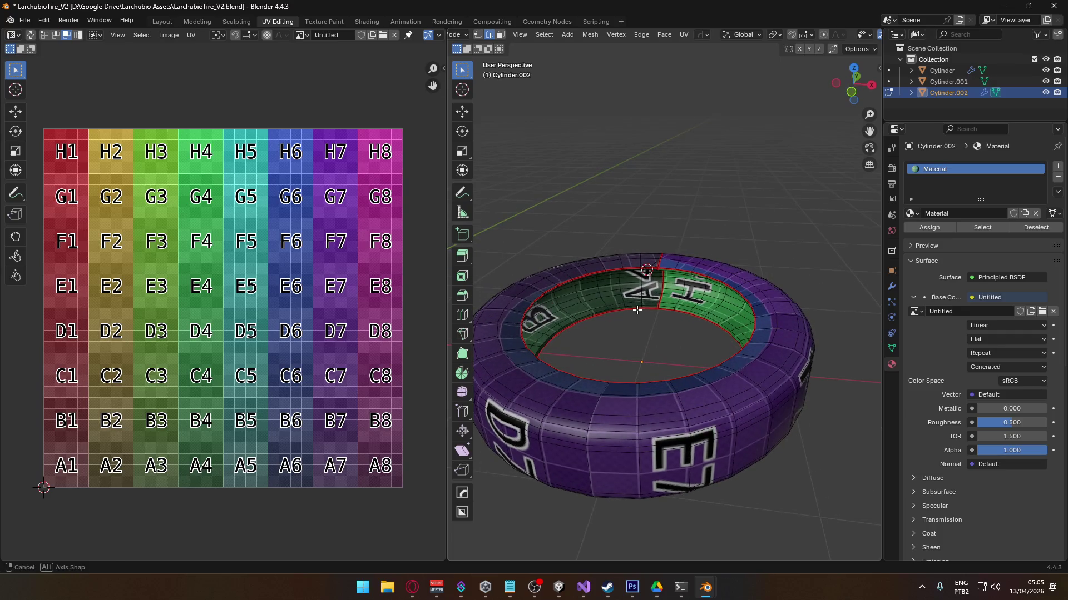
{"action": "key", "text": "a"}
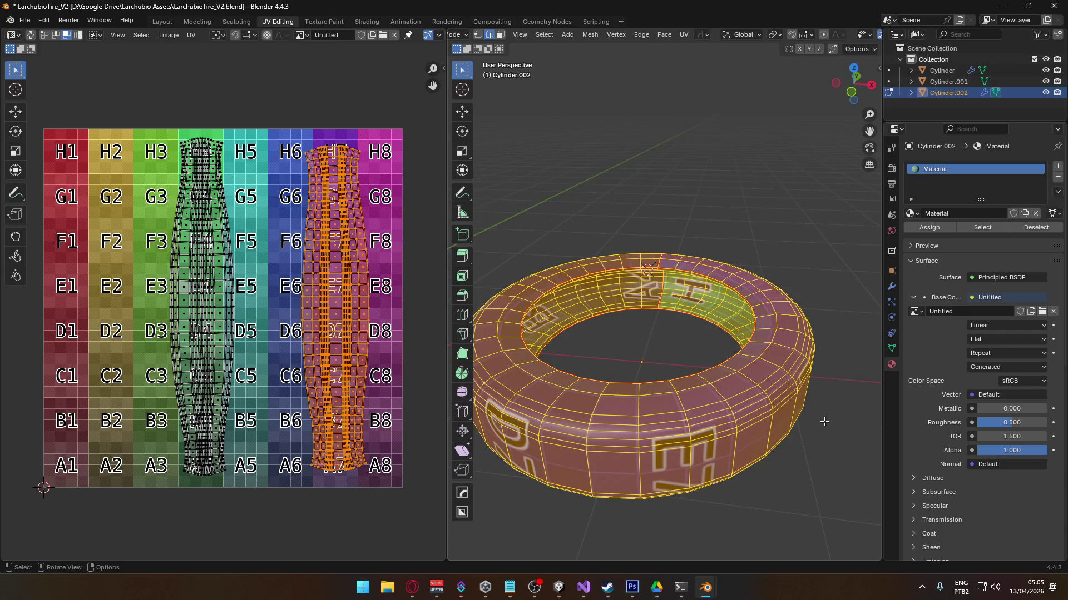
{"action": "key", "text": "alt+a"}
{"action": "mouse_move", "coordinate": [799, 416]}
{"action": "middle_mouse_down"}
{"action": "mouse_move", "coordinate": [716, 404]}
{"action": "mouse_move", "coordinate": [695, 334]}
{"action": "middle_mouse_up"}
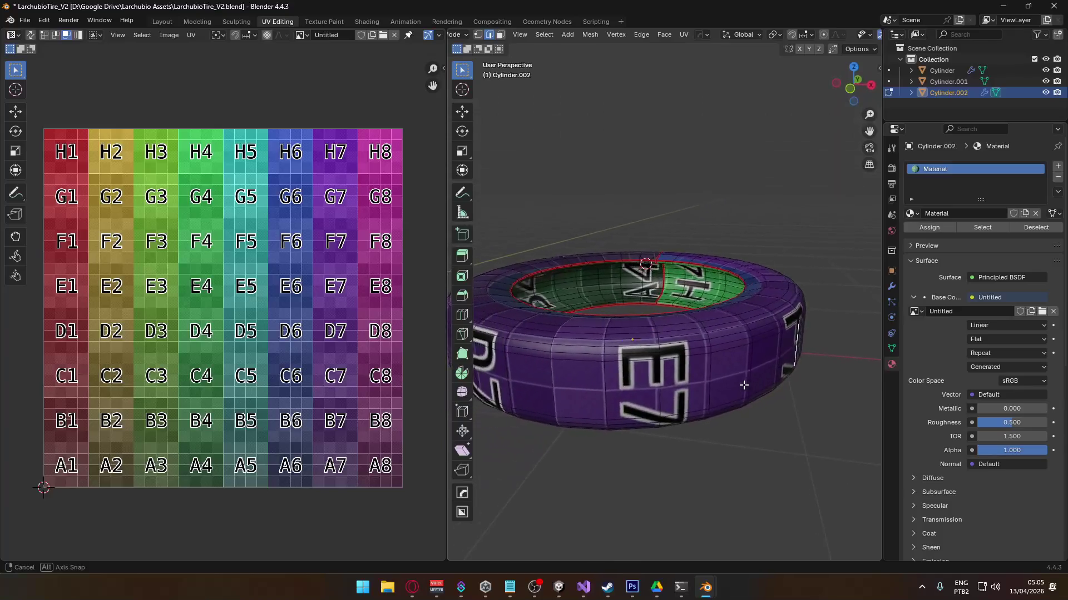
{"action": "scroll", "coordinate": [673, 239], "scroll_direction": "up", "scroll_amount": 6}
{"action": "mouse_move", "coordinate": [618, 345]}
{"action": "middle_mouse_down"}
{"action": "mouse_move", "coordinate": [629, 297]}
{"action": "mouse_move", "coordinate": [634, 342]}
{"action": "middle_mouse_up"}
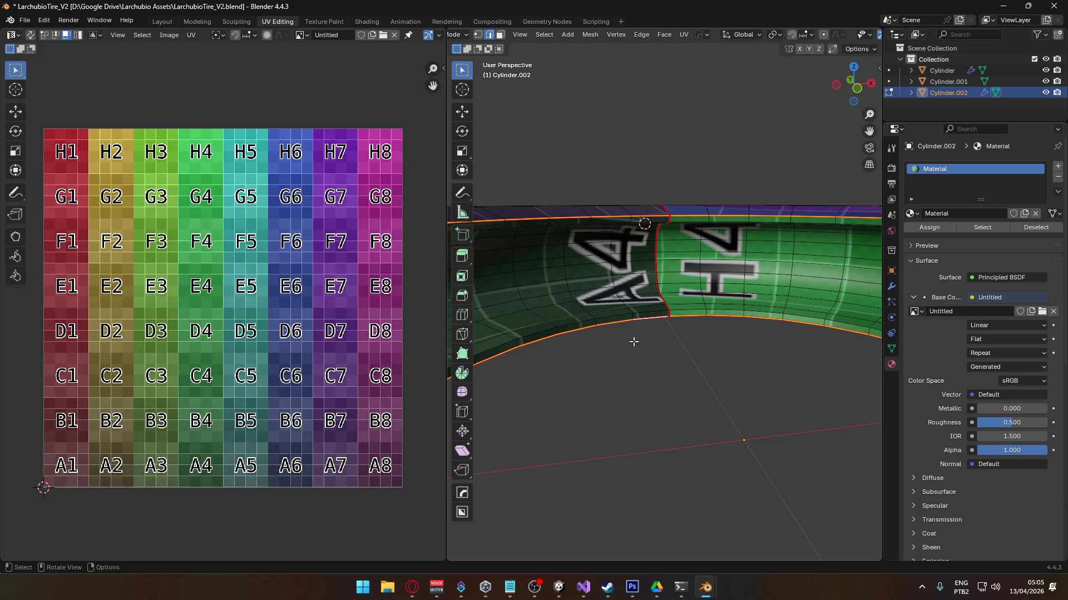
{"action": "scroll", "coordinate": [637, 323], "scroll_direction": "down", "scroll_amount": 5}
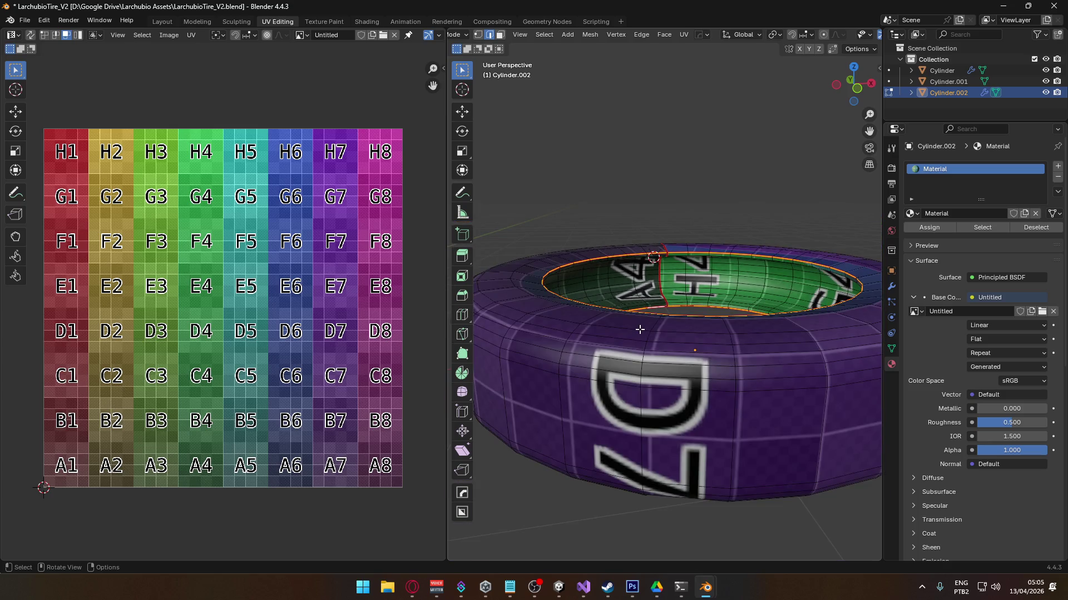
{"action": "key", "text": "a"}
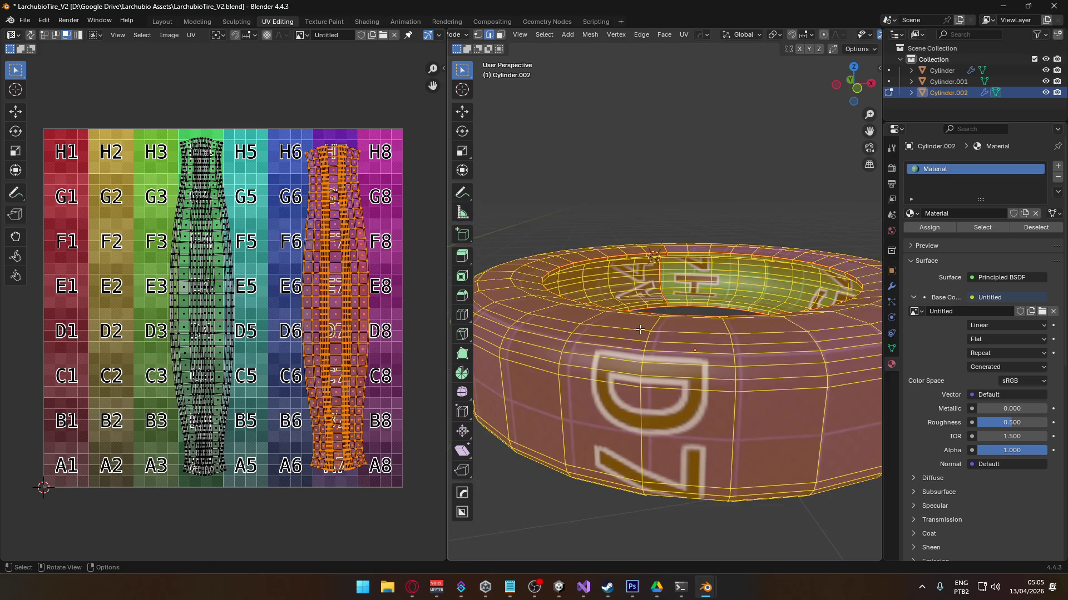
{"action": "key", "text": "alt+a"}
{"action": "key", "text": "a"}
{"action": "left_click", "coordinate": [325, 222]}
{"action": "key", "text": "l"}
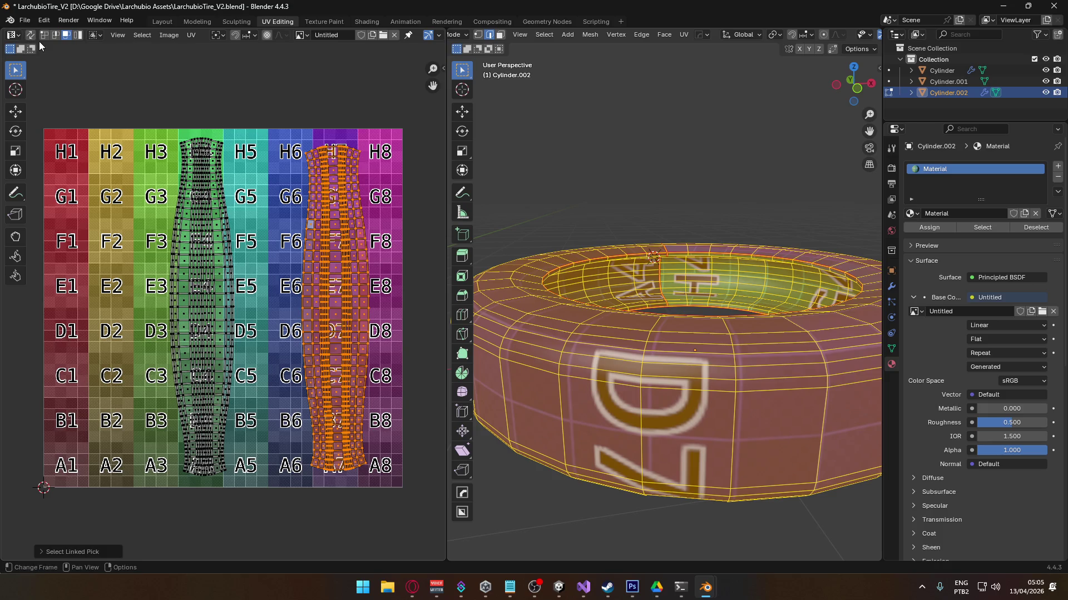
- Turn on UV Sync Selection and try selecting the outer band and inner ring islands
{"action": "left_click", "coordinate": [31, 35]}
{"action": "left_click", "coordinate": [347, 222]}
{"action": "key", "text": "l"}
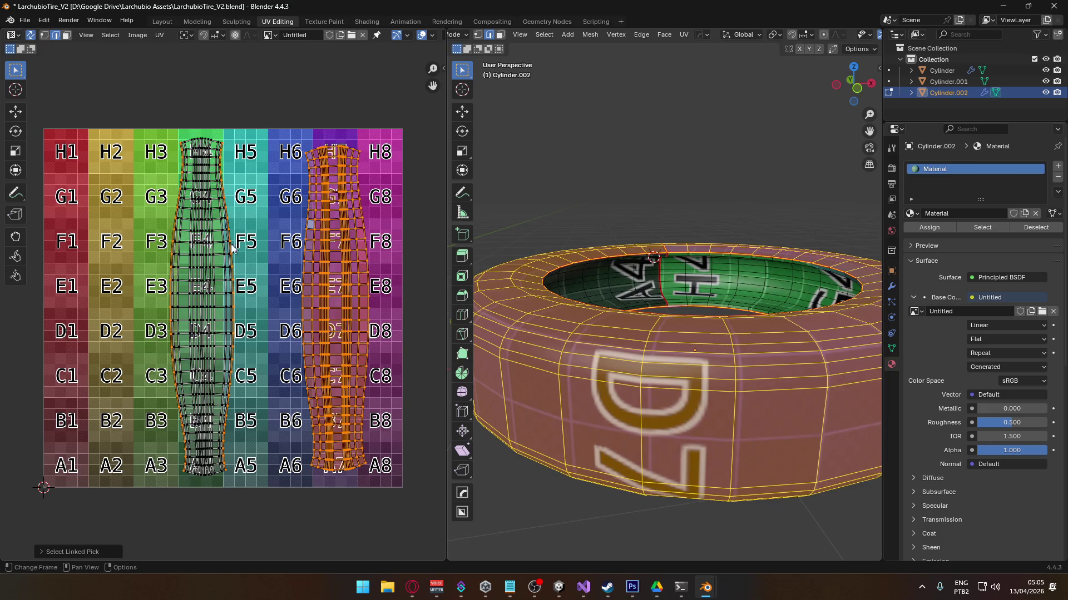
{"action": "key", "text": "l"}
{"action": "left_click", "coordinate": [352, 192]}
{"action": "key", "text": "l"}
{"action": "left_click", "coordinate": [195, 195]}
{"action": "key", "text": "l"}
{"action": "key", "text": "ctrl+z"}
{"action": "key", "text": "ctrl+z"}
{"action": "left_click", "coordinate": [299, 133]}
{"action": "left_click", "coordinate": [204, 212]}
{"action": "key", "text": "l"}
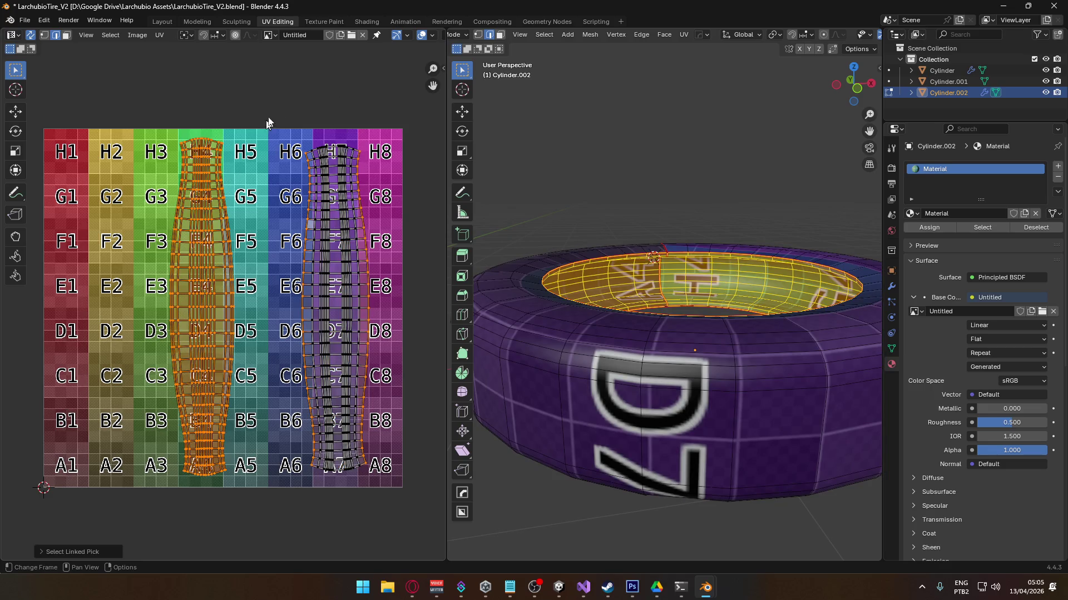
{"action": "key", "text": "alt+a"}
- Limit Select Linked to seams and select the outer band, then the inner ring
{"action": "middle_click_drag", "start_coordinate": [652, 279], "coordinate": [530, 530]}
{"action": "key", "text": "l"}
{"action": "left_click", "coordinate": [515, 553]}
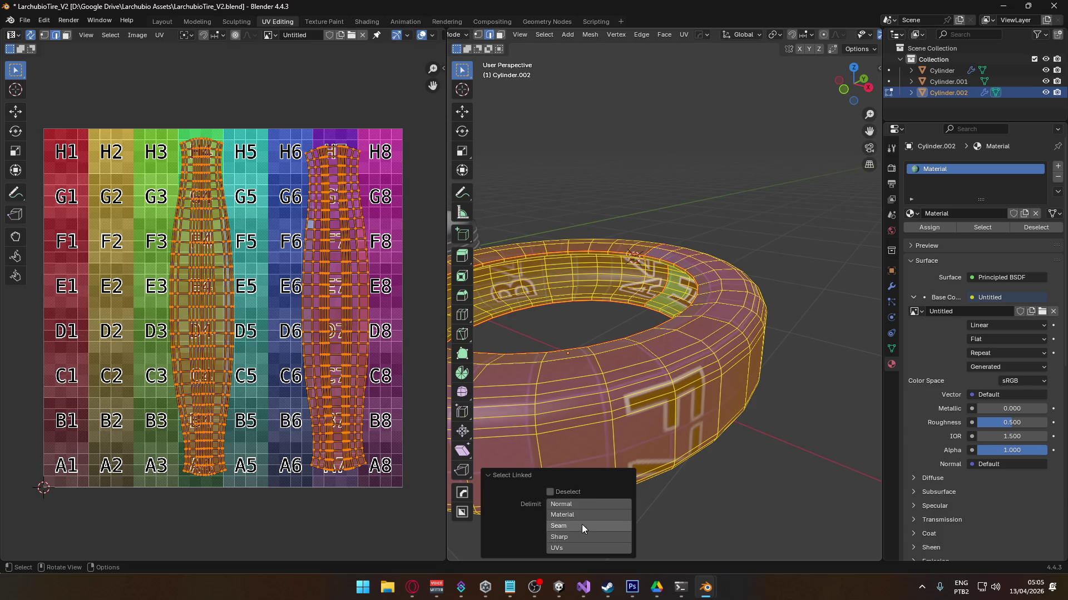
{"action": "left_click", "coordinate": [581, 525]}
{"action": "left_click", "coordinate": [550, 492]}
{"action": "middle_click_drag", "start_coordinate": [639, 423], "coordinate": [748, 339]}
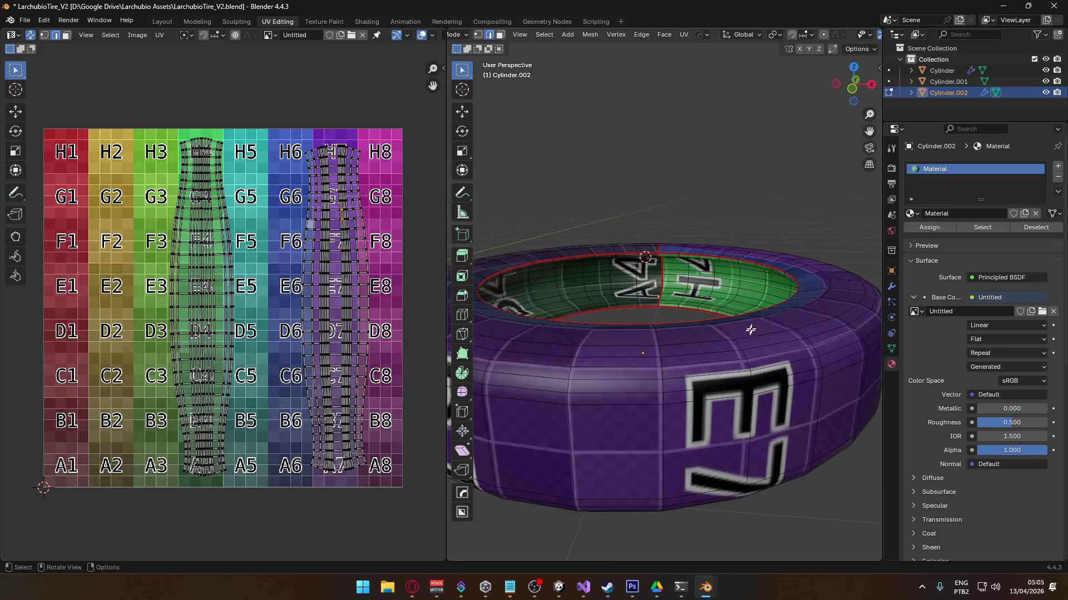
{"action": "key", "text": "l"}
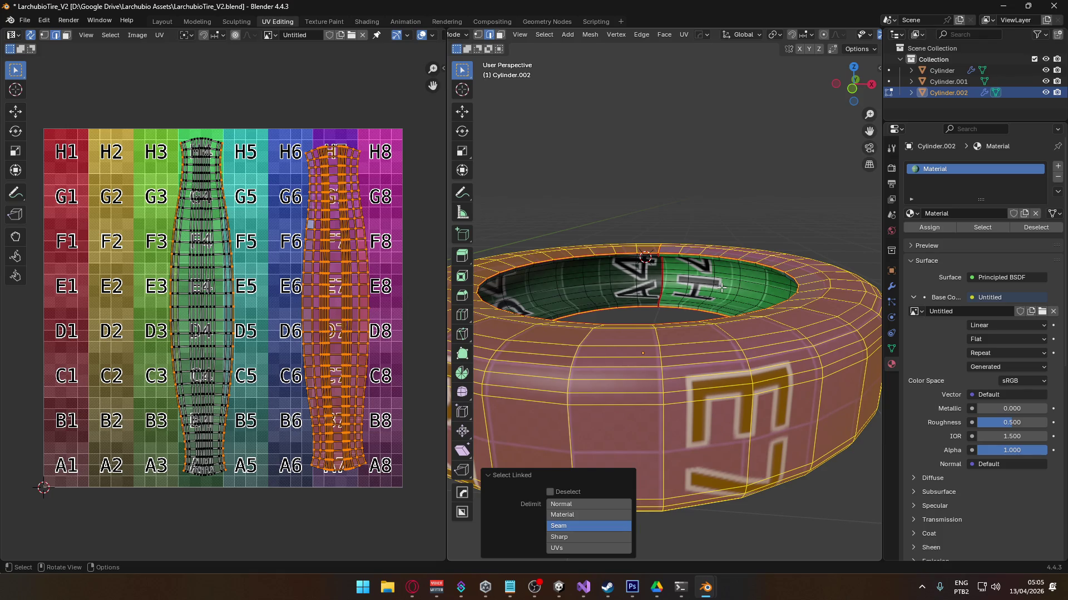
{"action": "key", "text": "alt+a"}
{"action": "key", "text": "l"}
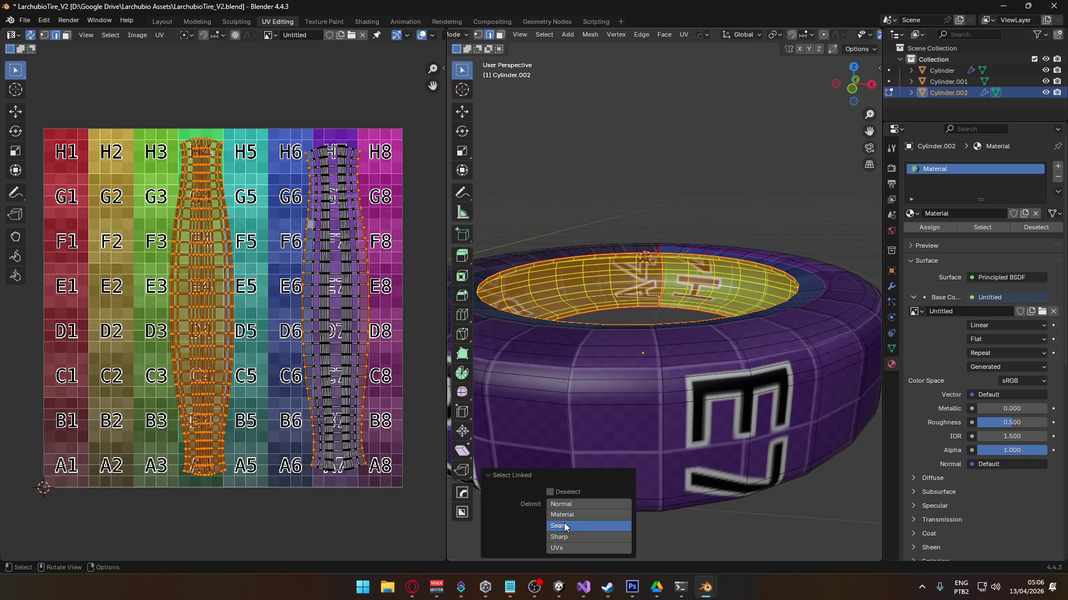
- Switch the Select Linked delimit from Seam to Normal, then to UVs, and reselect the outer band
{"action": "left_click", "coordinate": [573, 524]}
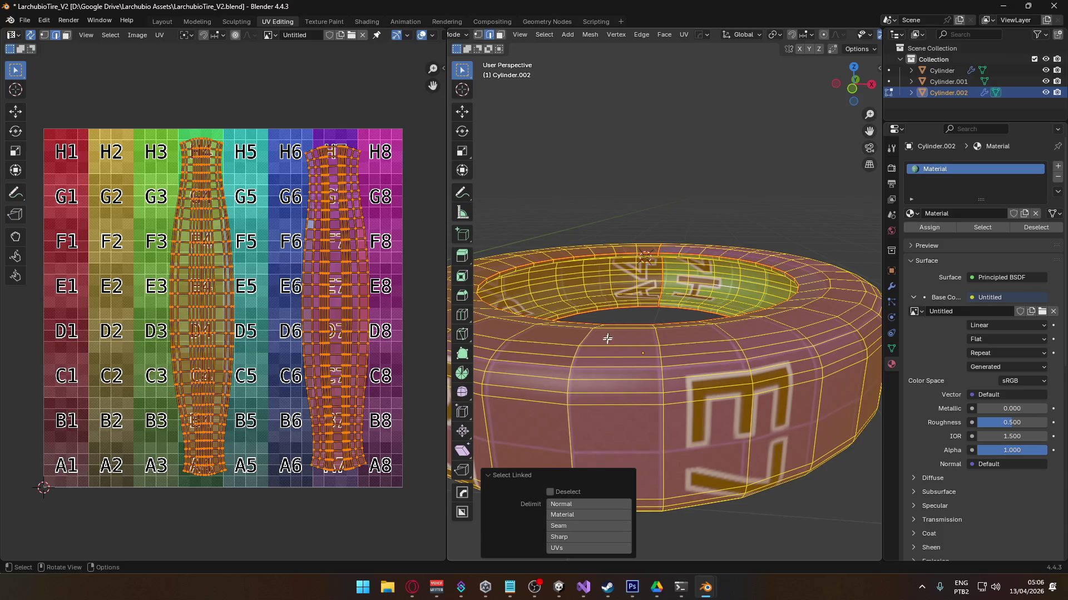
{"action": "left_click", "coordinate": [588, 507]}
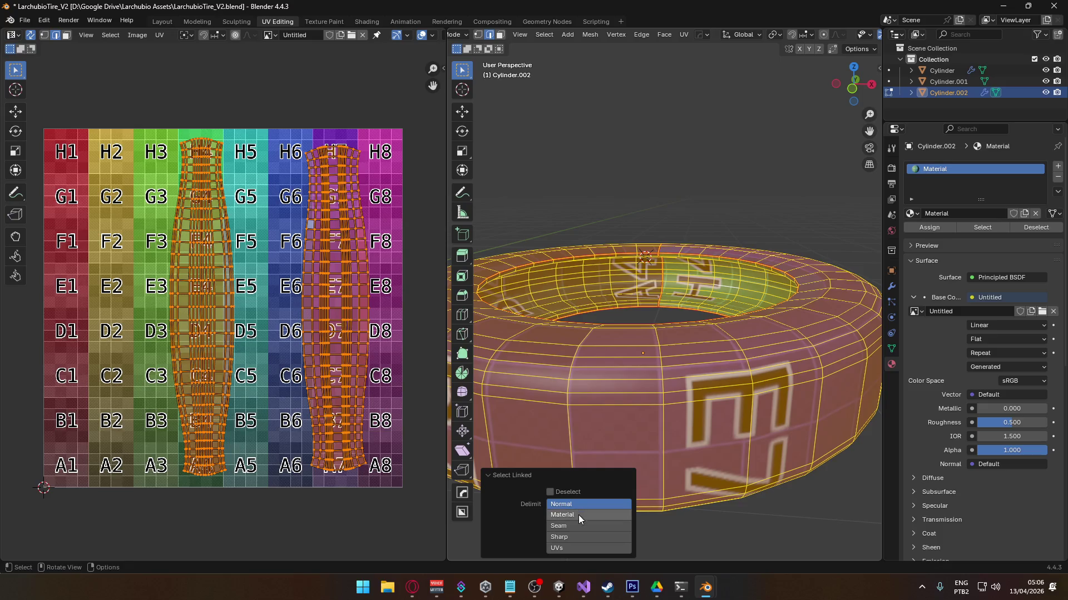
{"action": "left_click", "coordinate": [572, 505]}
{"action": "left_click", "coordinate": [575, 547]}
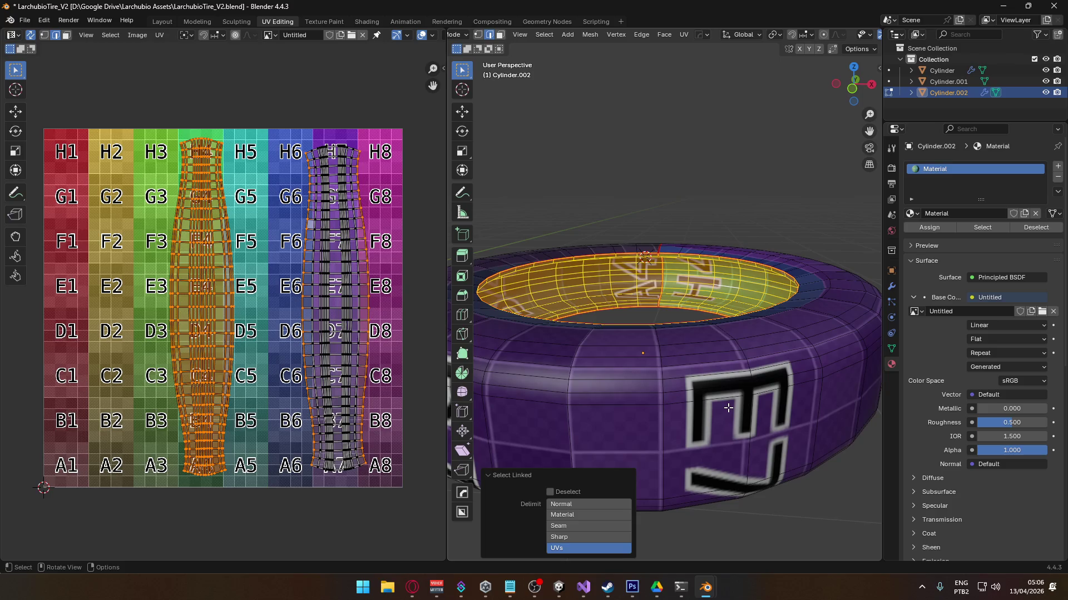
{"action": "key", "text": "l"}
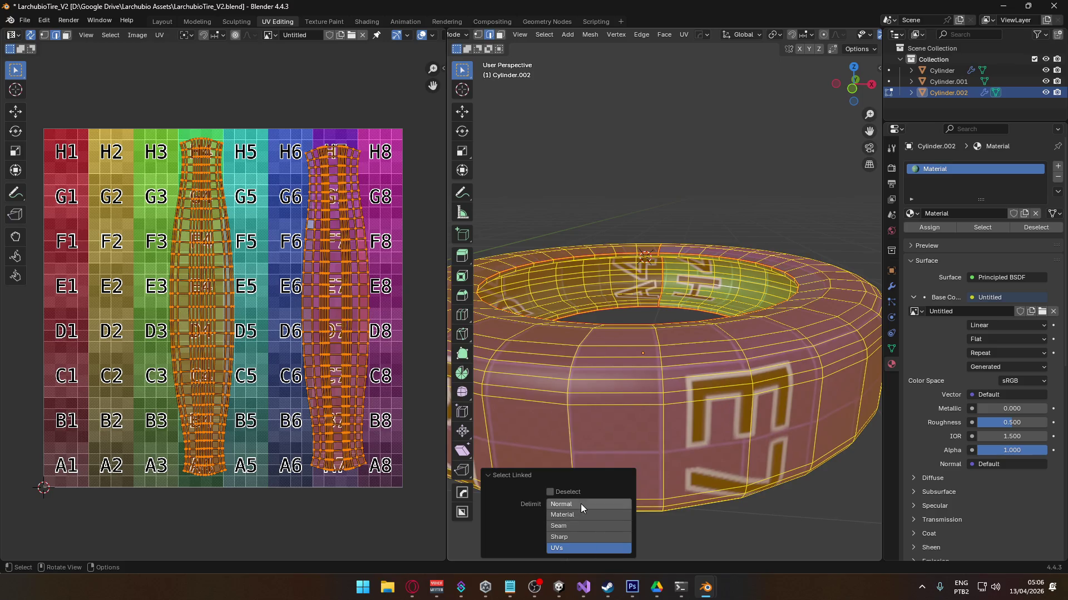
- Leave and re-enter Edit Mode on the tire with all faces deselected
{"action": "key", "text": "Tab"}
{"action": "scroll", "coordinate": [752, 429], "scroll_direction": "down", "scroll_amount": 5}
{"action": "left_click", "coordinate": [752, 428]}
{"action": "left_click", "coordinate": [667, 325]}
{"action": "key", "text": "Tab"}
{"action": "key", "text": "alt+a"}
{"action": "mouse_move", "coordinate": [629, 372]}
{"action": "middle_mouse_down"}
{"action": "mouse_move", "coordinate": [653, 353]}
{"action": "mouse_move", "coordinate": [643, 389]}
{"action": "mouse_move", "coordinate": [666, 298]}
{"action": "mouse_move", "coordinate": [644, 341]}
{"action": "mouse_move", "coordinate": [632, 302]}
{"action": "mouse_move", "coordinate": [607, 370]}
{"action": "mouse_move", "coordinate": [695, 326]}
{"action": "middle_mouse_up"}
{"action": "scroll", "coordinate": [643, 384], "scroll_direction": "up", "scroll_amount": 6}
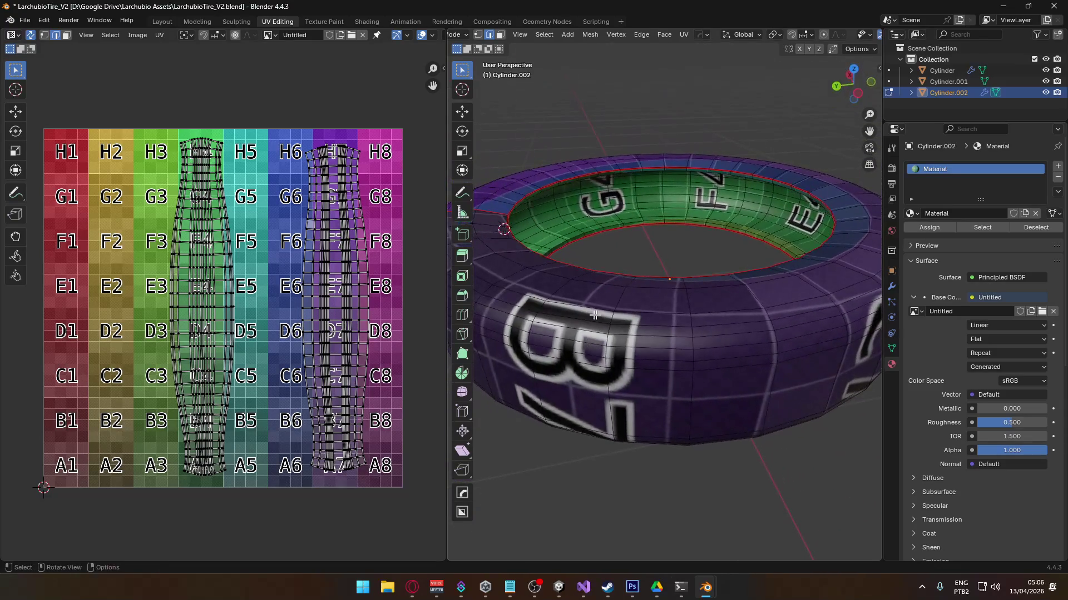
- Select the top row of faces on the H7/G7 island and view the tire from several angles
{"action": "scroll", "coordinate": [314, 165], "scroll_direction": "up", "scroll_amount": 5}
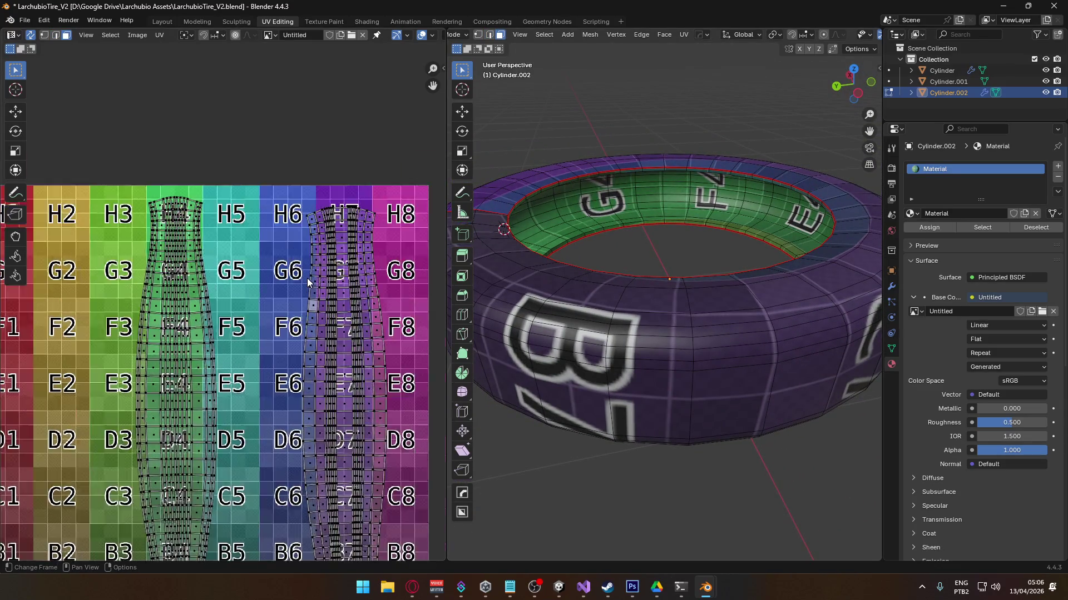
{"action": "mouse_move", "coordinate": [314, 165]}
{"action": "middle_mouse_down"}
{"action": "mouse_move", "coordinate": [314, 302]}
{"action": "mouse_move", "coordinate": [291, 323]}
{"action": "middle_mouse_up"}
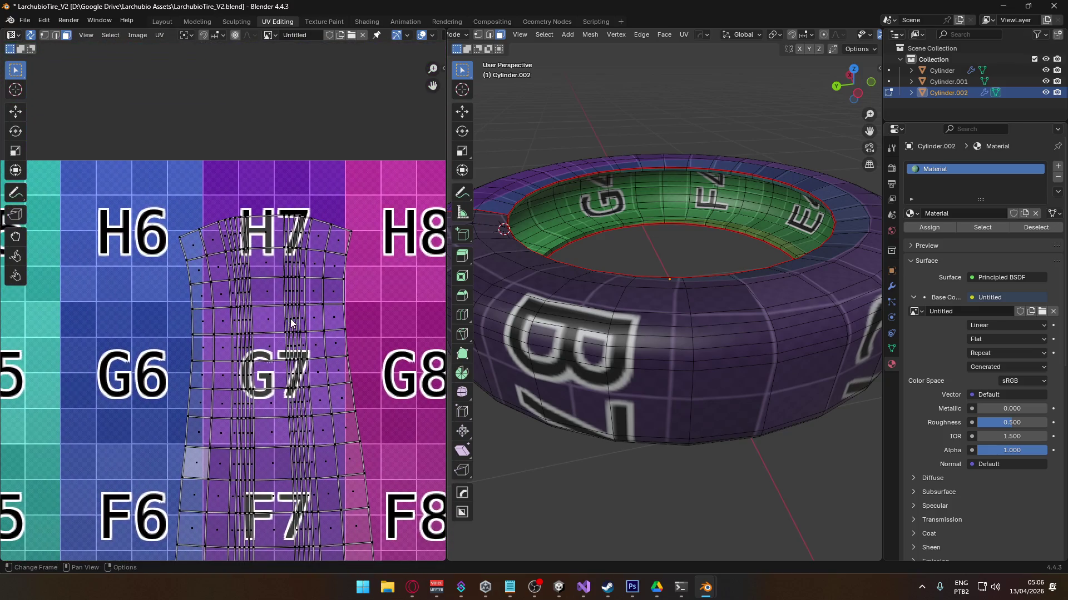
{"action": "left_click", "coordinate": [194, 253]}
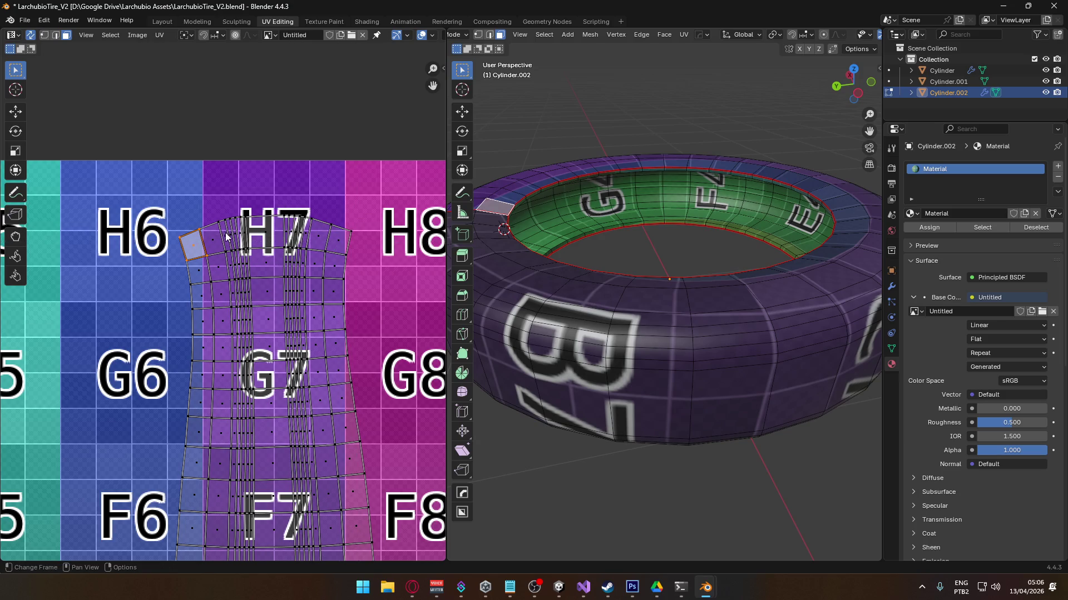
{"action": "left_click", "coordinate": [206, 245], "text": "alt"}
{"action": "mouse_move", "coordinate": [556, 389]}
{"action": "middle_mouse_down"}
{"action": "mouse_move", "coordinate": [674, 304]}
{"action": "mouse_move", "coordinate": [673, 334]}
{"action": "middle_mouse_up"}
{"action": "scroll", "coordinate": [674, 304], "scroll_direction": "up", "scroll_amount": 2}
{"action": "scroll", "coordinate": [672, 333], "scroll_direction": "up", "scroll_amount": 3}
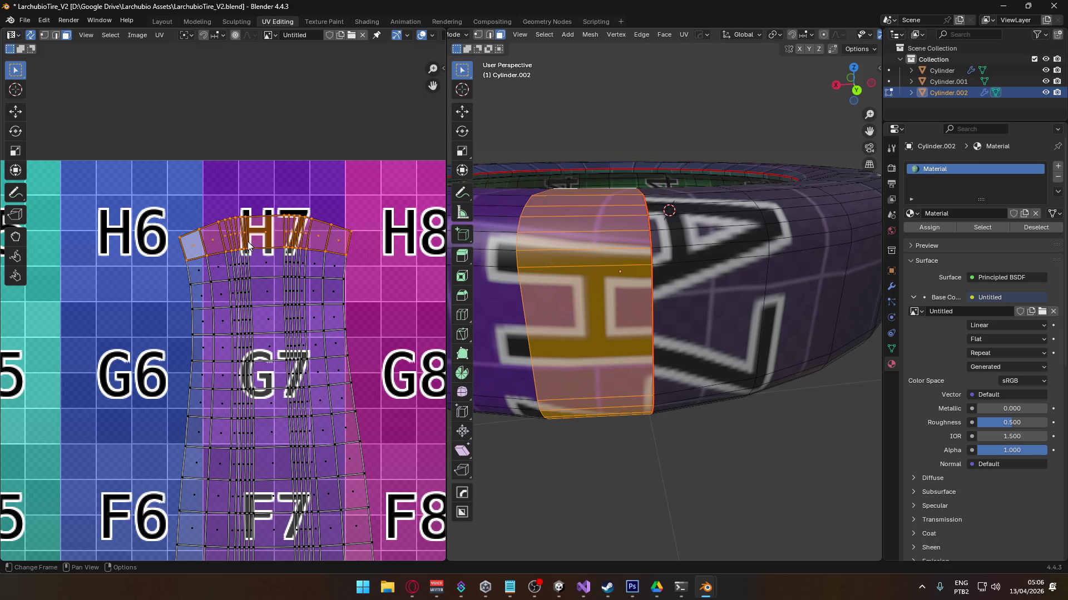
{"action": "scroll", "coordinate": [248, 245], "scroll_direction": "up", "scroll_amount": 3}
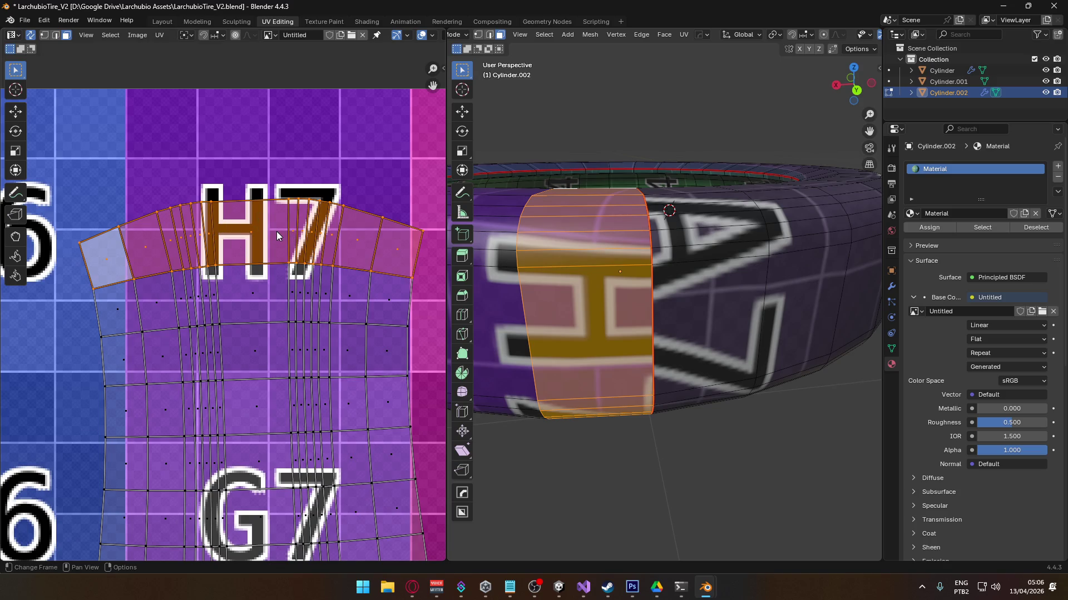
{"action": "mouse_move", "coordinate": [646, 321]}
{"action": "middle_mouse_down"}
{"action": "mouse_move", "coordinate": [644, 253]}
{"action": "mouse_move", "coordinate": [526, 208]}
{"action": "middle_mouse_up"}
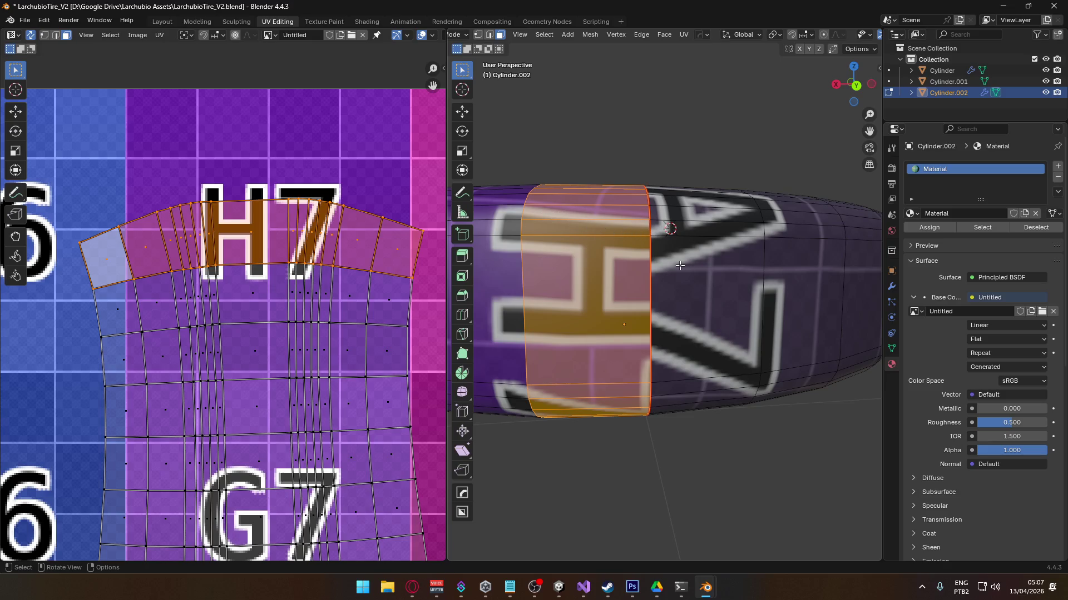
{"action": "middle_click_drag", "start_coordinate": [667, 287], "coordinate": [662, 326]}
{"action": "scroll", "coordinate": [316, 284], "scroll_direction": "down", "scroll_amount": 7}
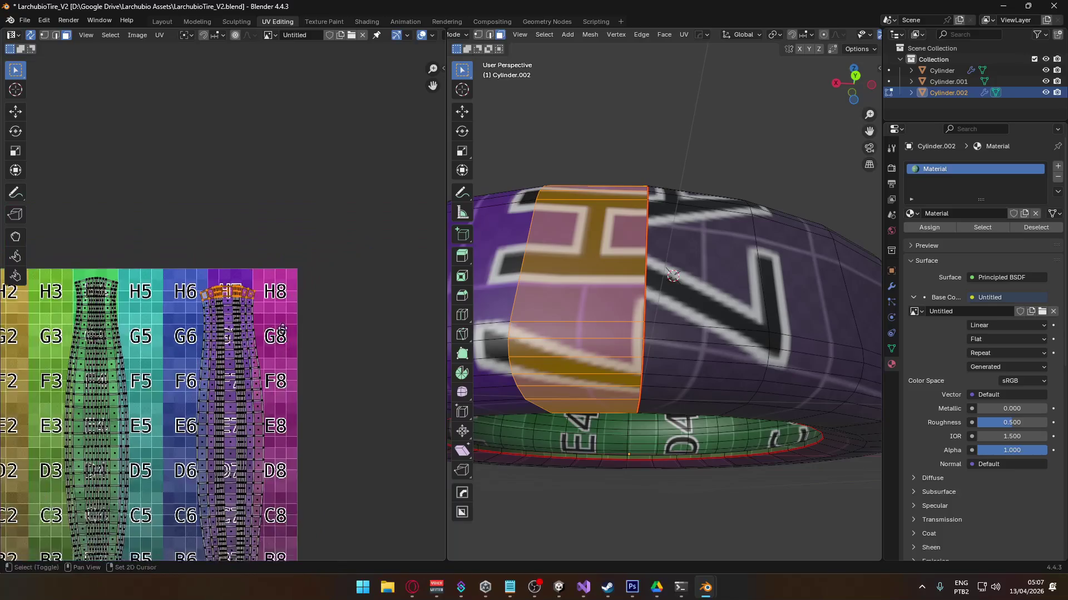
{"action": "scroll", "coordinate": [308, 283], "scroll_direction": "up", "scroll_amount": 1}
- Replace the selection with the single UV face just below E7
{"action": "left_click", "coordinate": [363, 302]}
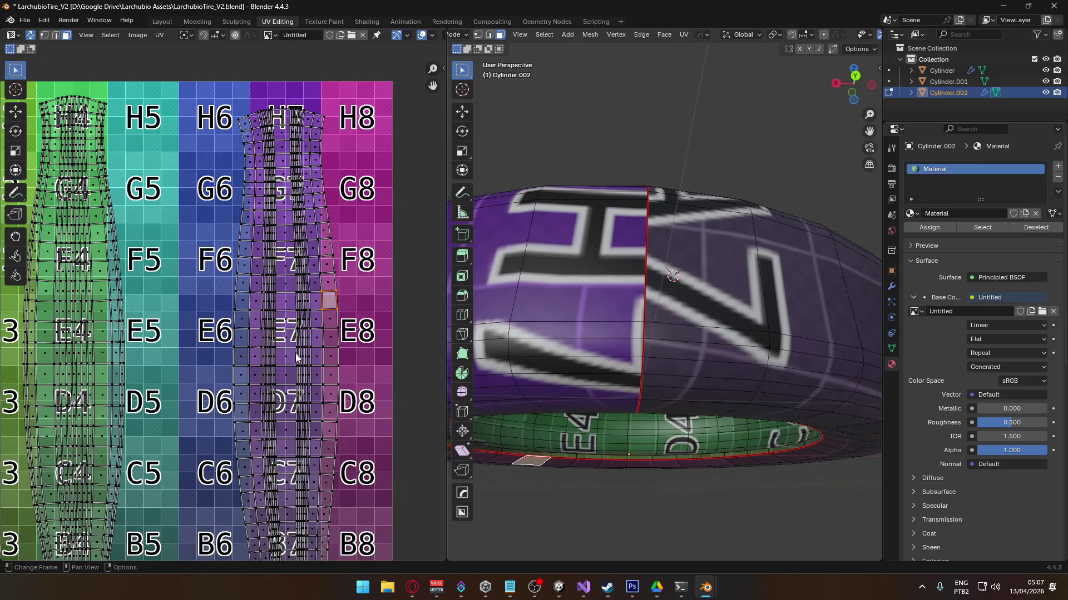
{"action": "scroll", "coordinate": [285, 378], "scroll_direction": "up", "scroll_amount": 2}
{"action": "left_click", "coordinate": [322, 383]}
{"action": "scroll", "coordinate": [556, 333], "scroll_direction": "down", "scroll_amount": 3}
{"action": "mouse_move", "coordinate": [556, 333]}
{"action": "middle_mouse_down"}
{"action": "mouse_move", "coordinate": [503, 341]}
{"action": "mouse_move", "coordinate": [650, 278]}
{"action": "middle_mouse_up"}
- Select a tire sidewall face and scale its UV up to fill the G7 cell
{"action": "left_click", "coordinate": [650, 275]}
{"action": "scroll", "coordinate": [311, 258], "scroll_direction": "down", "scroll_amount": 3}
{"action": "scroll", "coordinate": [315, 234], "scroll_direction": "up", "scroll_amount": 4}
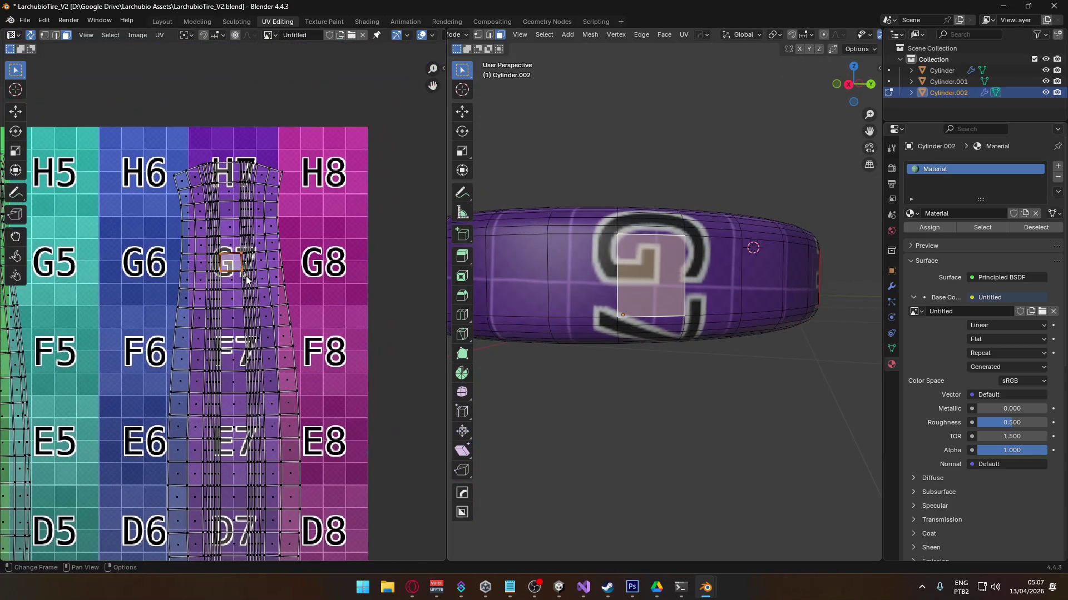
{"action": "key", "text": "s"}
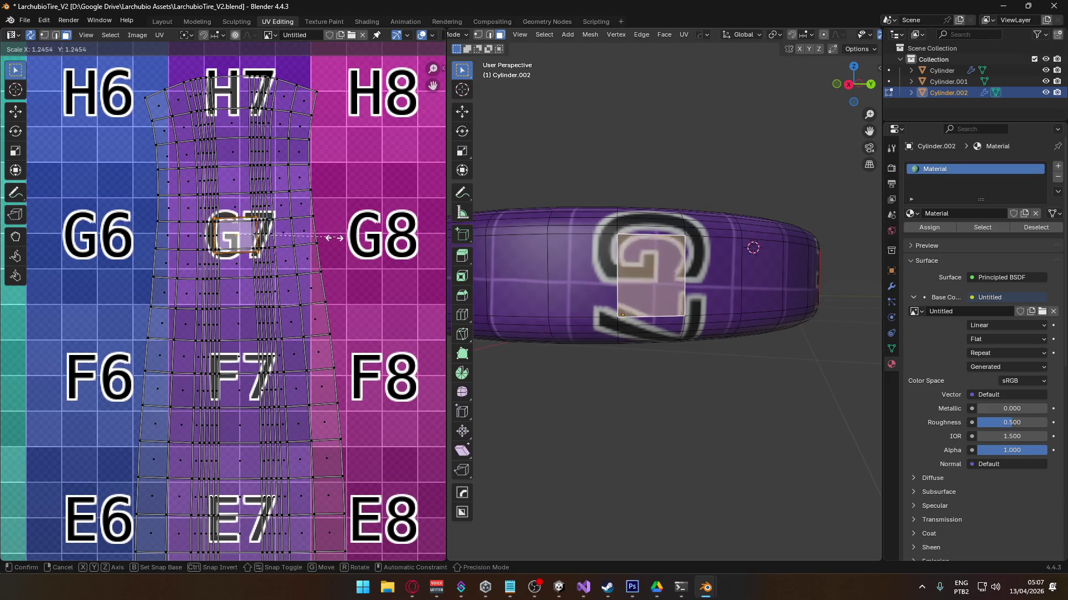
{"action": "left_click", "coordinate": [261, 259]}
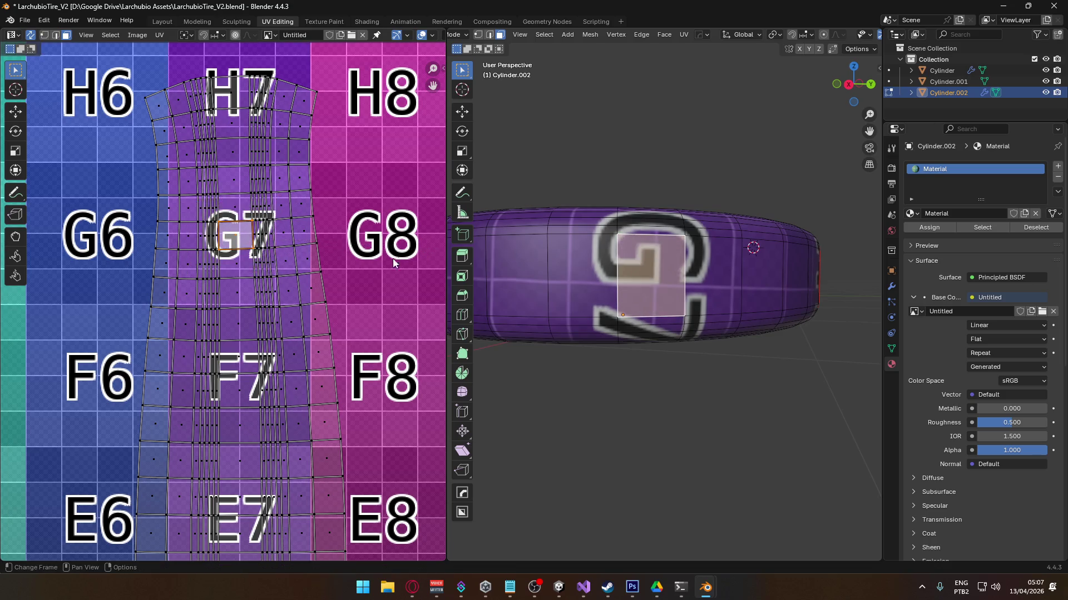
{"action": "scroll", "coordinate": [364, 268], "scroll_direction": "down", "scroll_amount": 7}
{"action": "scroll", "coordinate": [349, 287], "scroll_direction": "up", "scroll_amount": 2}
{"action": "scroll", "coordinate": [228, 301], "scroll_direction": "up", "scroll_amount": 2}
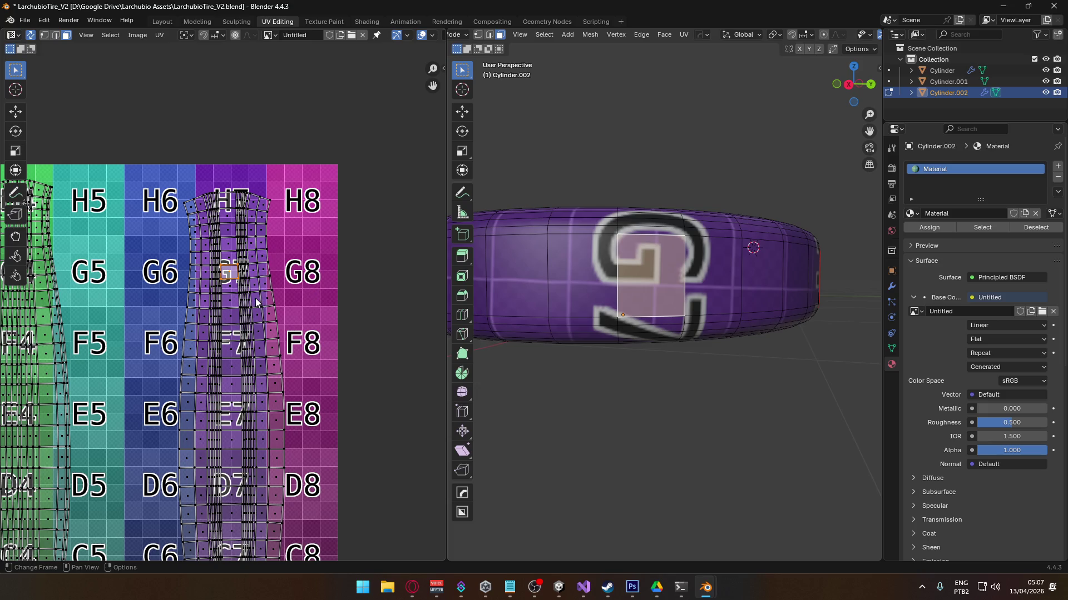
- Move the face onto G6, resize, nudge and rotate it, then shrink it to 0.1
{"action": "key", "text": "g"}
{"action": "left_click", "coordinate": [190, 309]}
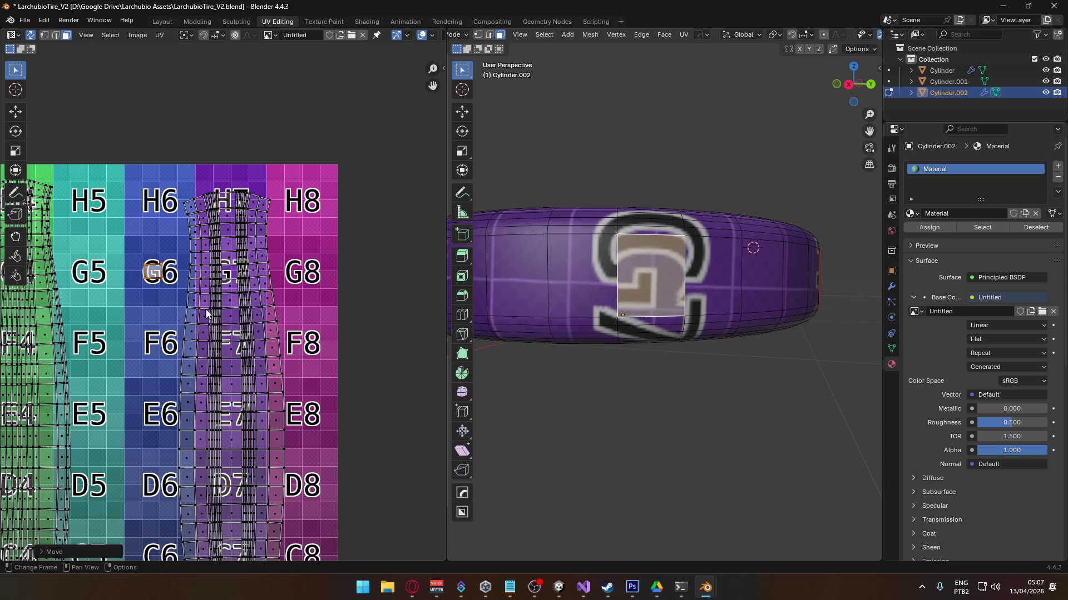
{"action": "key", "text": "s"}
{"action": "left_click", "coordinate": [236, 282]}
{"action": "left_click_drag", "start_coordinate": [160, 277], "coordinate": [171, 278]}
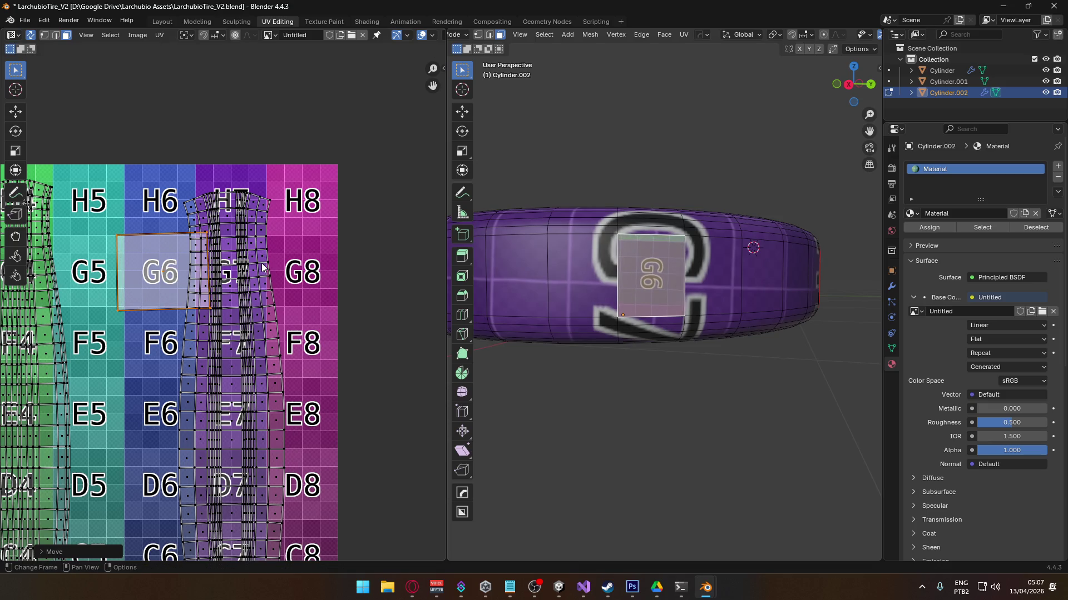
{"action": "key", "text": "r"}
{"action": "left_click", "coordinate": [275, 245]}
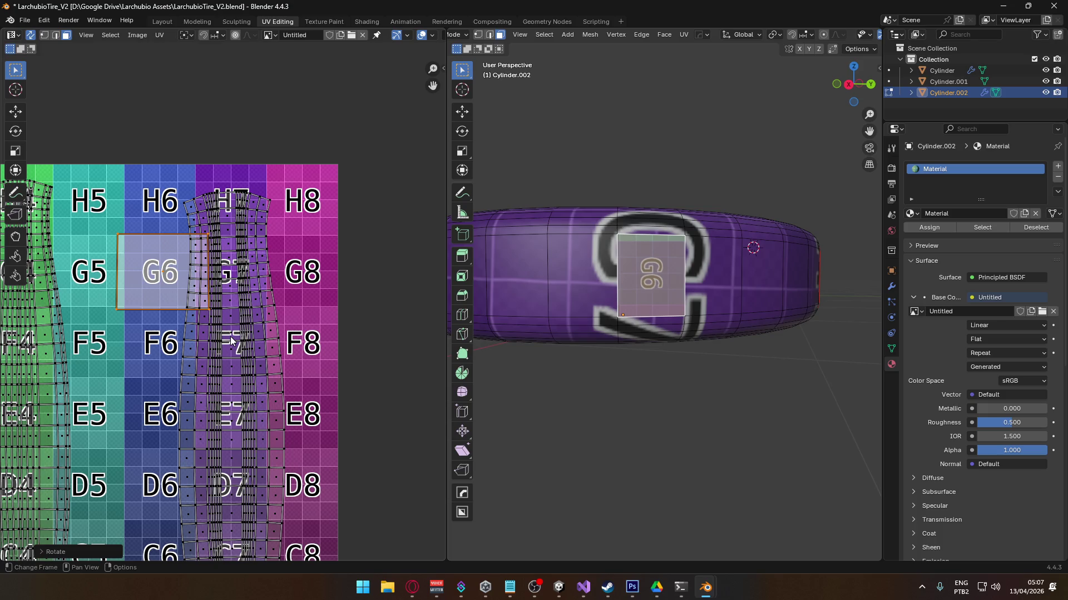
{"action": "scroll", "coordinate": [210, 390], "scroll_direction": "down", "scroll_amount": 3}
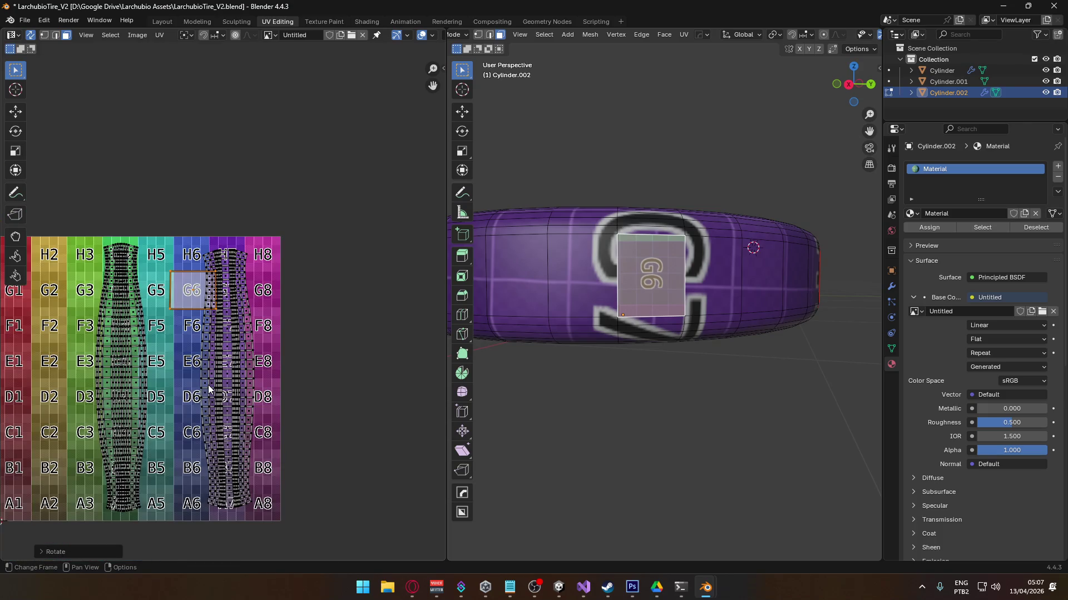
{"action": "type", "text": "s0.1"}
{"action": "key", "text": "Return"}
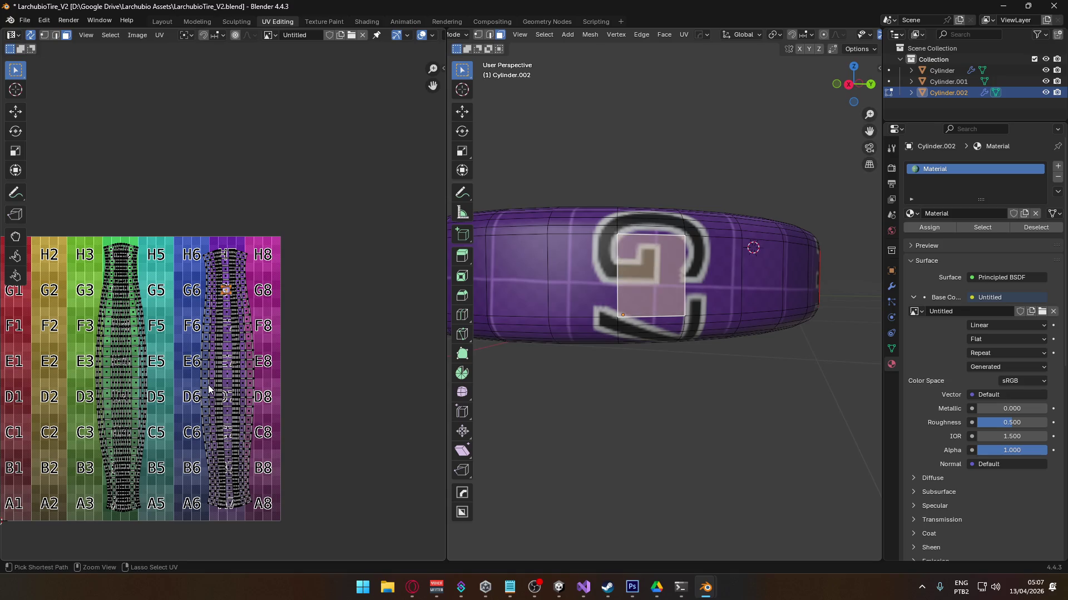
- Move another G7 UV face onto the G6 cell and fine-tune its position
{"action": "left_click", "coordinate": [325, 386]}
{"action": "scroll", "coordinate": [317, 361], "scroll_direction": "up", "scroll_amount": 5}
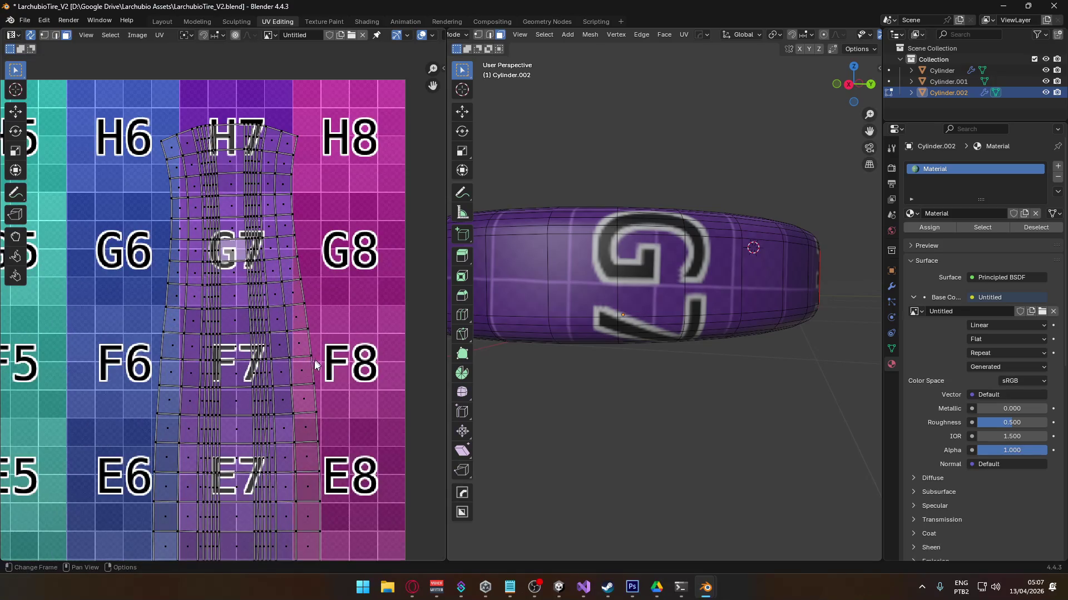
{"action": "scroll", "coordinate": [312, 362], "scroll_direction": "down", "scroll_amount": 6}
{"action": "scroll", "coordinate": [253, 332], "scroll_direction": "up", "scroll_amount": 2}
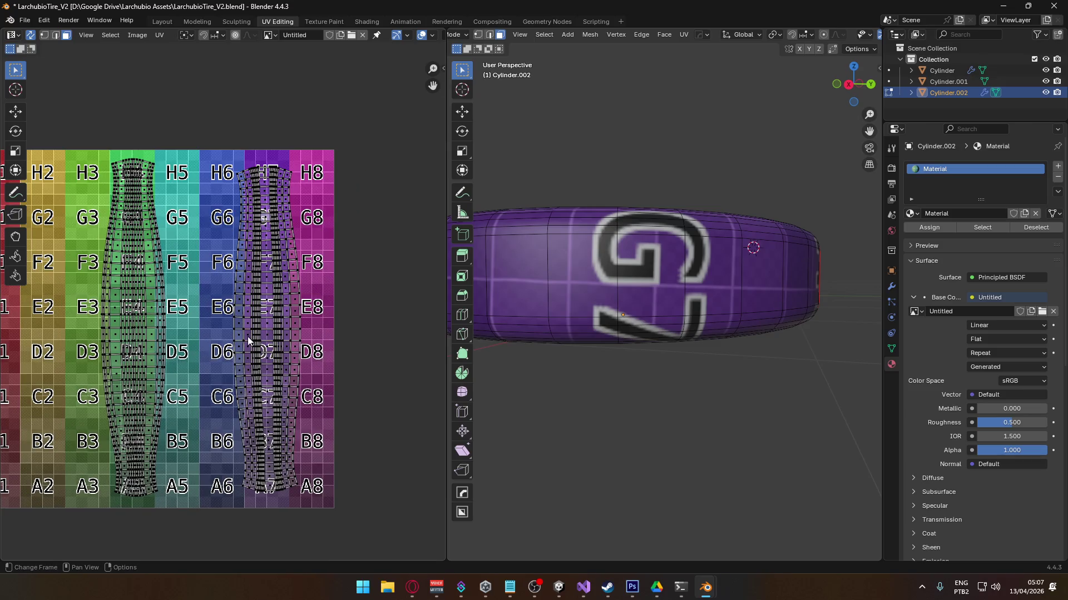
{"action": "middle_click_drag", "start_coordinate": [158, 334], "coordinate": [253, 307]}
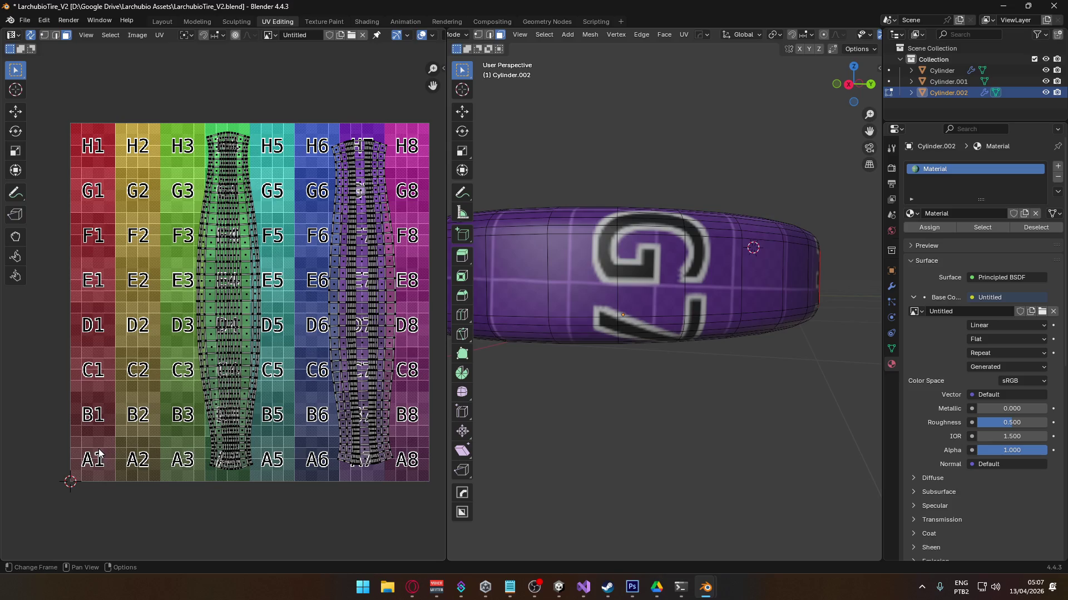
{"action": "scroll", "coordinate": [266, 256], "scroll_direction": "up", "scroll_amount": 2}
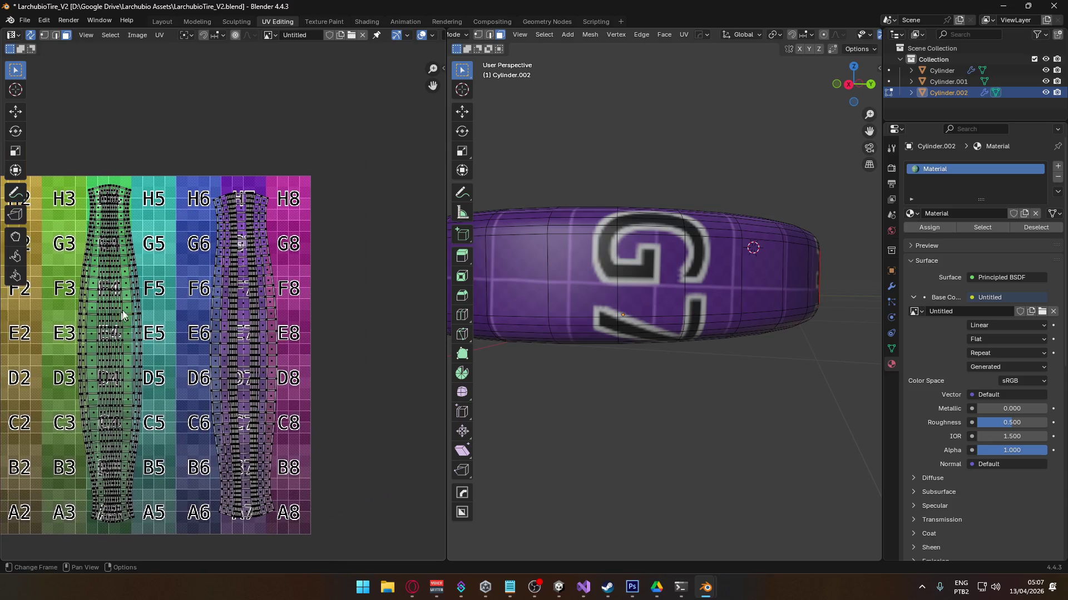
{"action": "left_click", "coordinate": [256, 216]}
{"action": "key", "text": "g"}
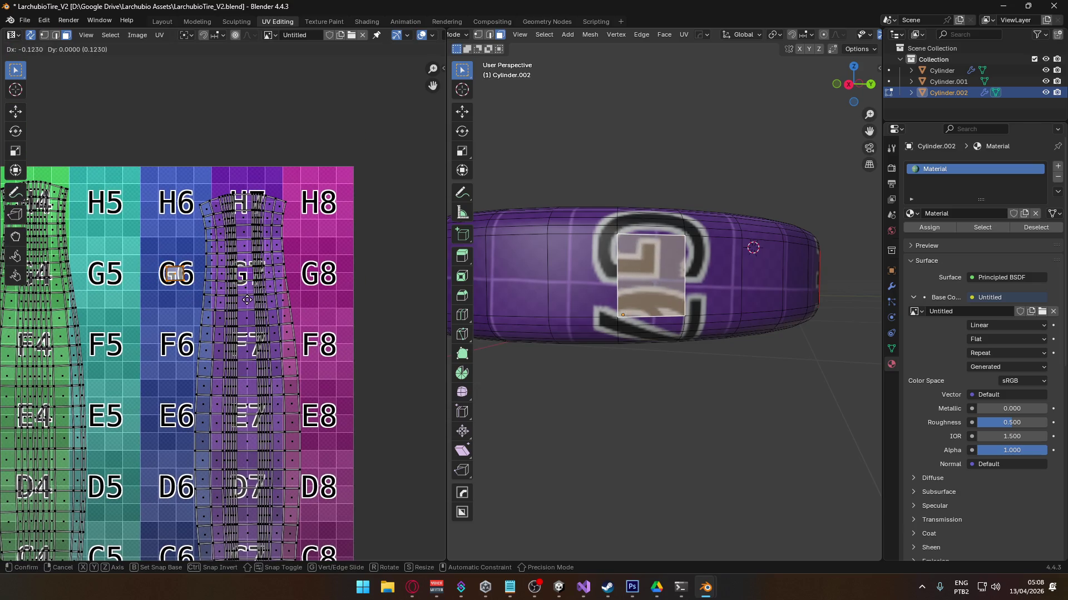
{"action": "left_click", "coordinate": [239, 285]}
{"action": "scroll", "coordinate": [173, 265], "scroll_direction": "up", "scroll_amount": 7}
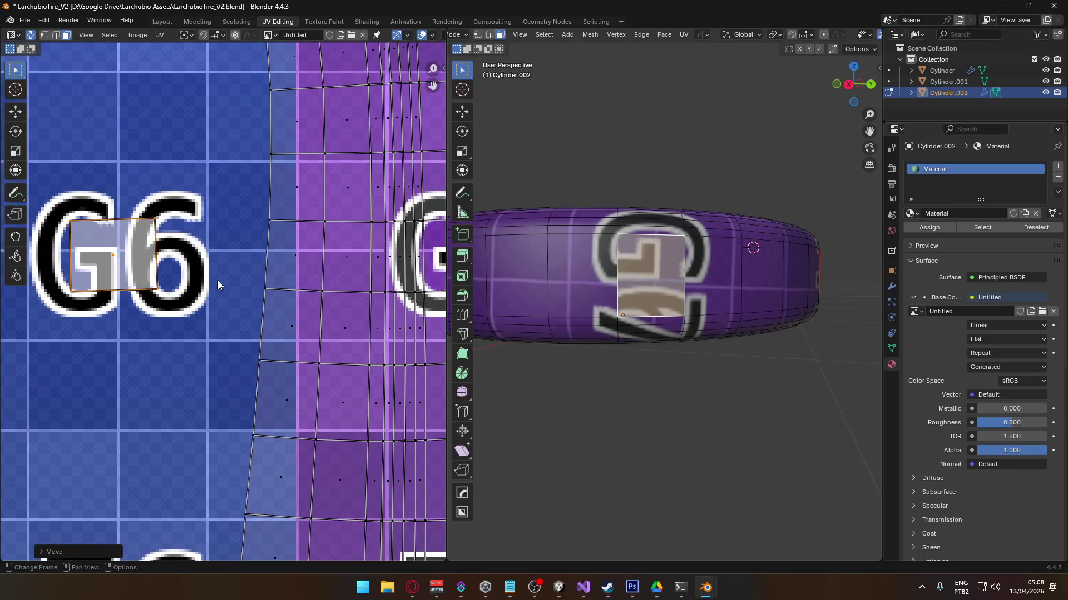
{"action": "key", "text": "g"}
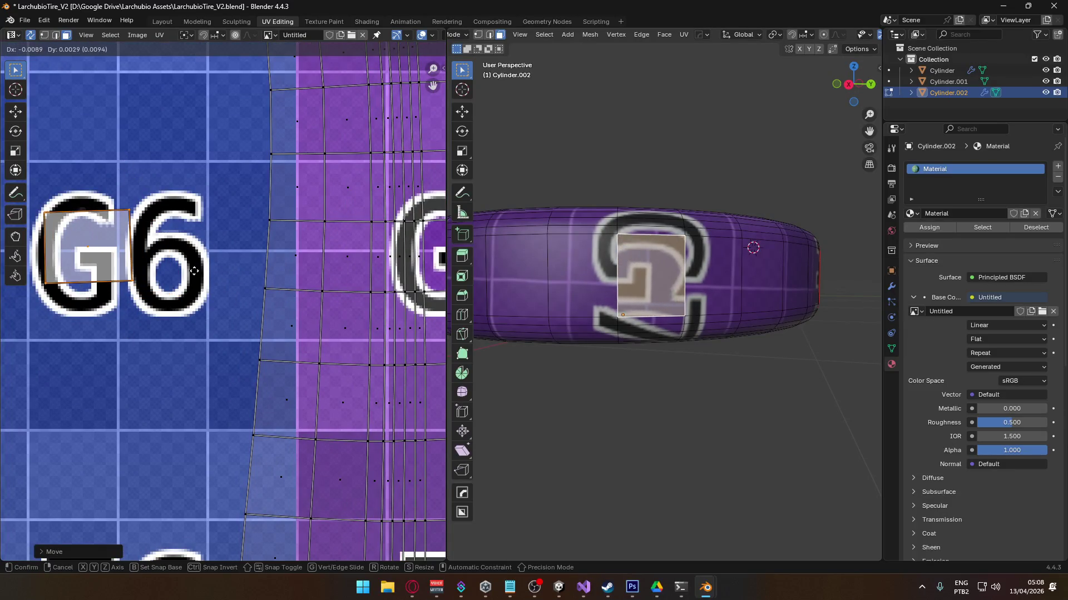
{"action": "left_click", "coordinate": [199, 267]}
- Undo the face move after checking the tire in the 3D view
{"action": "mouse_move", "coordinate": [683, 364]}
{"action": "middle_mouse_down"}
{"action": "mouse_move", "coordinate": [548, 362]}
{"action": "mouse_move", "coordinate": [586, 360]}
{"action": "mouse_move", "coordinate": [646, 328]}
{"action": "mouse_move", "coordinate": [620, 322]}
{"action": "mouse_move", "coordinate": [624, 305]}
{"action": "mouse_move", "coordinate": [636, 334]}
{"action": "mouse_move", "coordinate": [660, 344]}
{"action": "mouse_move", "coordinate": [648, 368]}
{"action": "mouse_move", "coordinate": [689, 353]}
{"action": "mouse_move", "coordinate": [691, 336]}
{"action": "mouse_move", "coordinate": [703, 345]}
{"action": "mouse_move", "coordinate": [753, 336]}
{"action": "mouse_move", "coordinate": [750, 311]}
{"action": "mouse_move", "coordinate": [654, 301]}
{"action": "middle_mouse_up"}
{"action": "scroll", "coordinate": [655, 300], "scroll_direction": "up", "scroll_amount": 2}
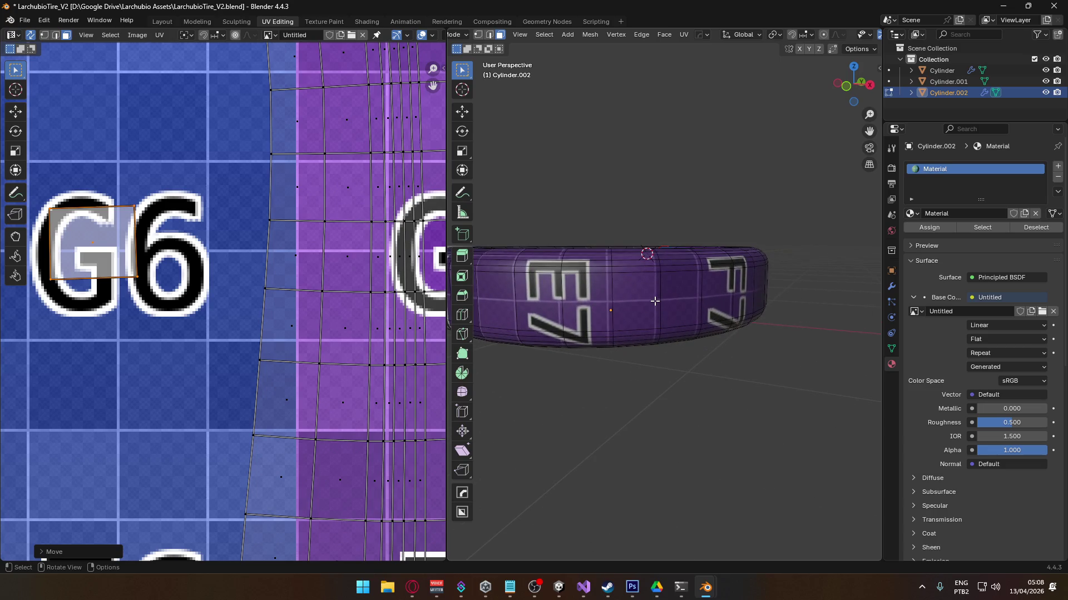
{"action": "scroll", "coordinate": [311, 295], "scroll_direction": "down", "scroll_amount": 5}
{"action": "key", "text": "ctrl+z"}
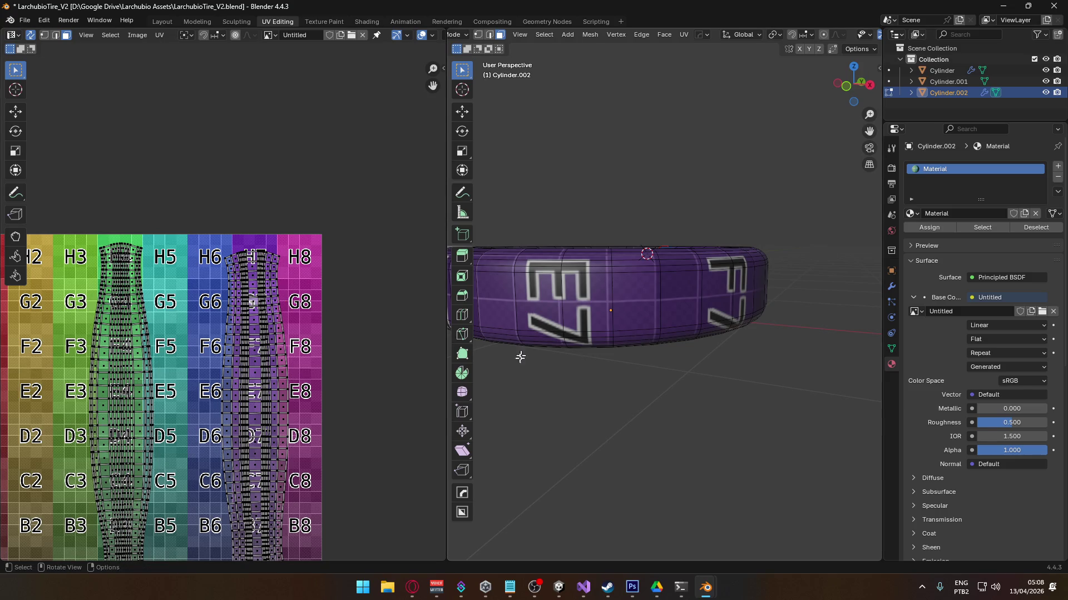
- Select the whole tread UV island and show the UV Squares tools in the sidebar
{"action": "mouse_move", "coordinate": [517, 333]}
{"action": "middle_mouse_down"}
{"action": "mouse_move", "coordinate": [500, 333]}
{"action": "mouse_move", "coordinate": [643, 317]}
{"action": "mouse_move", "coordinate": [683, 388]}
{"action": "middle_mouse_up"}
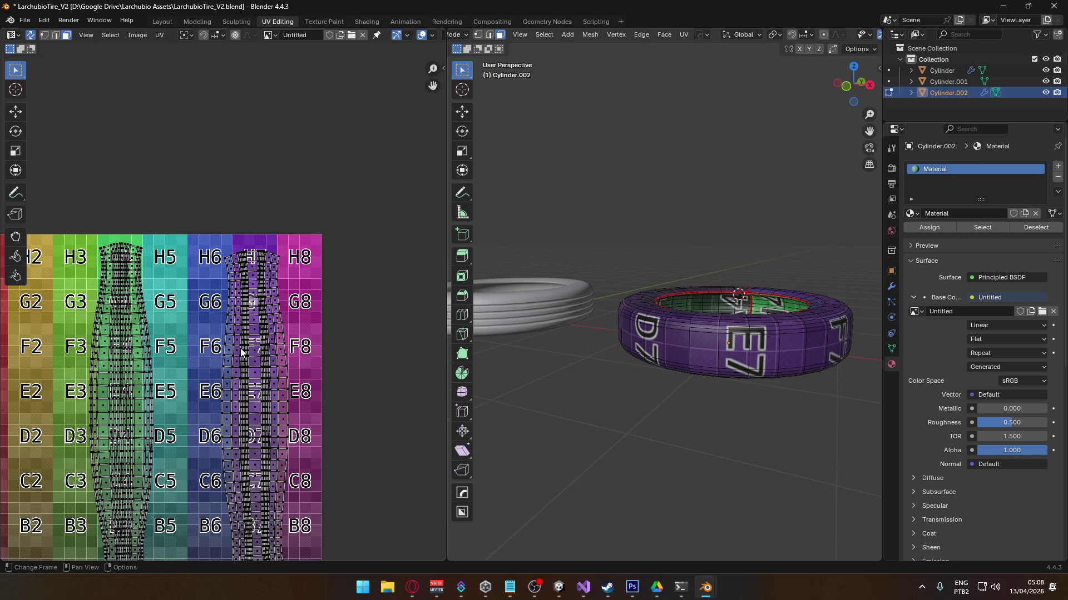
{"action": "key", "text": "l"}
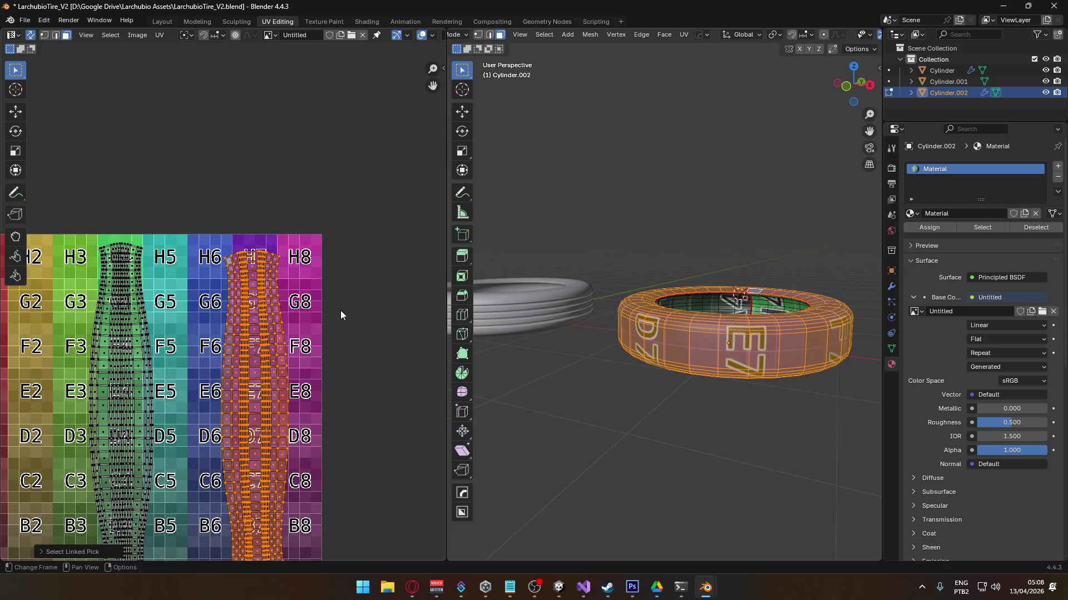
{"action": "key", "text": "u"}
{"action": "left_click", "coordinate": [443, 68]}
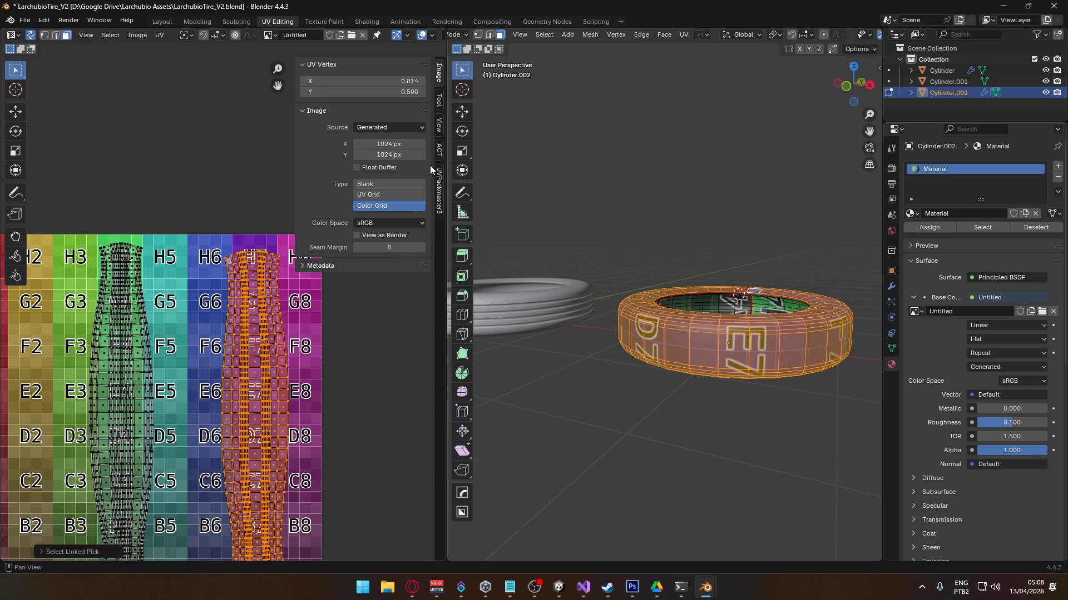
{"action": "left_click", "coordinate": [439, 181]}
{"action": "left_click", "coordinate": [439, 183]}
{"action": "key", "text": "Home"}
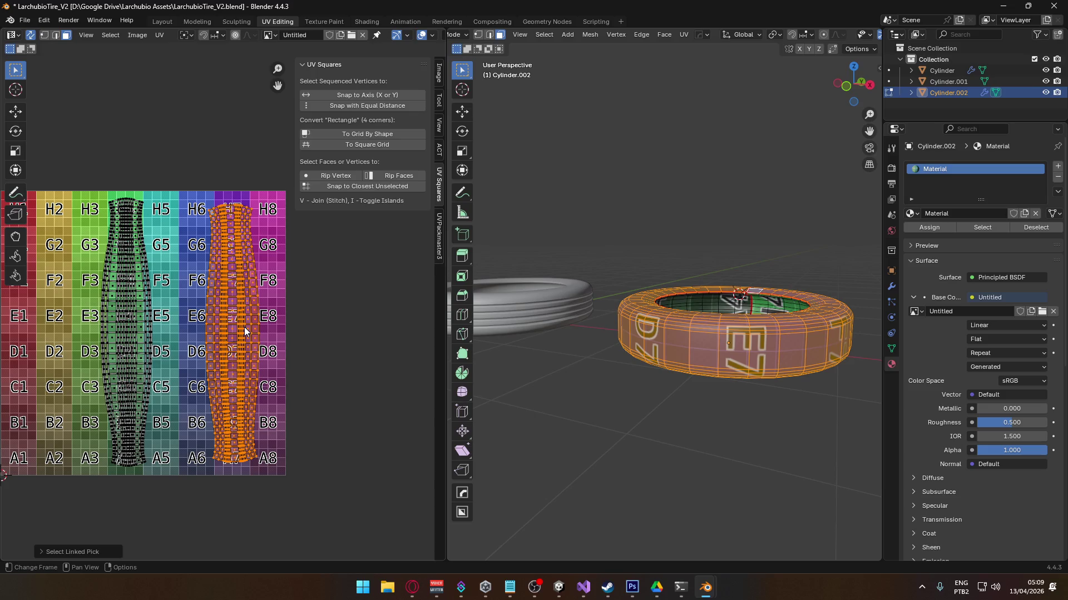
- Re-unwrap the selected tread island and move it across the tile
{"action": "scroll", "coordinate": [257, 342], "scroll_direction": "up", "scroll_amount": 3}
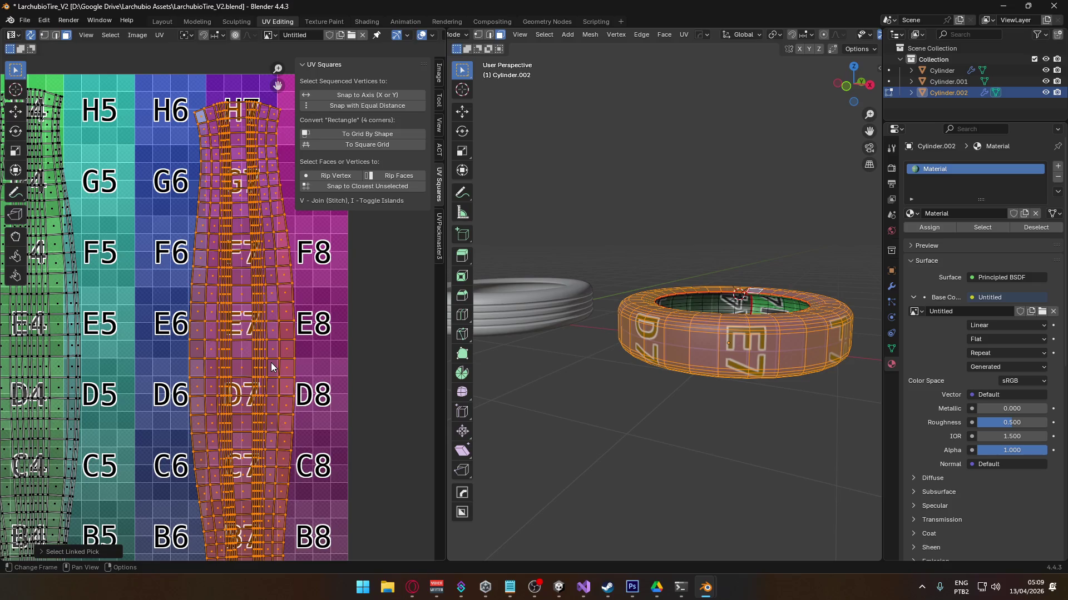
{"action": "key", "text": "u"}
{"action": "left_click", "coordinate": [248, 316]}
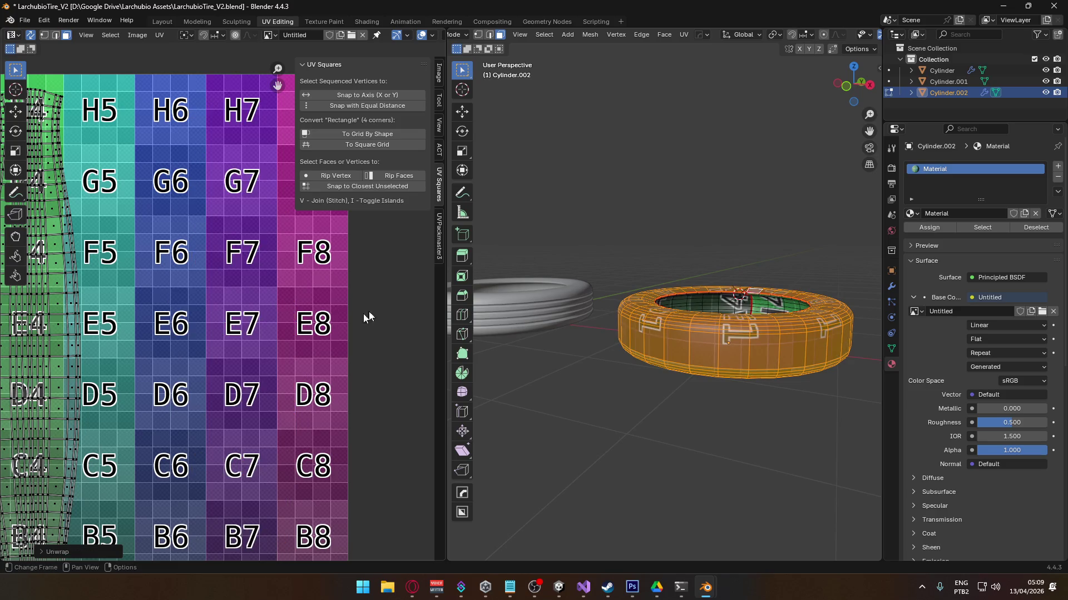
{"action": "scroll", "coordinate": [239, 278], "scroll_direction": "down", "scroll_amount": 4}
{"action": "key", "text": "g"}
{"action": "left_click", "coordinate": [251, 331]}
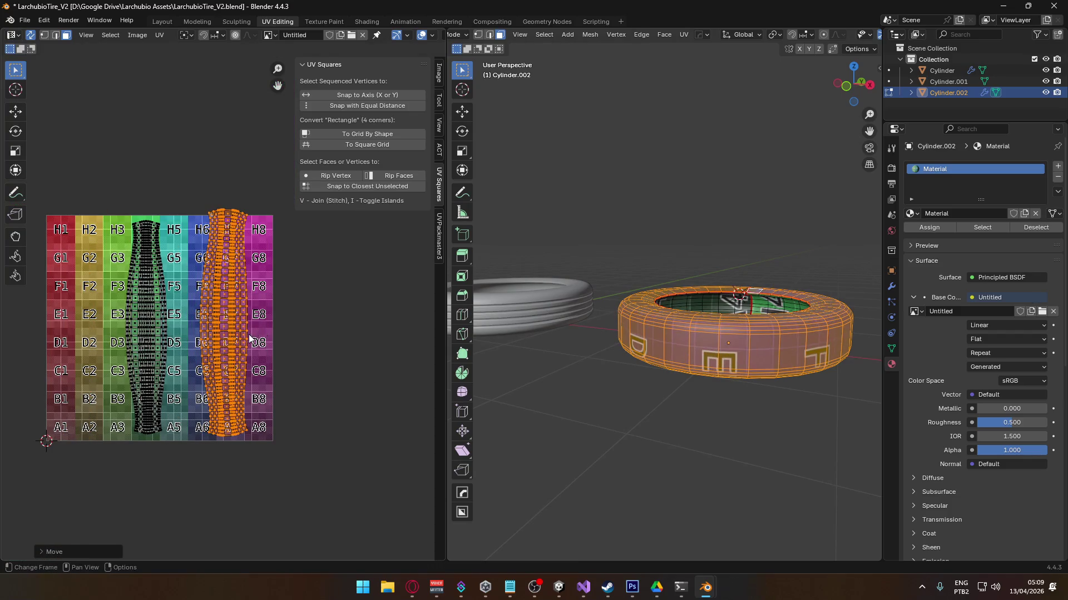
- Unwrap the island again into a straight strip placed at the tile's left edge
{"action": "scroll", "coordinate": [274, 336], "scroll_direction": "up", "scroll_amount": 2}
{"action": "key", "text": "u"}
{"action": "left_click", "coordinate": [255, 325]}
{"action": "scroll", "coordinate": [253, 331], "scroll_direction": "down", "scroll_amount": 3}
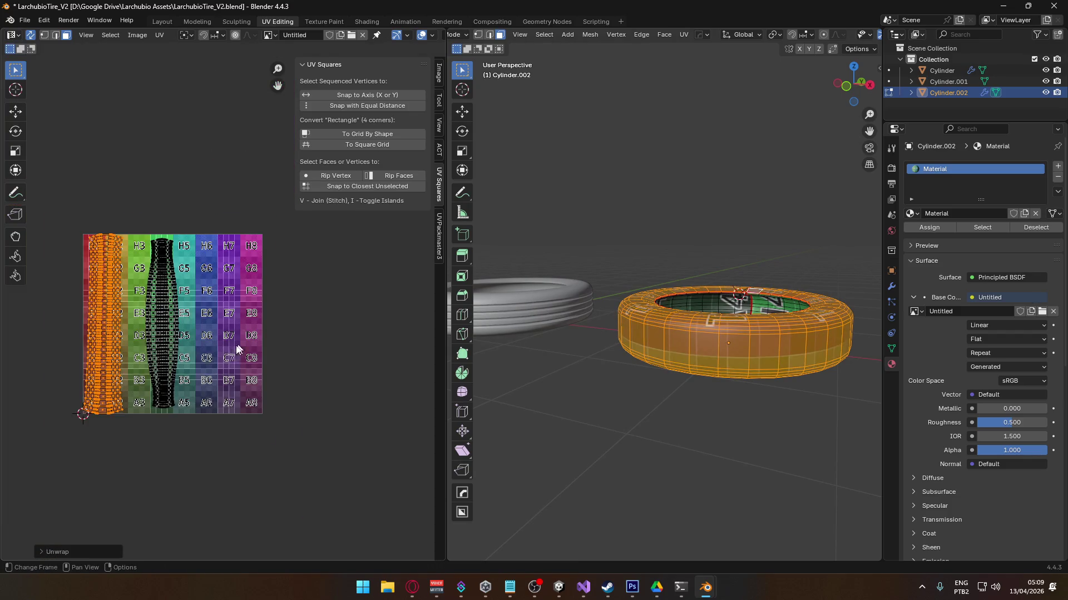
{"action": "key", "text": "g"}
{"action": "left_click", "coordinate": [261, 334]}
{"action": "scroll", "coordinate": [256, 339], "scroll_direction": "up", "scroll_amount": 3}
{"action": "scroll", "coordinate": [246, 348], "scroll_direction": "up", "scroll_amount": 1}
{"action": "scroll", "coordinate": [238, 298], "scroll_direction": "down", "scroll_amount": 1}
{"action": "scroll", "coordinate": [220, 446], "scroll_direction": "up", "scroll_amount": 5}
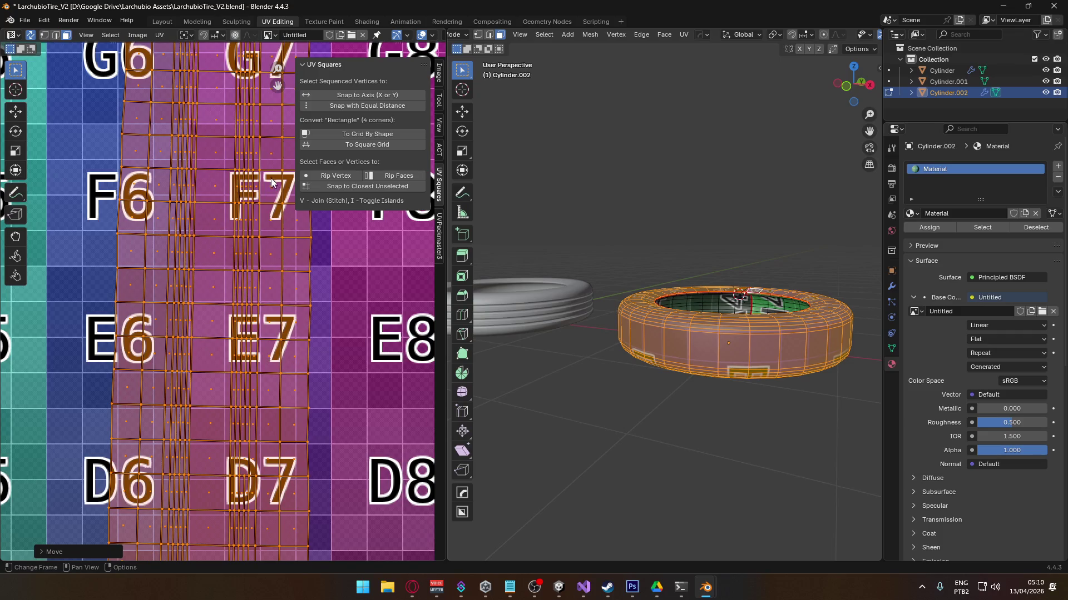
{"action": "scroll", "coordinate": [268, 189], "scroll_direction": "down", "scroll_amount": 3}
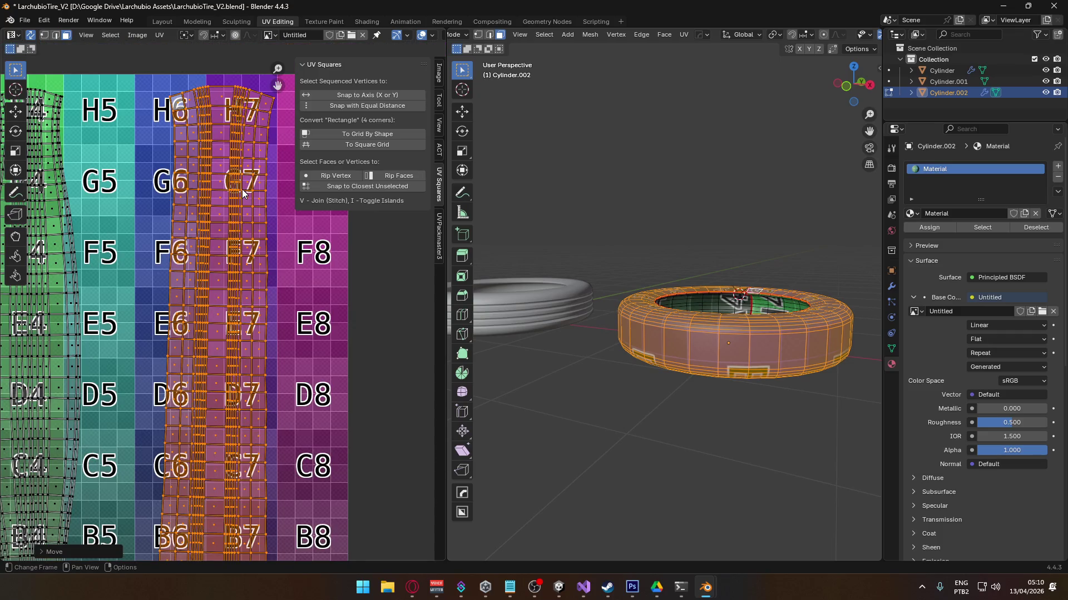
- Re-unwrap the tire faces, place the island over E6–E7, and try UV Squares 'To Square Grid'
{"action": "key", "text": "u"}
{"action": "left_click", "coordinate": [244, 216]}
{"action": "scroll", "coordinate": [278, 344], "scroll_direction": "down", "scroll_amount": 4}
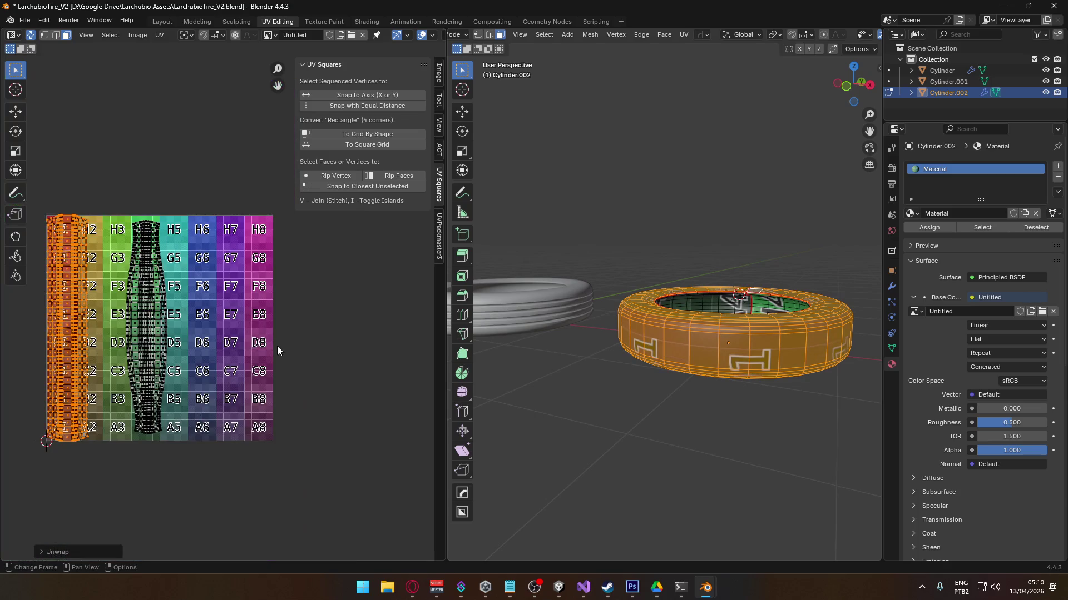
{"action": "key", "text": "g"}
{"action": "left_click", "coordinate": [256, 340]}
{"action": "scroll", "coordinate": [252, 337], "scroll_direction": "up", "scroll_amount": 6}
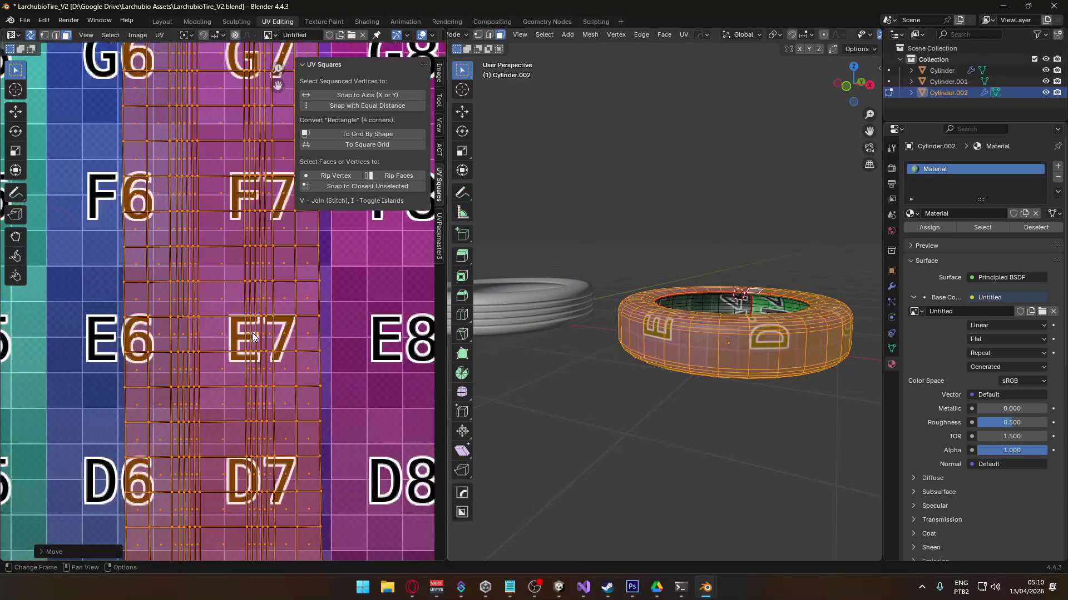
{"action": "scroll", "coordinate": [252, 336], "scroll_direction": "up", "scroll_amount": 5, "text": "shift"}
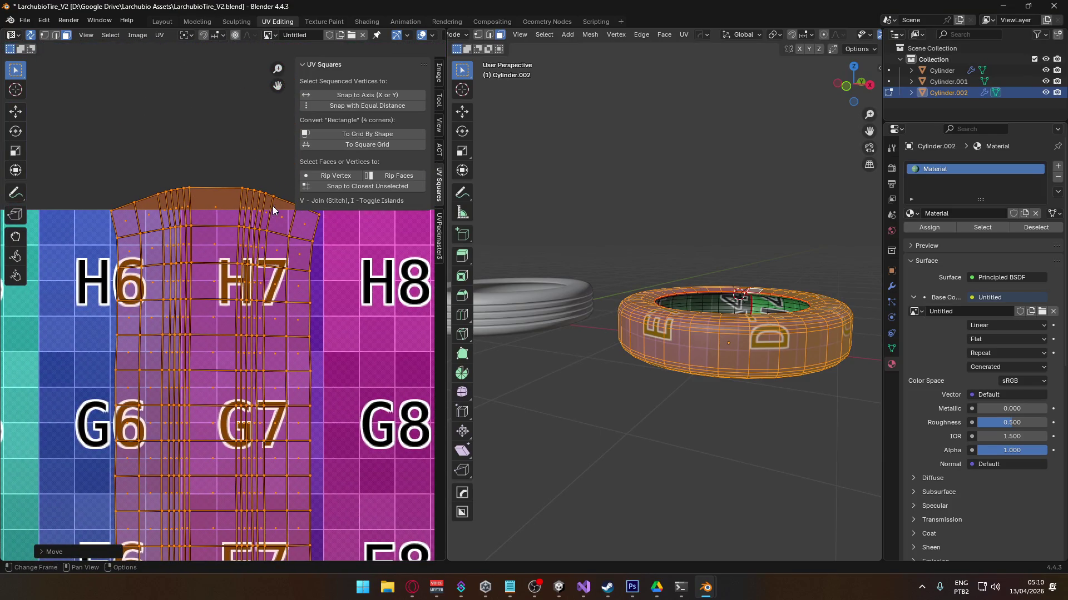
{"action": "scroll", "coordinate": [212, 269], "scroll_direction": "up", "scroll_amount": 3}
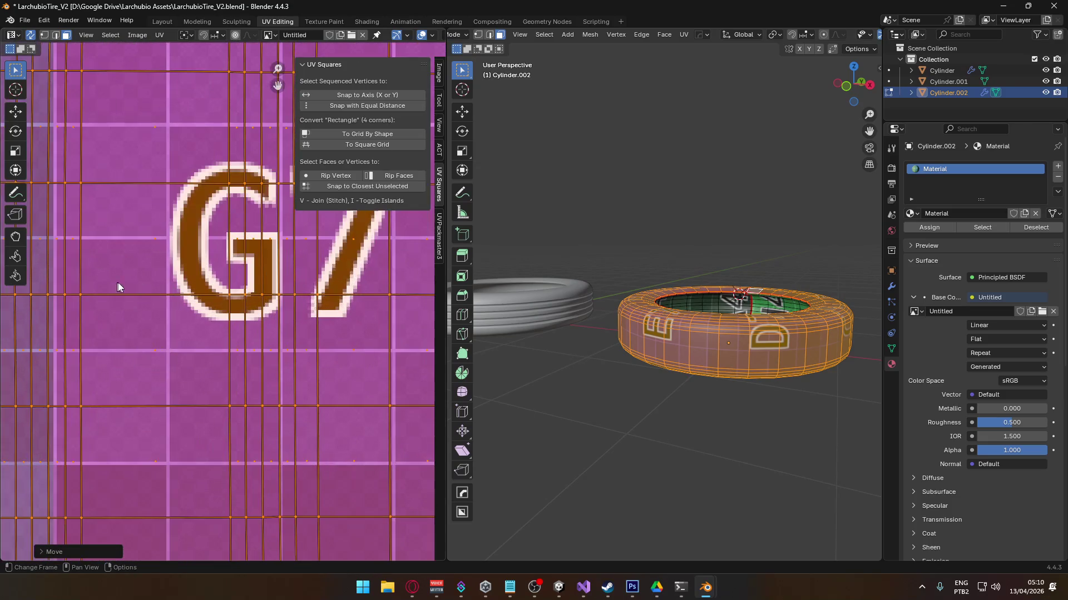
{"action": "scroll", "coordinate": [313, 328], "scroll_direction": "down", "scroll_amount": 5}
{"action": "scroll", "coordinate": [302, 350], "scroll_direction": "down", "scroll_amount": 3}
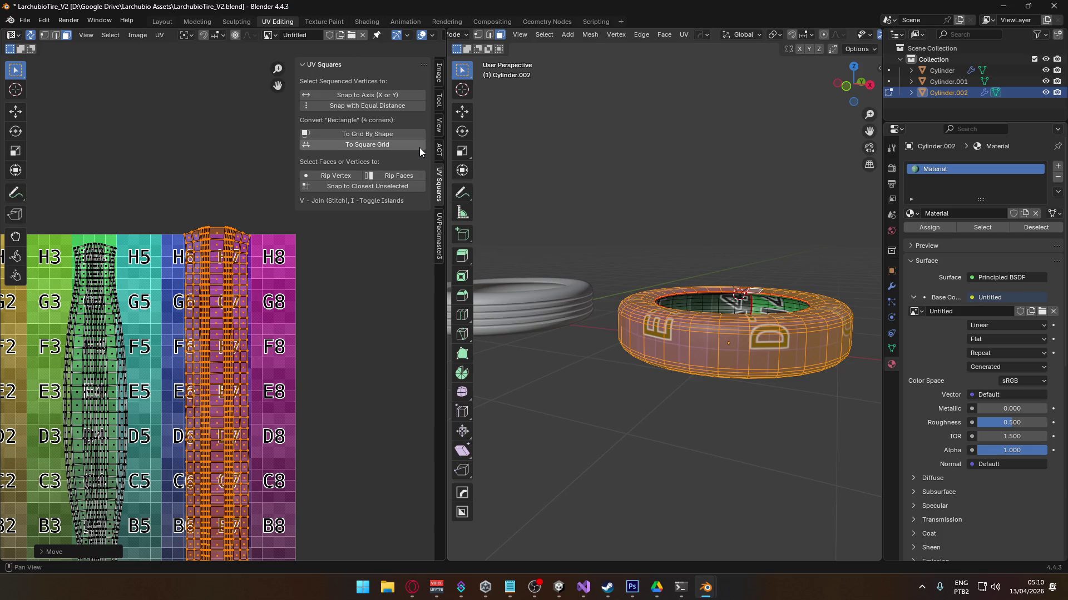
{"action": "middle_click_drag", "start_coordinate": [309, 394], "coordinate": [299, 299]}
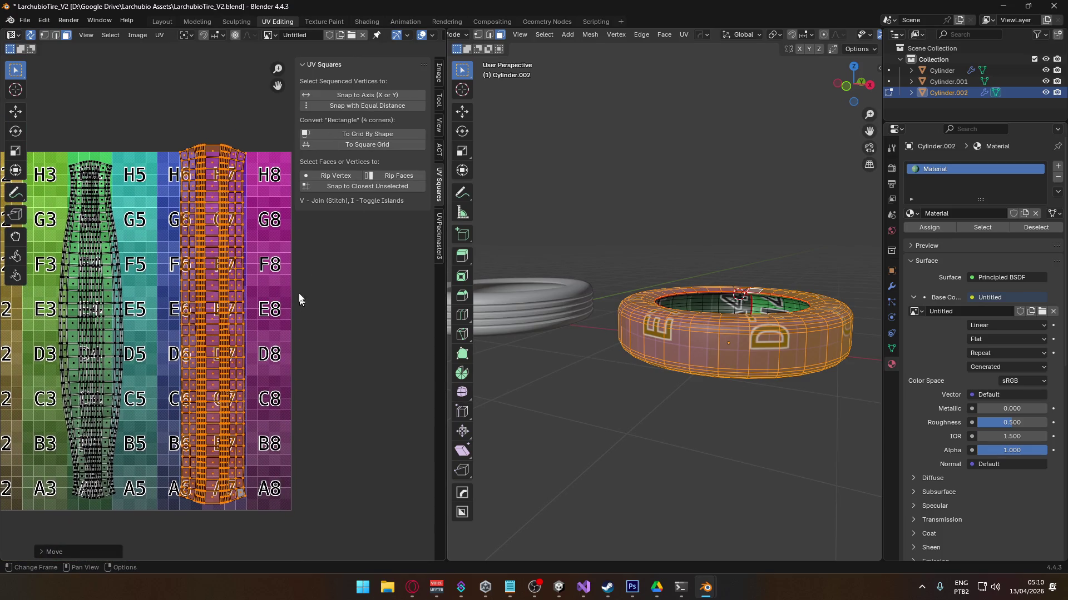
{"action": "left_click", "coordinate": [392, 134]}
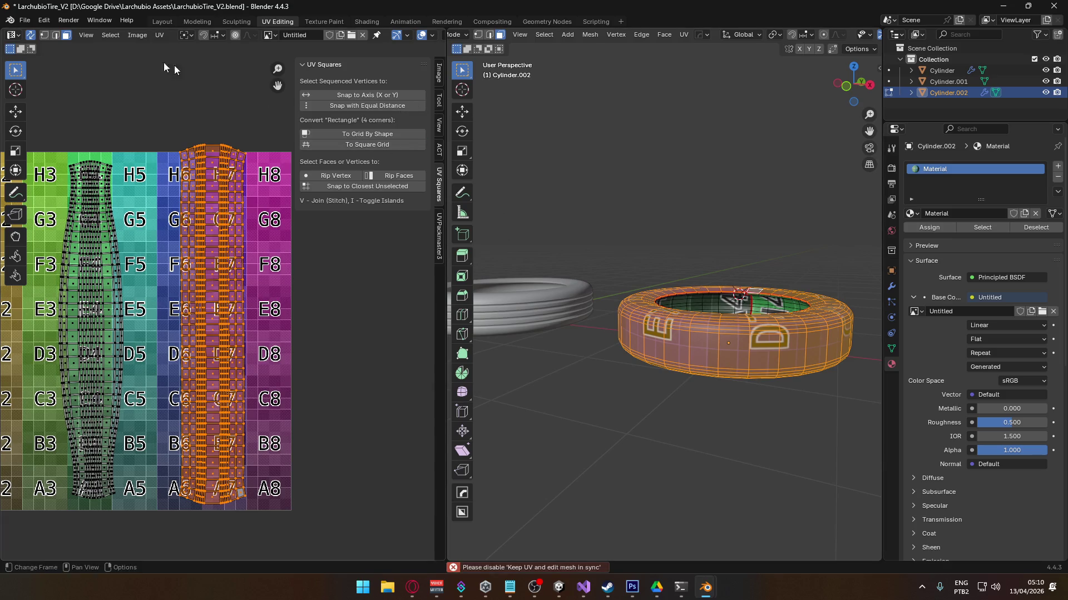
- Turn off UV Sync Selection and straighten the strip with UV Squares Snap to Axis
{"action": "left_click", "coordinate": [31, 34]}
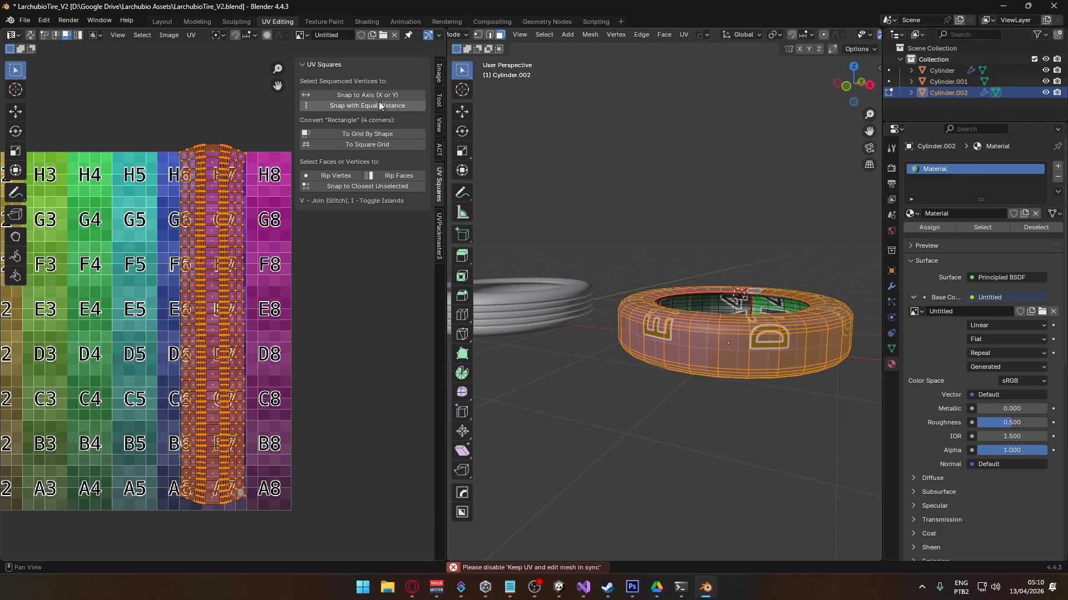
{"action": "left_click", "coordinate": [374, 148]}
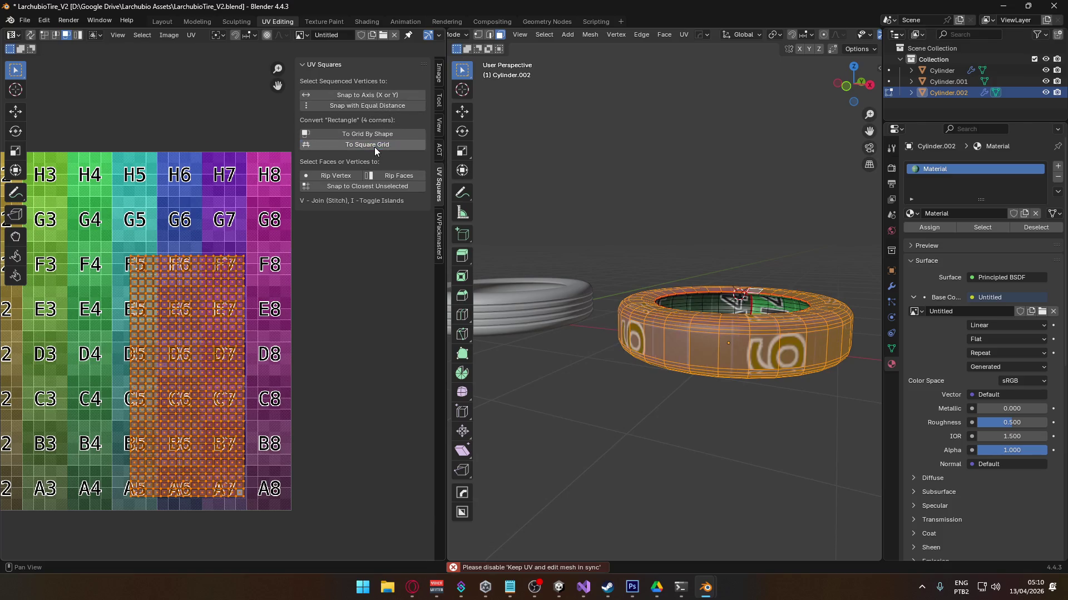
{"action": "key", "text": "ctrl+z"}
{"action": "left_click", "coordinate": [378, 95]}
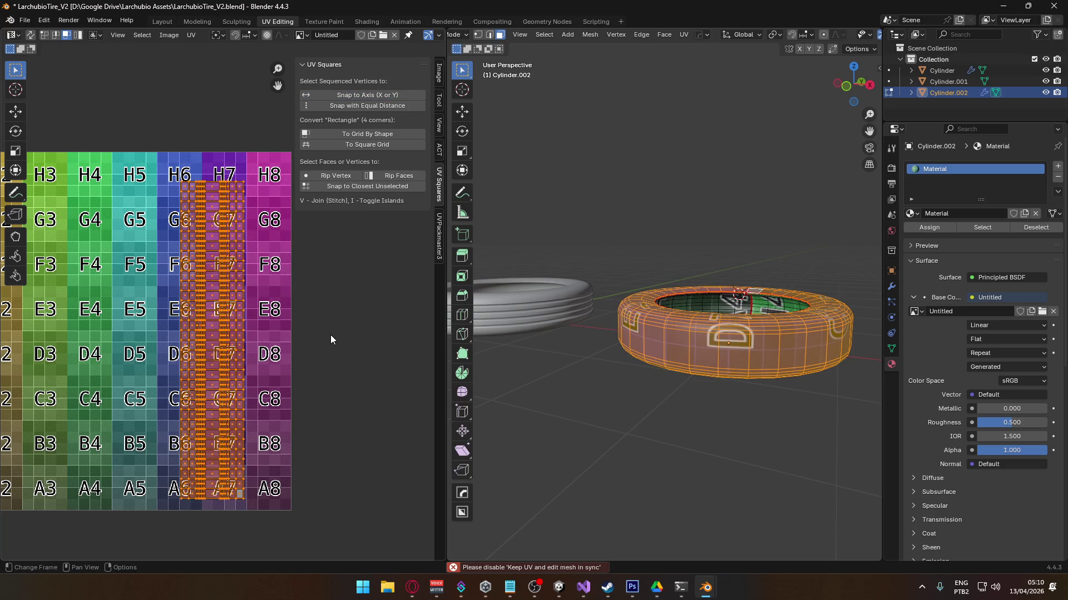
- Move the strip right and scale it to fit full-height along the tile's right edge
{"action": "scroll", "coordinate": [215, 356], "scroll_direction": "up", "scroll_amount": 6}
{"action": "scroll", "coordinate": [217, 358], "scroll_direction": "down", "scroll_amount": 3}
{"action": "scroll", "coordinate": [218, 361], "scroll_direction": "down", "scroll_amount": 3}
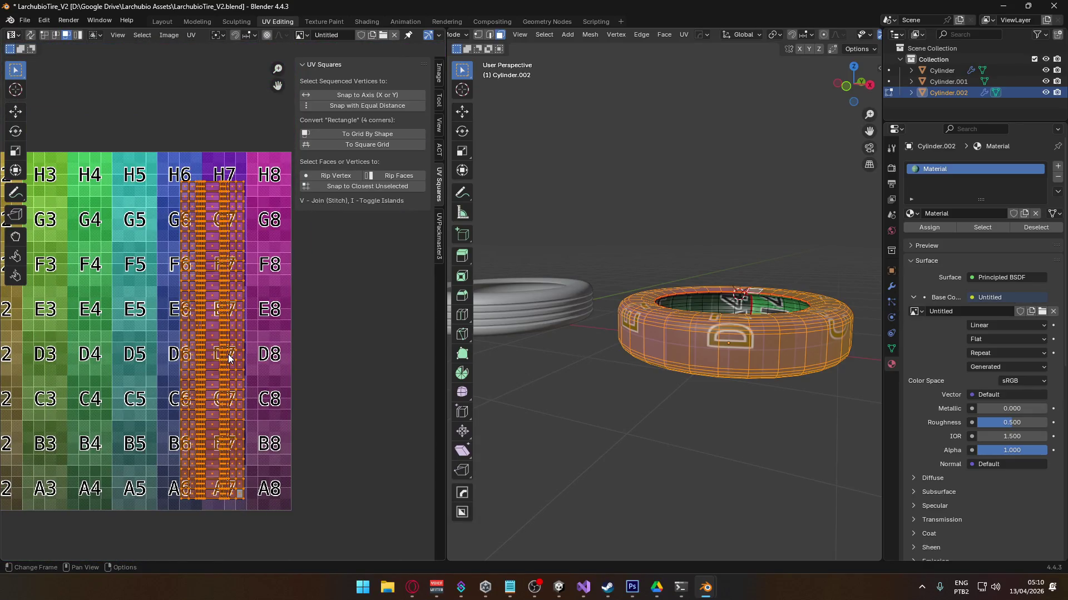
{"action": "key", "text": "g"}
{"action": "left_click", "coordinate": [271, 362]}
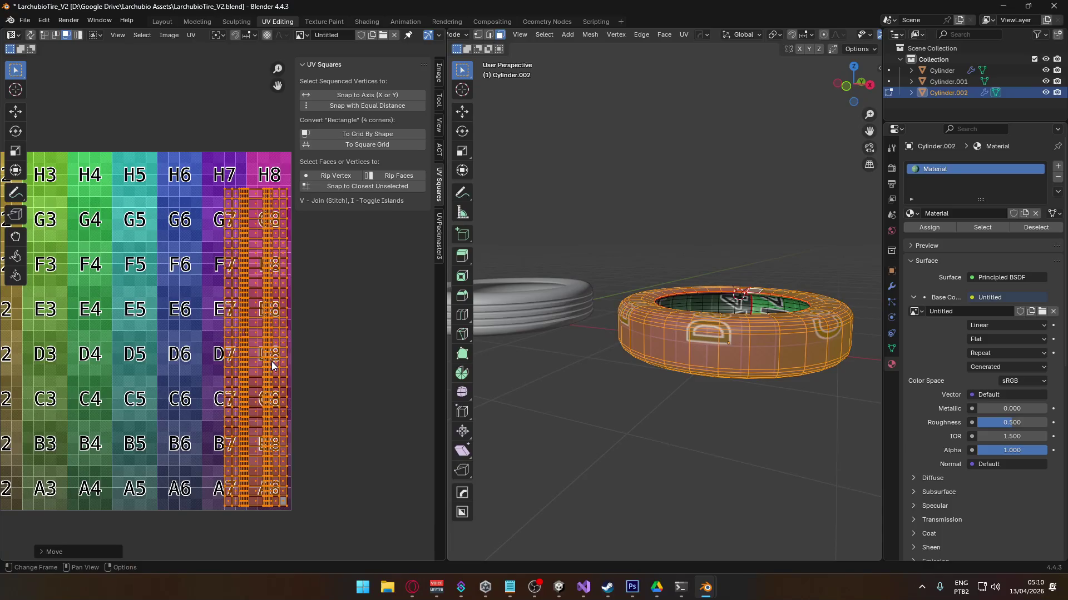
{"action": "key", "text": "s"}
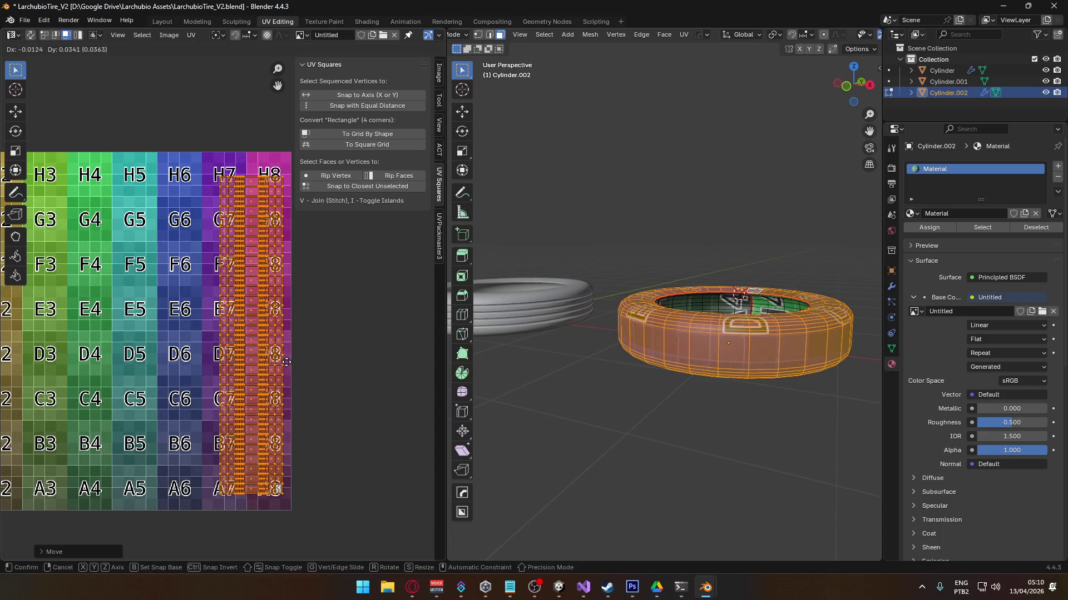
{"action": "left_click", "coordinate": [305, 357]}
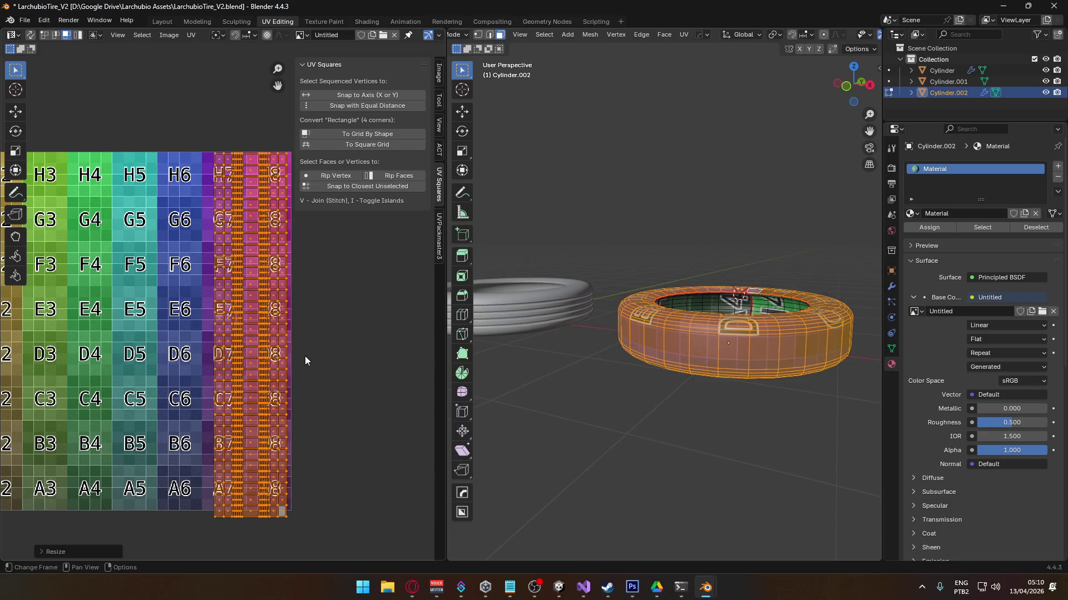
{"action": "key", "text": "s"}
{"action": "left_click", "coordinate": [328, 342]}
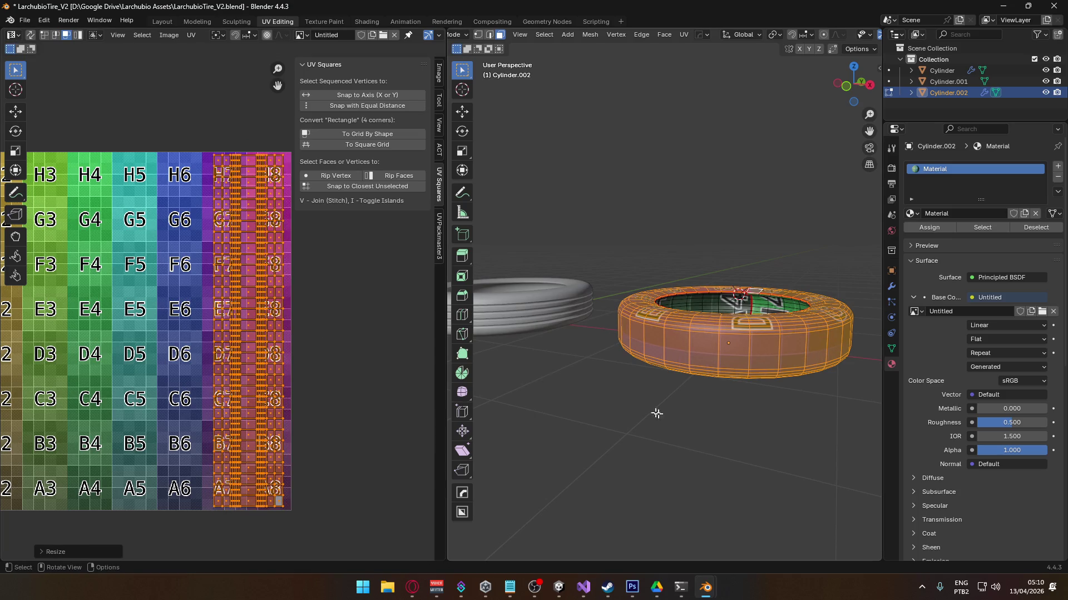
- Select the tire's outer and inner wall islands in the 3D view
{"action": "left_click", "coordinate": [765, 426]}
{"action": "mouse_move", "coordinate": [765, 426]}
{"action": "middle_mouse_down"}
{"action": "mouse_move", "coordinate": [579, 345]}
{"action": "mouse_move", "coordinate": [715, 315]}
{"action": "mouse_move", "coordinate": [481, 310]}
{"action": "mouse_move", "coordinate": [850, 316]}
{"action": "mouse_move", "coordinate": [631, 298]}
{"action": "middle_mouse_up"}
{"action": "mouse_move", "coordinate": [768, 299]}
{"action": "middle_mouse_down"}
{"action": "mouse_move", "coordinate": [640, 303]}
{"action": "mouse_move", "coordinate": [712, 305]}
{"action": "middle_mouse_up"}
{"action": "scroll", "coordinate": [766, 325], "scroll_direction": "up", "scroll_amount": 3}
{"action": "mouse_move", "coordinate": [766, 325]}
{"action": "middle_mouse_down"}
{"action": "mouse_move", "coordinate": [745, 281]}
{"action": "mouse_move", "coordinate": [715, 353]}
{"action": "mouse_move", "coordinate": [647, 380]}
{"action": "mouse_move", "coordinate": [717, 197]}
{"action": "middle_mouse_up"}
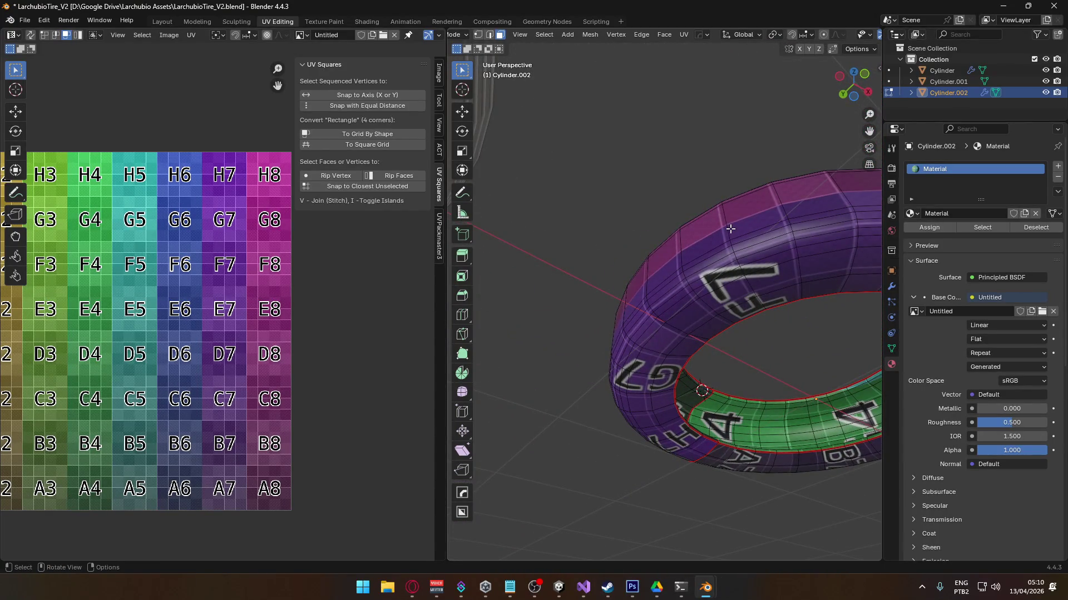
{"action": "key", "text": "l"}
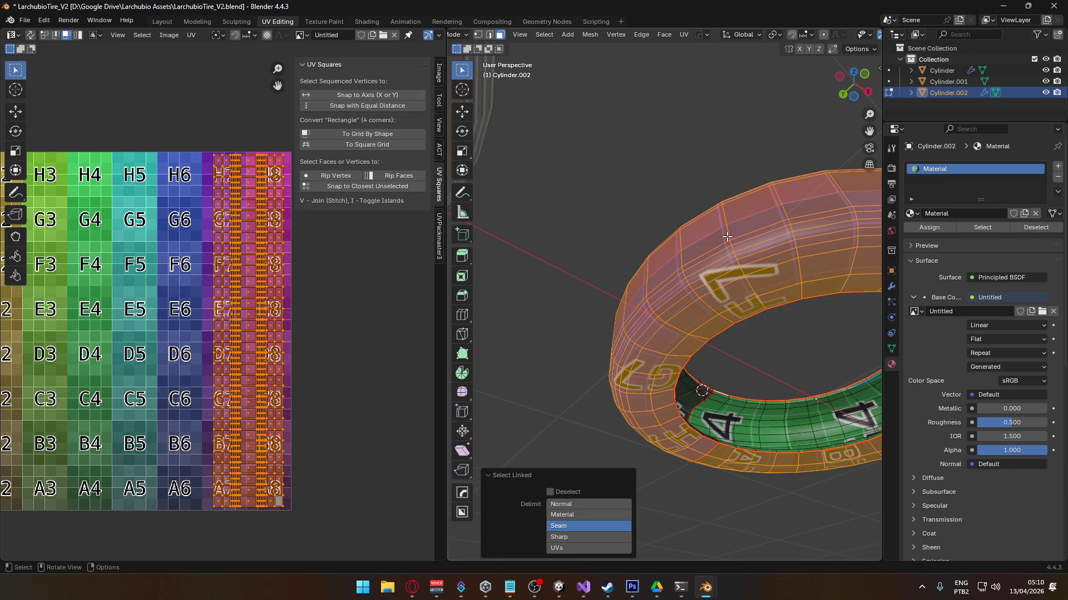
{"action": "mouse_move", "coordinate": [726, 259]}
{"action": "middle_mouse_down"}
{"action": "mouse_move", "coordinate": [629, 381]}
{"action": "mouse_move", "coordinate": [667, 346]}
{"action": "middle_mouse_up"}
{"action": "scroll", "coordinate": [667, 345], "scroll_direction": "down", "scroll_amount": 4}
{"action": "key", "text": "l"}
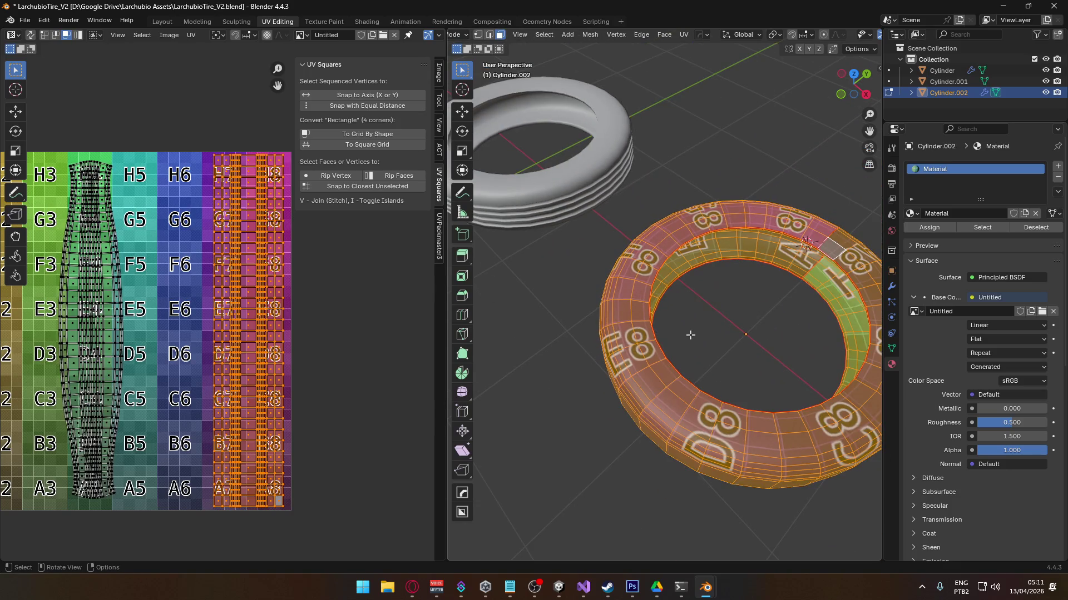
{"action": "scroll", "coordinate": [112, 309], "scroll_direction": "down", "scroll_amount": 3}
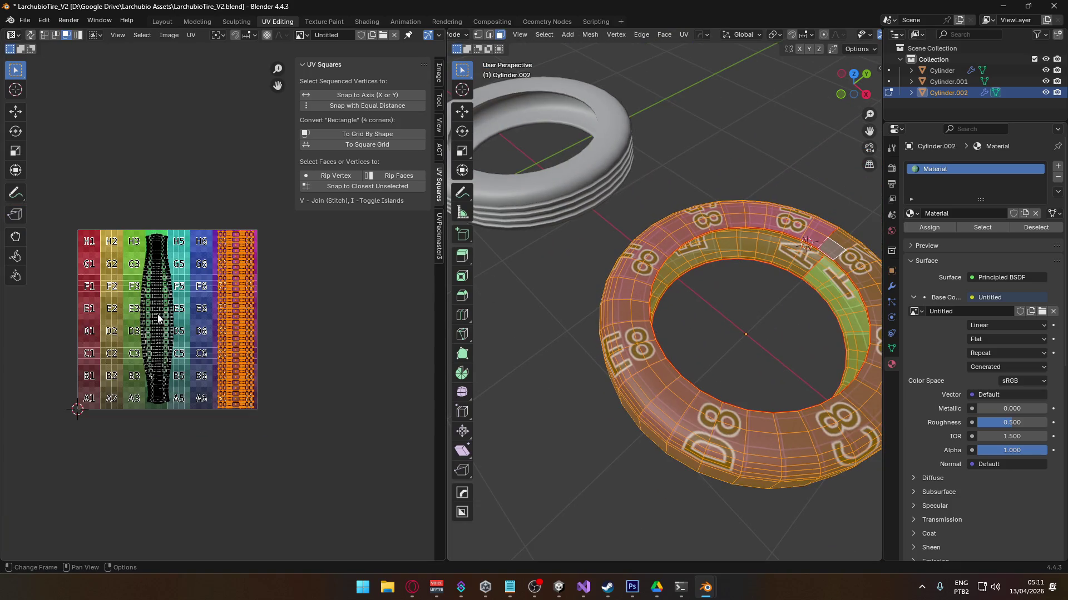
- Straighten the curved UV island with UV Squares 'To Grid By Shape' and reposition it
{"action": "left_click", "coordinate": [155, 271]}
{"action": "key", "text": "l"}
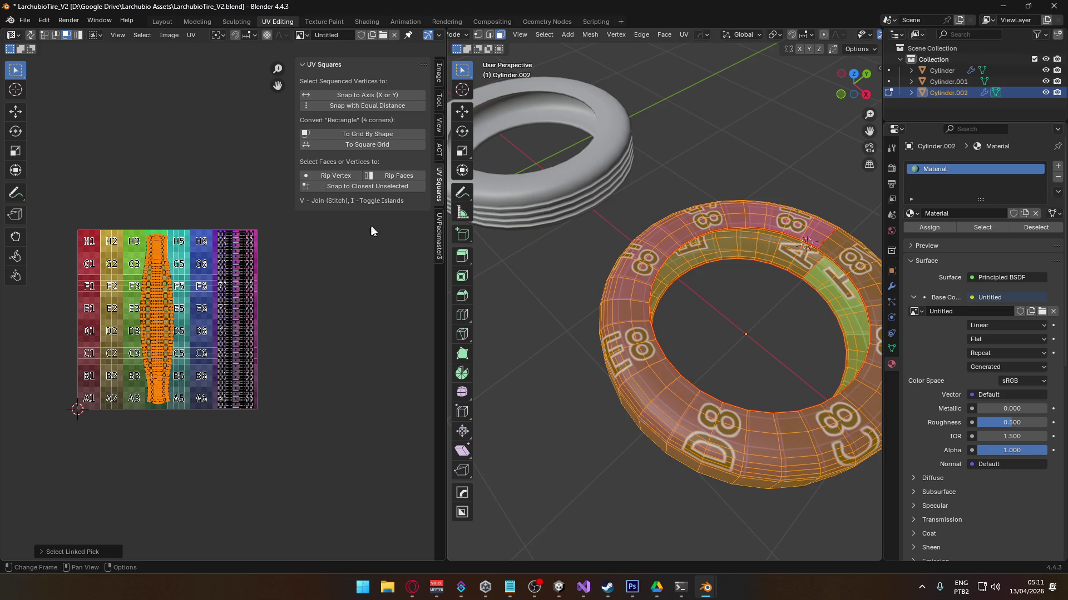
{"action": "scroll", "coordinate": [167, 336], "scroll_direction": "up", "scroll_amount": 5}
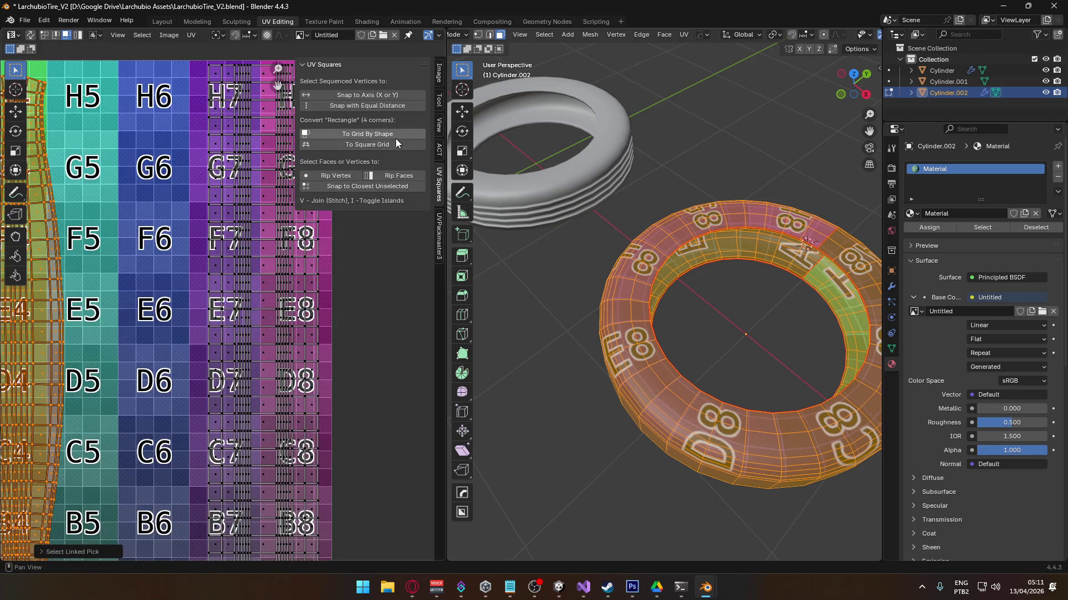
{"action": "left_click", "coordinate": [372, 135]}
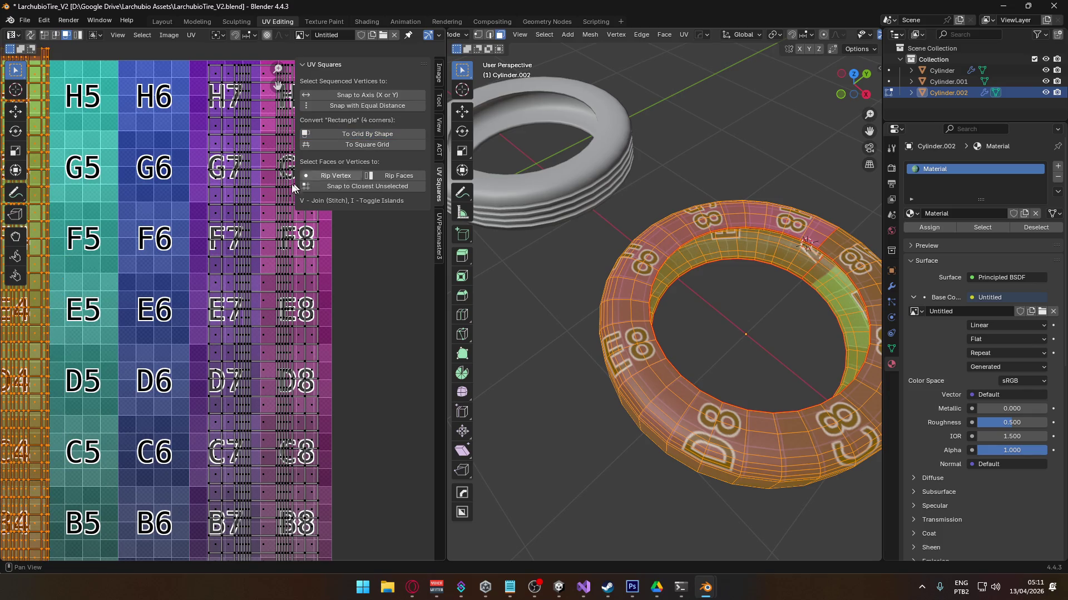
{"action": "scroll", "coordinate": [172, 257], "scroll_direction": "down", "scroll_amount": 2}
{"action": "key", "text": "g"}
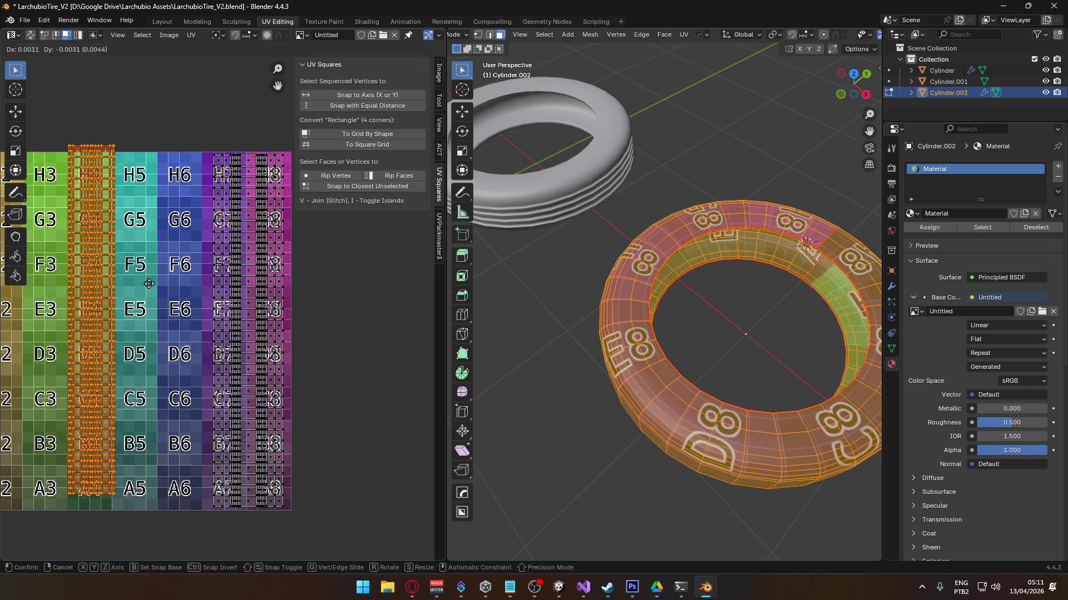
{"action": "left_click", "coordinate": [164, 292]}
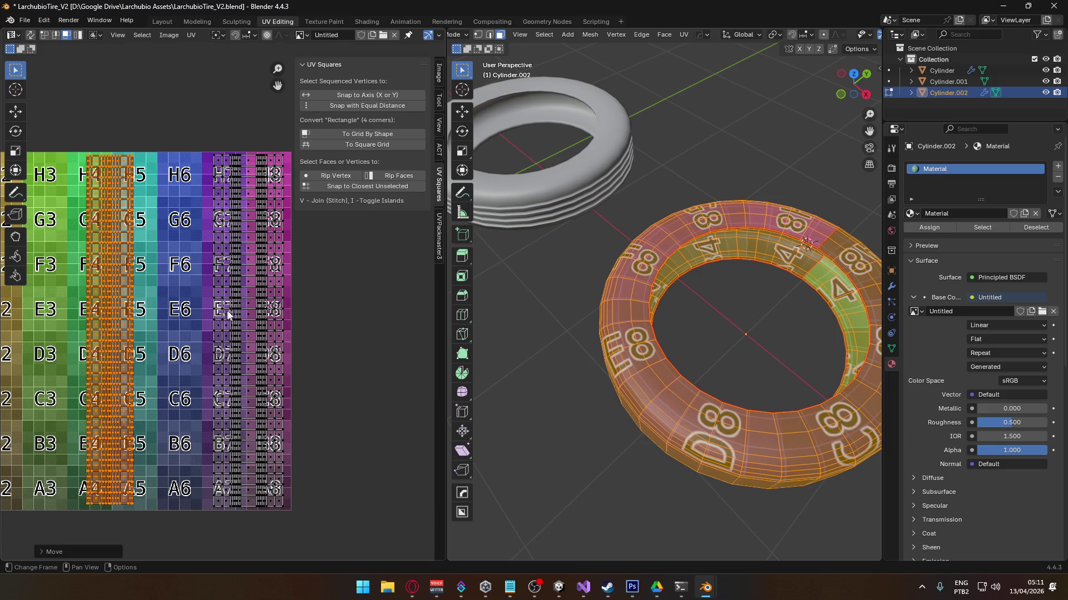
- Select the right-hand strip island and bring up the UVPackmaster3 packing options
{"action": "left_click", "coordinate": [322, 381]}
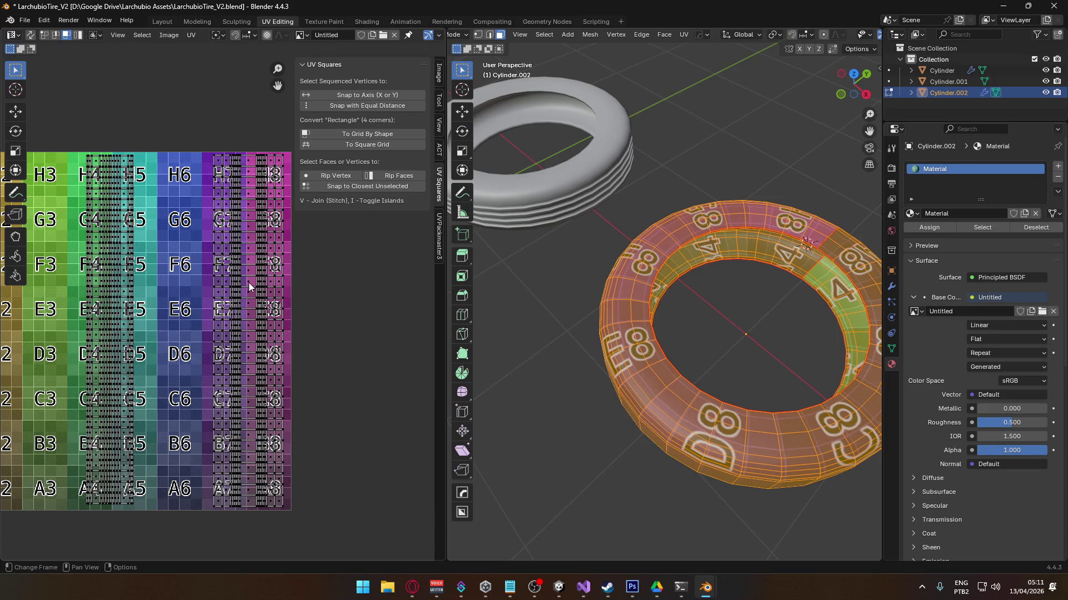
{"action": "key", "text": "l"}
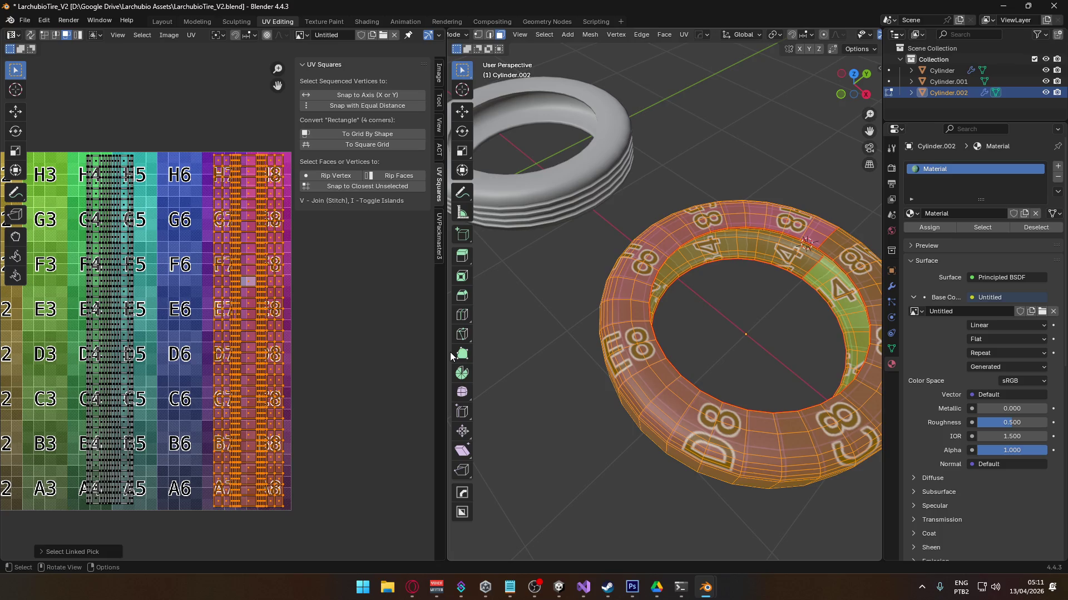
{"action": "scroll", "coordinate": [228, 334], "scroll_direction": "down", "scroll_amount": 3}
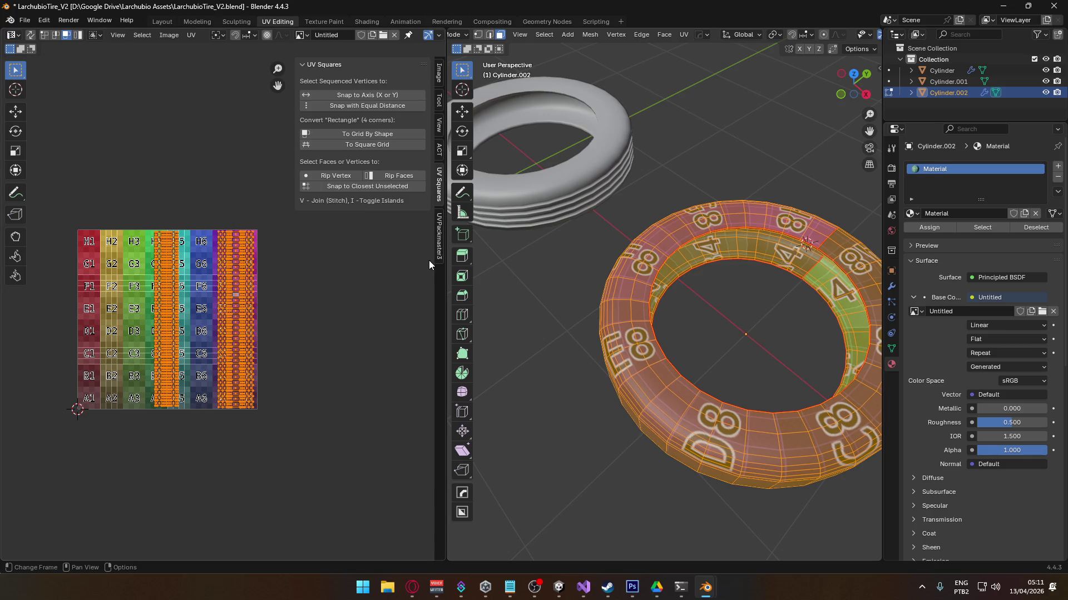
{"action": "left_click", "coordinate": [438, 231]}
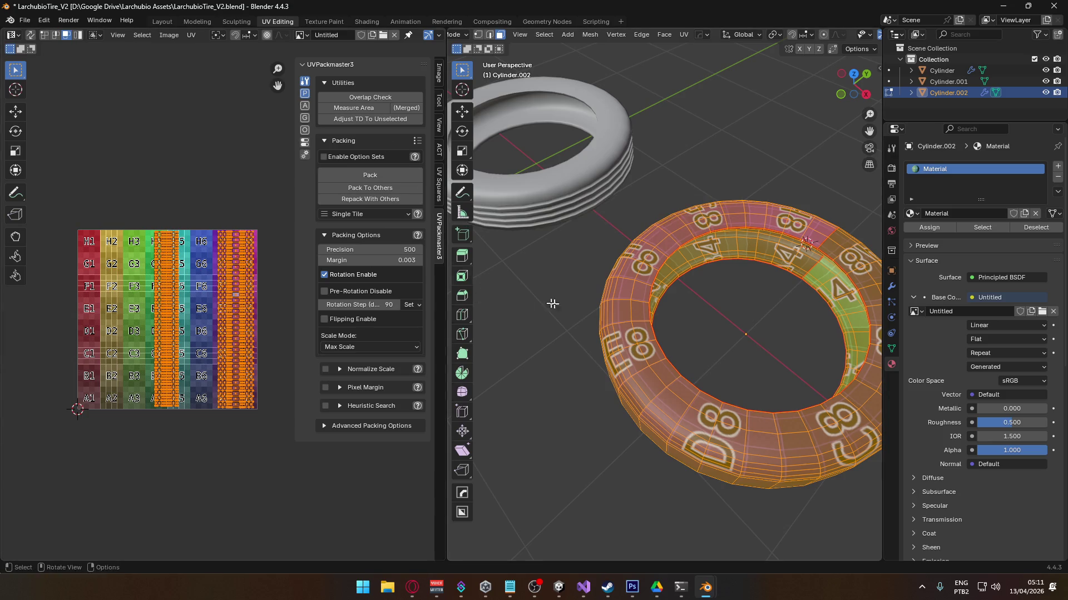
- Pack the islands with UVPackmaster3 with rotation disabled, filling 0.321 of the tile
{"action": "left_click", "coordinate": [357, 275]}
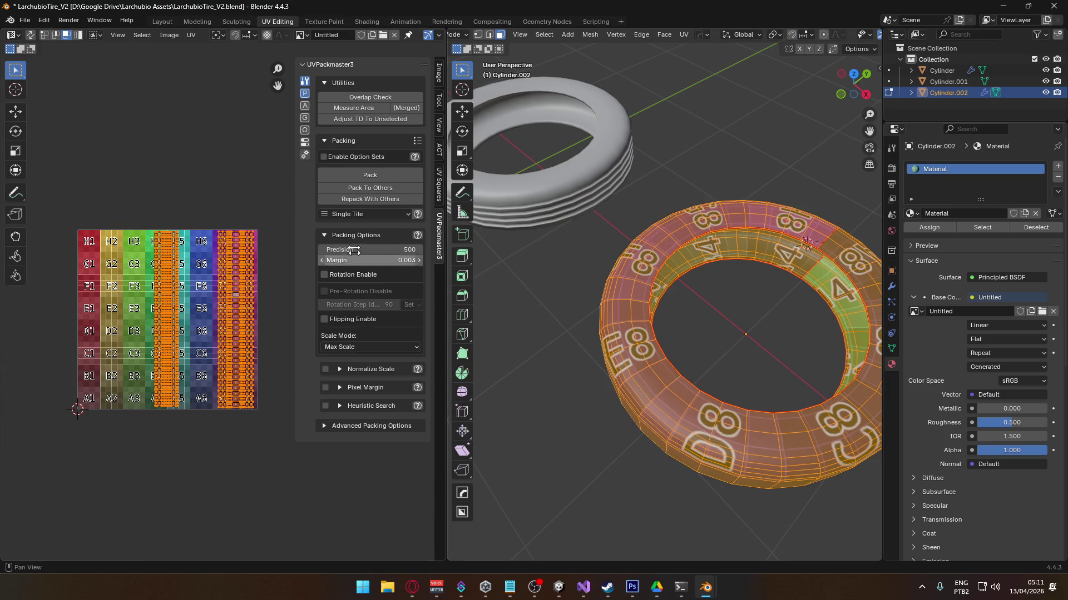
{"action": "left_click", "coordinate": [400, 174]}
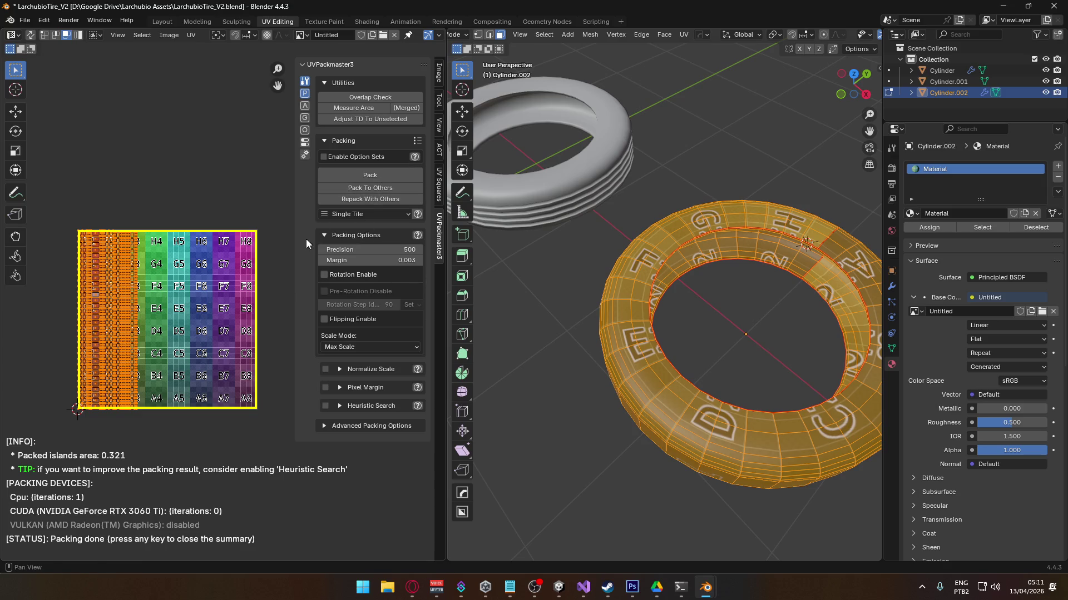
{"action": "scroll", "coordinate": [228, 307], "scroll_direction": "up", "scroll_amount": 1}
{"action": "scroll", "coordinate": [283, 412], "scroll_direction": "down", "scroll_amount": 1}
{"action": "scroll", "coordinate": [270, 418], "scroll_direction": "down", "scroll_amount": 1}
{"action": "scroll", "coordinate": [206, 384], "scroll_direction": "up", "scroll_amount": 2}
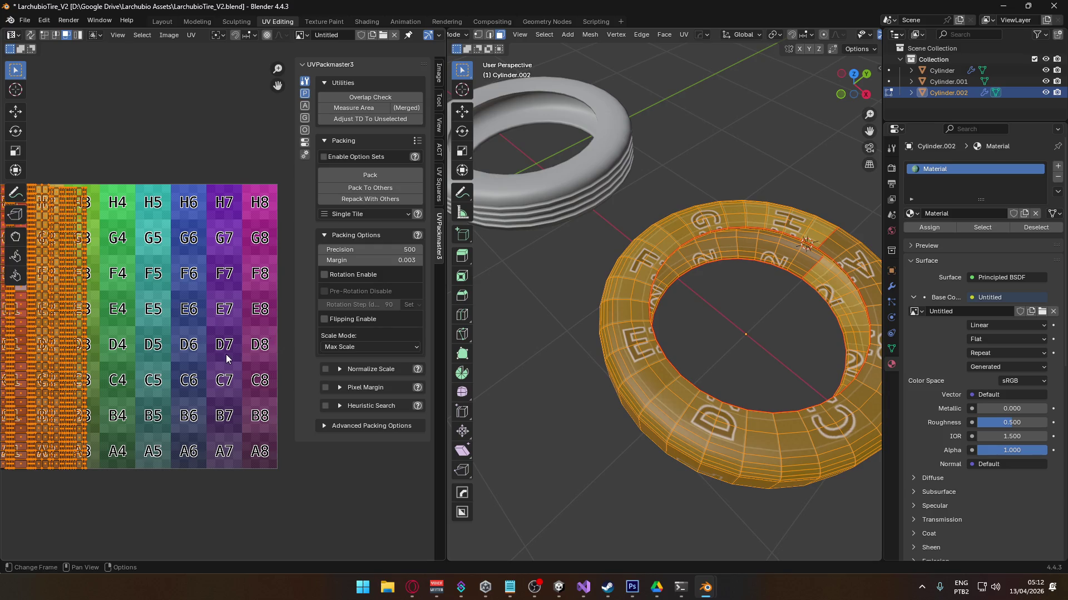
- Select the long tire-band UV island and rotate it 90° into a horizontal strip
{"action": "scroll", "coordinate": [226, 352], "scroll_direction": "down", "scroll_amount": 2}
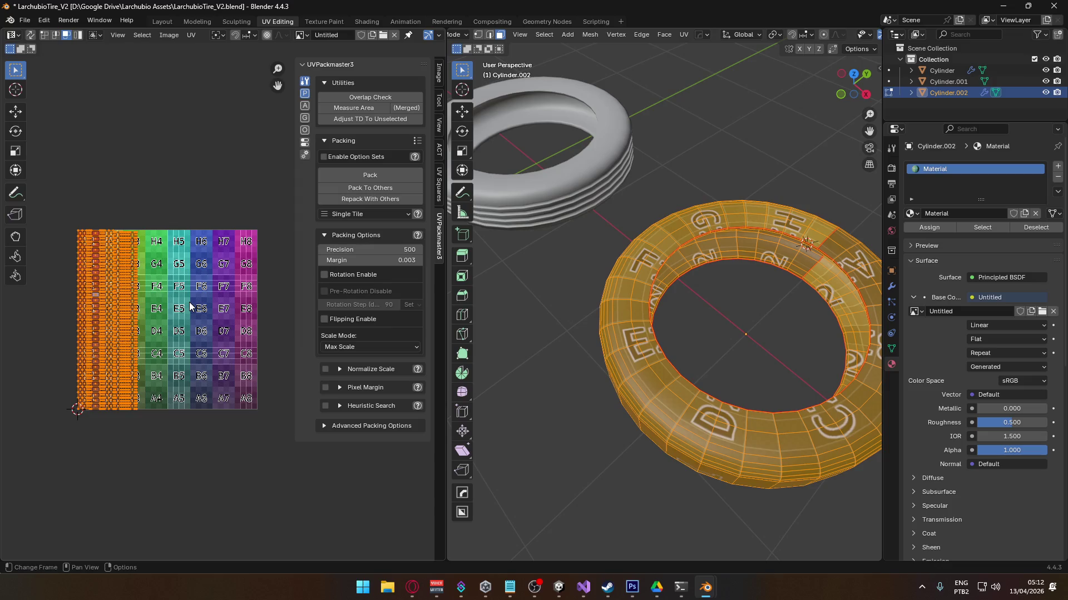
{"action": "left_click", "coordinate": [94, 282]}
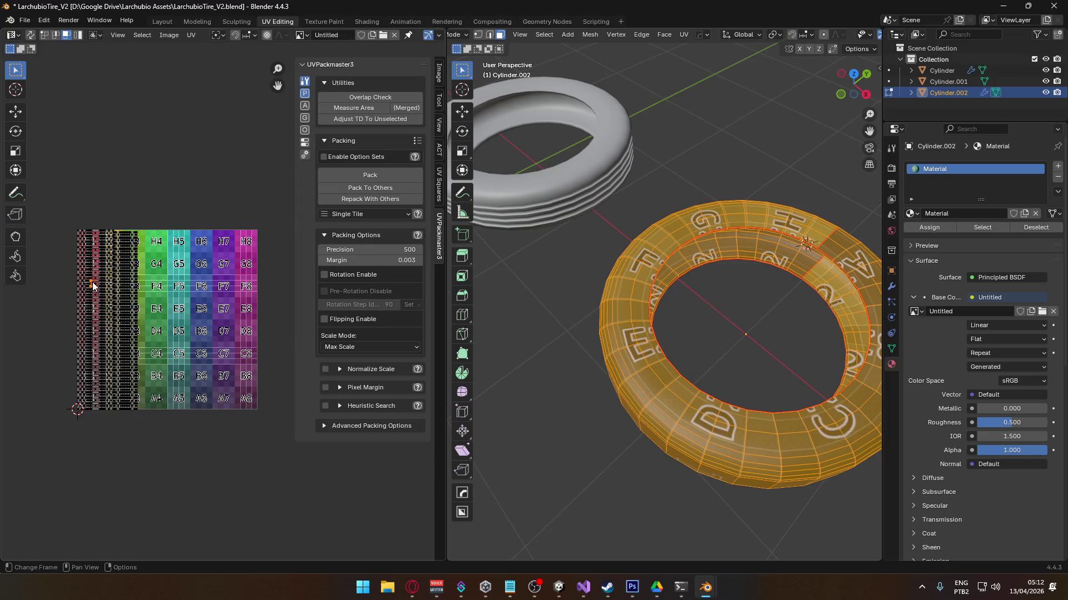
{"action": "key", "text": "l"}
{"action": "mouse_move", "coordinate": [667, 370]}
{"action": "middle_mouse_down"}
{"action": "mouse_move", "coordinate": [680, 374]}
{"action": "mouse_move", "coordinate": [697, 330]}
{"action": "middle_mouse_up"}
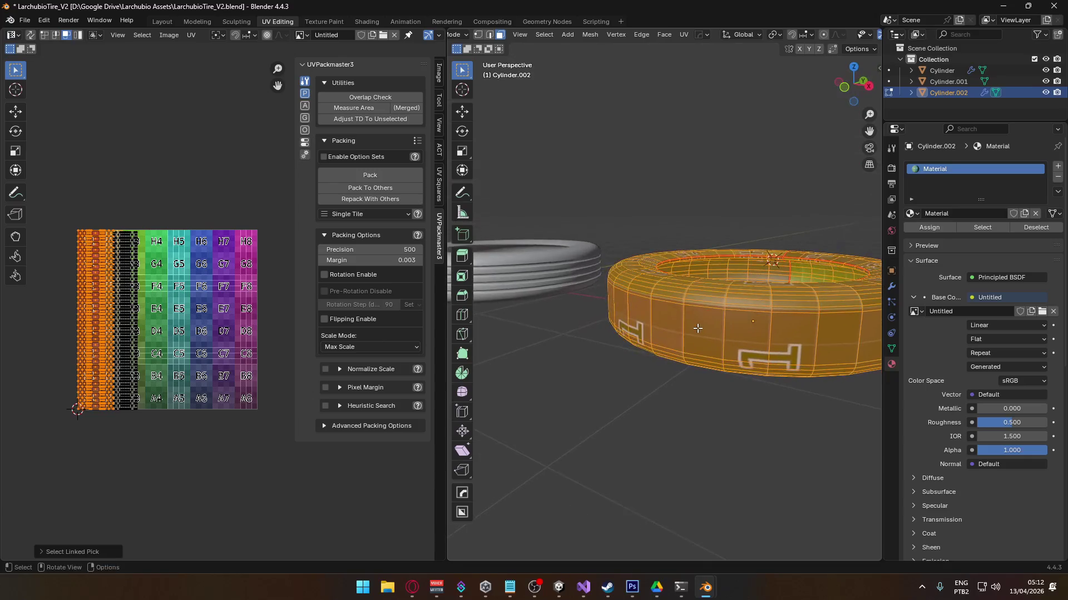
{"action": "mouse_move", "coordinate": [769, 389]}
{"action": "middle_mouse_down"}
{"action": "mouse_move", "coordinate": [666, 376]}
{"action": "mouse_move", "coordinate": [676, 412]}
{"action": "mouse_move", "coordinate": [639, 406]}
{"action": "mouse_move", "coordinate": [683, 411]}
{"action": "mouse_move", "coordinate": [667, 382]}
{"action": "middle_mouse_up"}
{"action": "scroll", "coordinate": [666, 376], "scroll_direction": "up", "scroll_amount": 3}
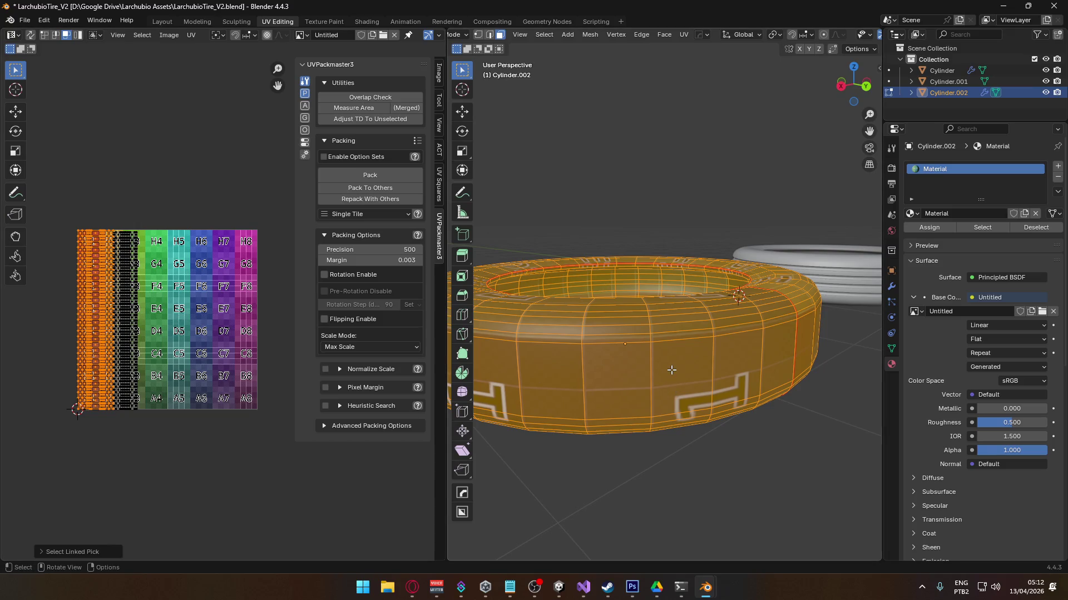
{"action": "mouse_move", "coordinate": [684, 378]}
{"action": "middle_mouse_down"}
{"action": "mouse_move", "coordinate": [757, 361]}
{"action": "mouse_move", "coordinate": [725, 356]}
{"action": "mouse_move", "coordinate": [720, 312]}
{"action": "mouse_move", "coordinate": [717, 328]}
{"action": "middle_mouse_up"}
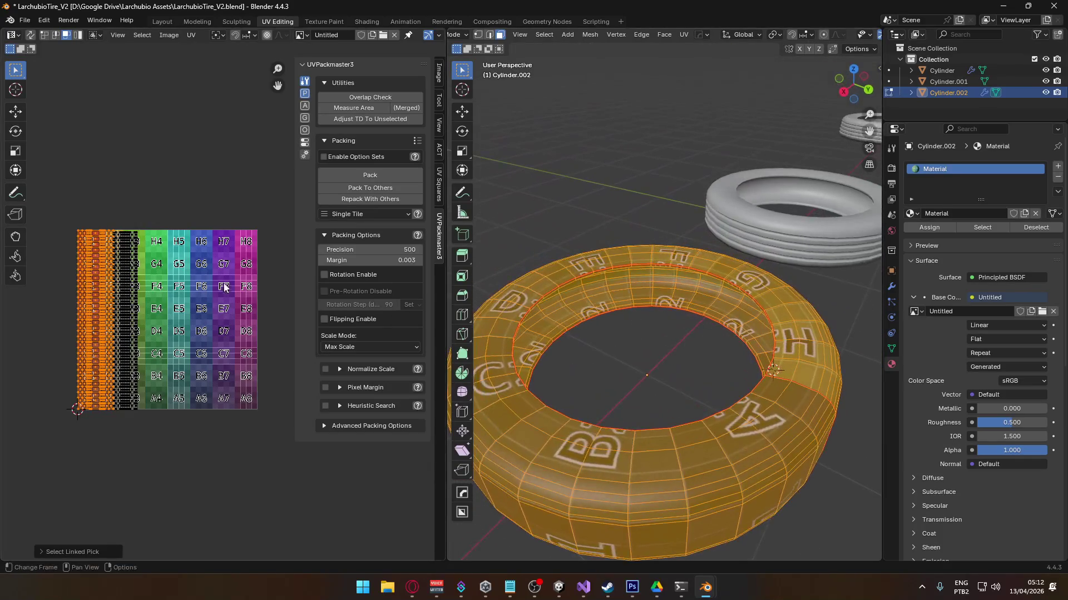
{"action": "key", "text": "r"}
{"action": "left_click", "coordinate": [166, 353]}
- Move the strip up one row, then slide it right along the X axis
{"action": "key", "text": "g"}
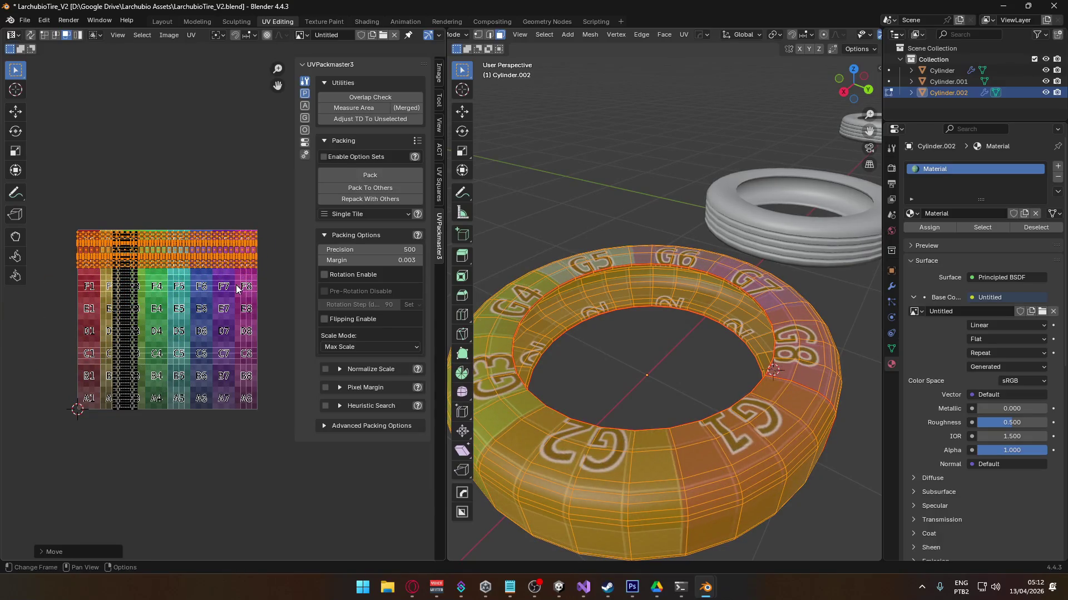
{"action": "left_click", "coordinate": [244, 294]}
{"action": "scroll", "coordinate": [244, 294], "scroll_direction": "up", "scroll_amount": 1}
{"action": "middle_click_drag", "start_coordinate": [278, 270], "coordinate": [165, 299]}
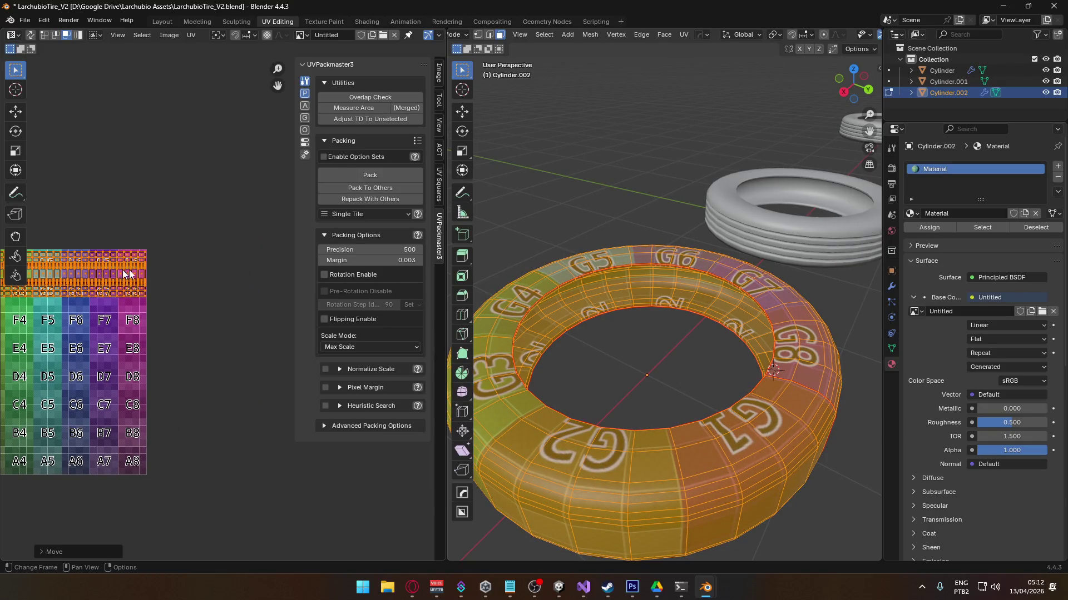
{"action": "key", "text": "g"}
{"action": "key", "text": "x"}
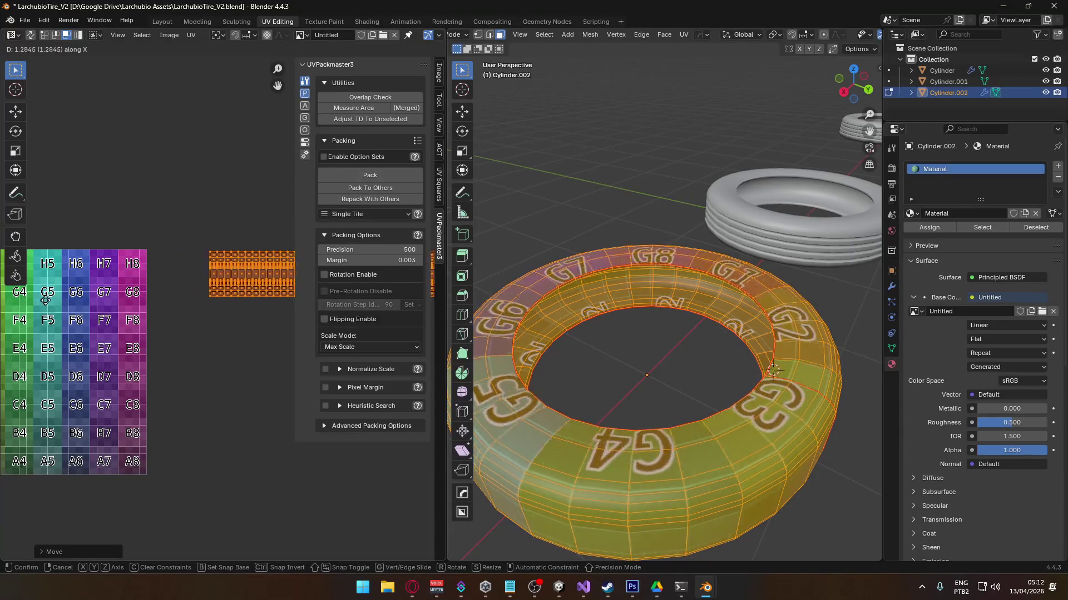
{"action": "left_click", "coordinate": [426, 300]}
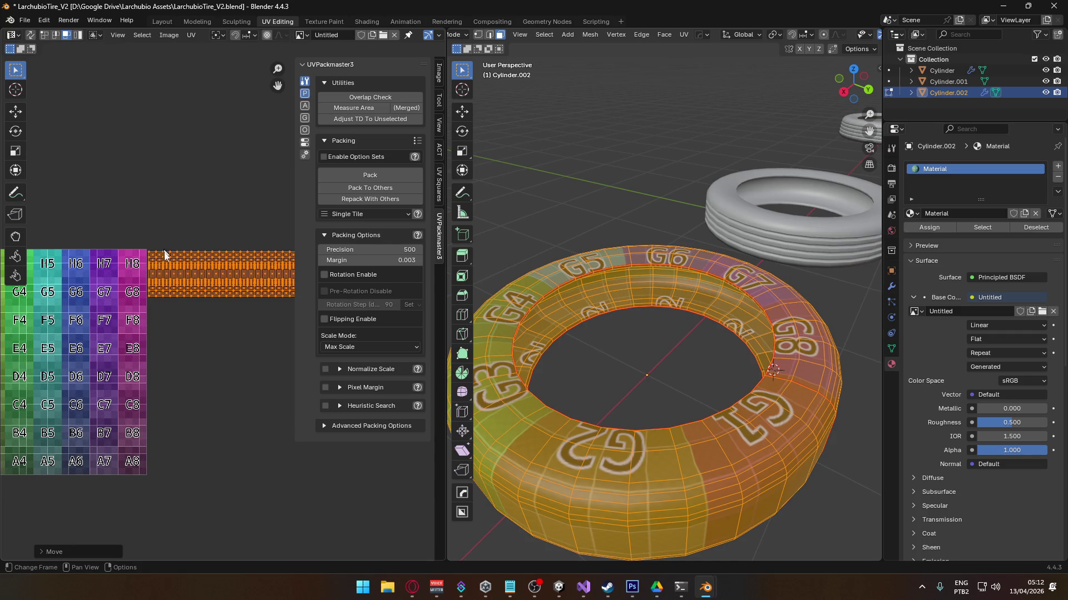
{"action": "mouse_move", "coordinate": [132, 260]}
{"action": "middle_mouse_down"}
{"action": "mouse_move", "coordinate": [284, 267]}
{"action": "mouse_move", "coordinate": [83, 278]}
{"action": "mouse_move", "coordinate": [199, 259]}
{"action": "middle_mouse_up"}
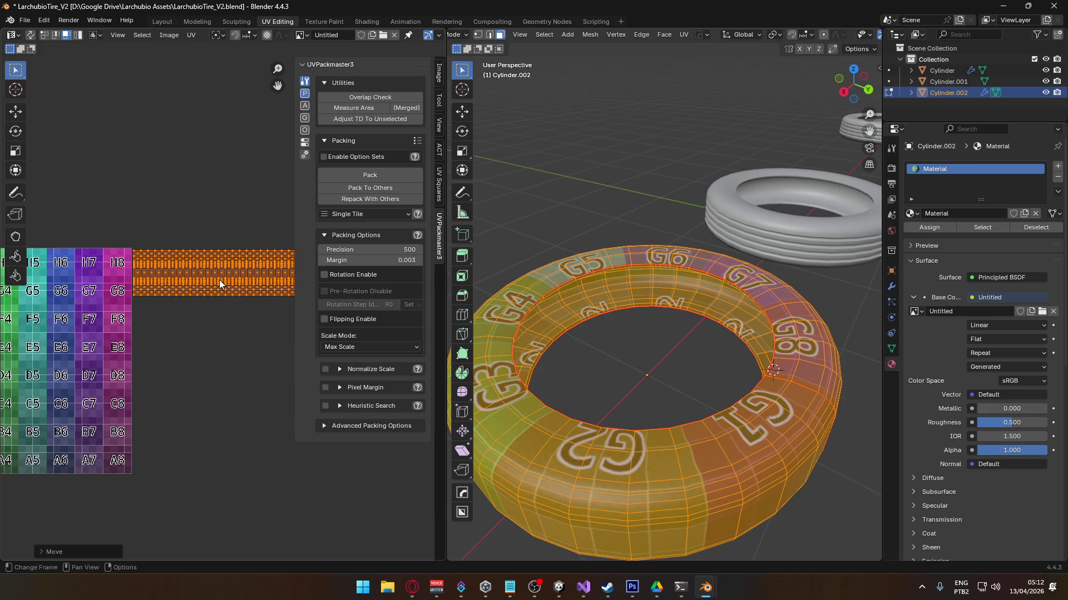
{"action": "scroll", "coordinate": [217, 279], "scroll_direction": "down", "scroll_amount": 4}
{"action": "scroll", "coordinate": [203, 289], "scroll_direction": "up", "scroll_amount": 2}
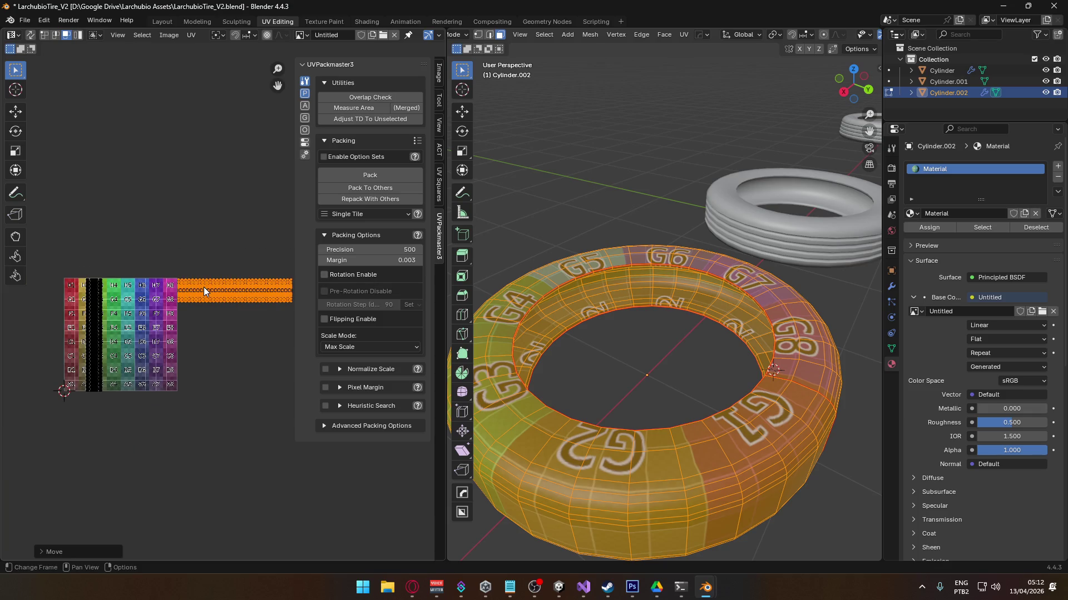
- Repack the islands into the UV tile and stretch the strip wider
{"action": "key", "text": "ctrl+p"}
{"action": "scroll", "coordinate": [224, 303], "scroll_direction": "down", "scroll_amount": 2}
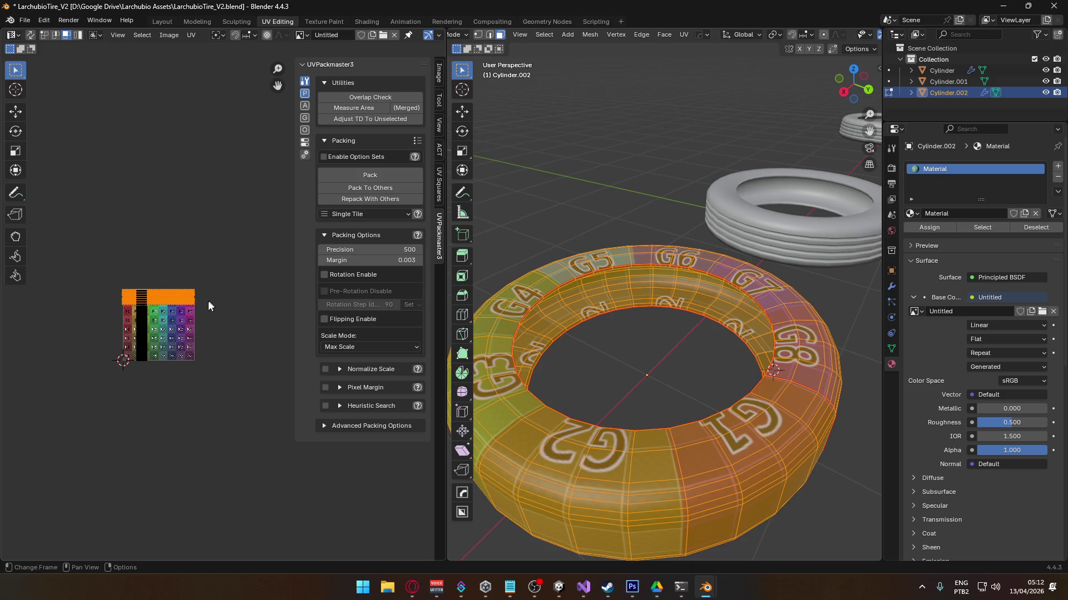
{"action": "key", "text": "s"}
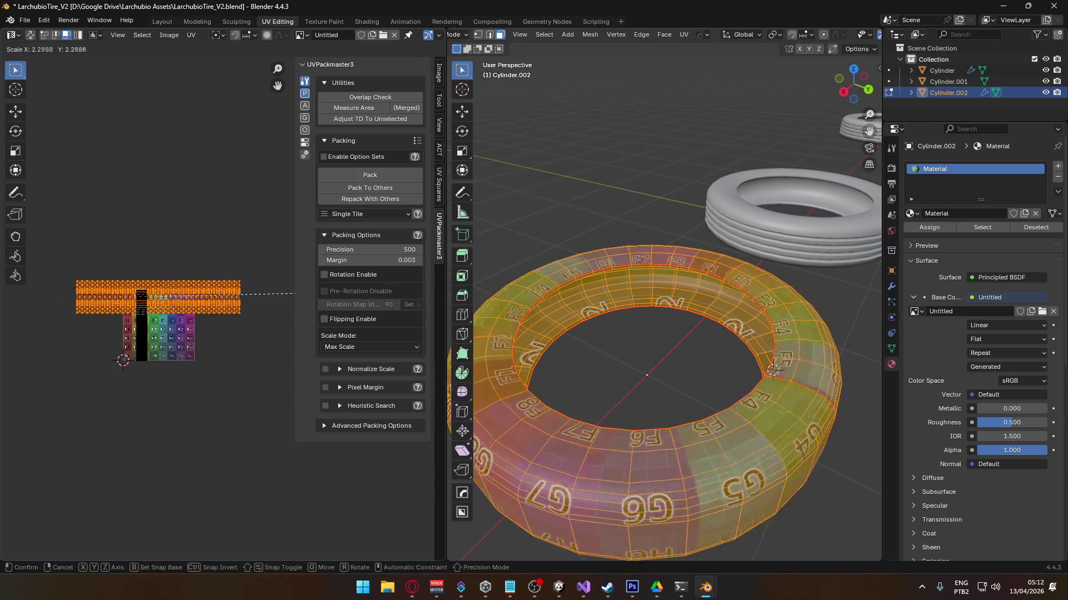
{"action": "left_click", "coordinate": [293, 294]}
{"action": "key", "text": "g"}
{"action": "left_click", "coordinate": [252, 293]}
- Shift the strip vertically along Y, then return to Object Mode
{"action": "key", "text": "g"}
{"action": "key", "text": "y"}
{"action": "left_click", "coordinate": [228, 279]}
{"action": "middle_click_drag", "start_coordinate": [529, 396], "coordinate": [638, 358]}
{"action": "key", "text": "Tab"}
{"action": "scroll", "coordinate": [651, 359], "scroll_direction": "up", "scroll_amount": 6}
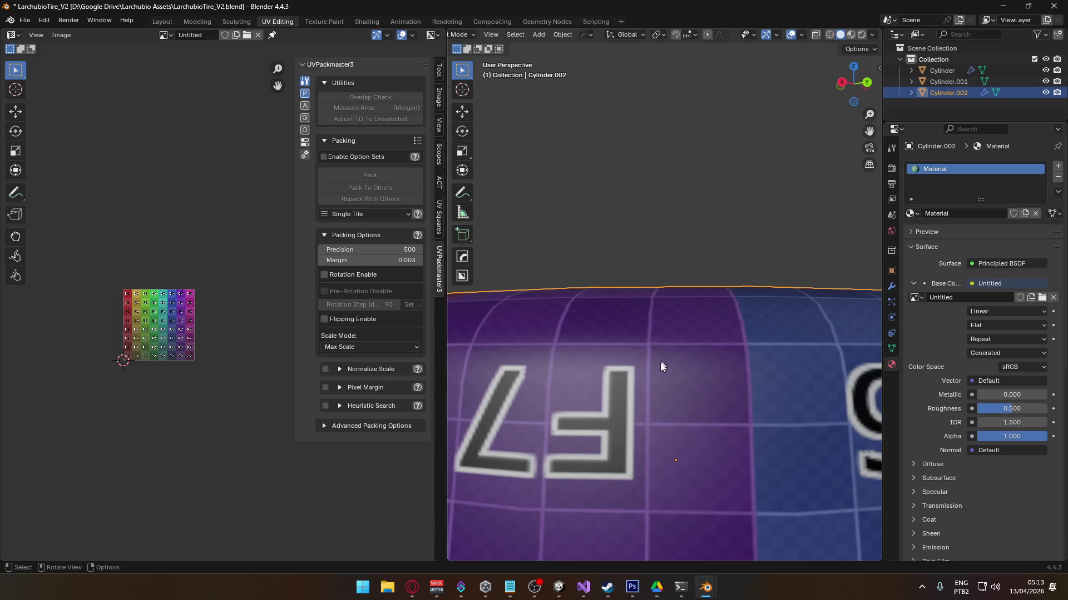
- Re-enter Edit Mode on the tire, trial-scale the UV islands, then undo the scaling
{"action": "scroll", "coordinate": [649, 383], "scroll_direction": "up", "scroll_amount": 2}
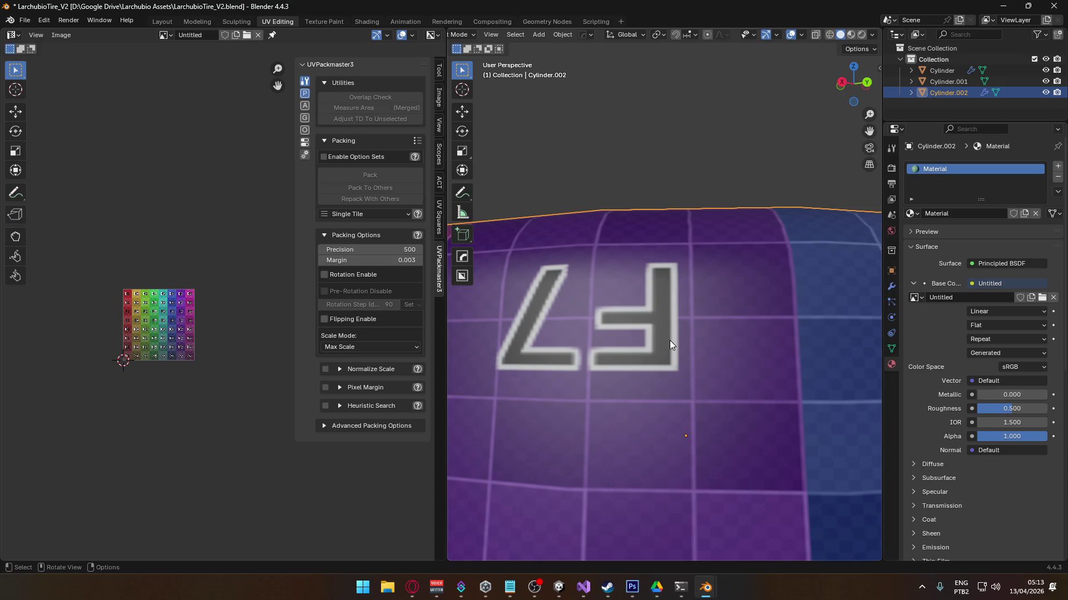
{"action": "scroll", "coordinate": [669, 341], "scroll_direction": "down", "scroll_amount": 6}
{"action": "scroll", "coordinate": [636, 351], "scroll_direction": "up", "scroll_amount": 3}
{"action": "scroll", "coordinate": [639, 333], "scroll_direction": "up", "scroll_amount": 4}
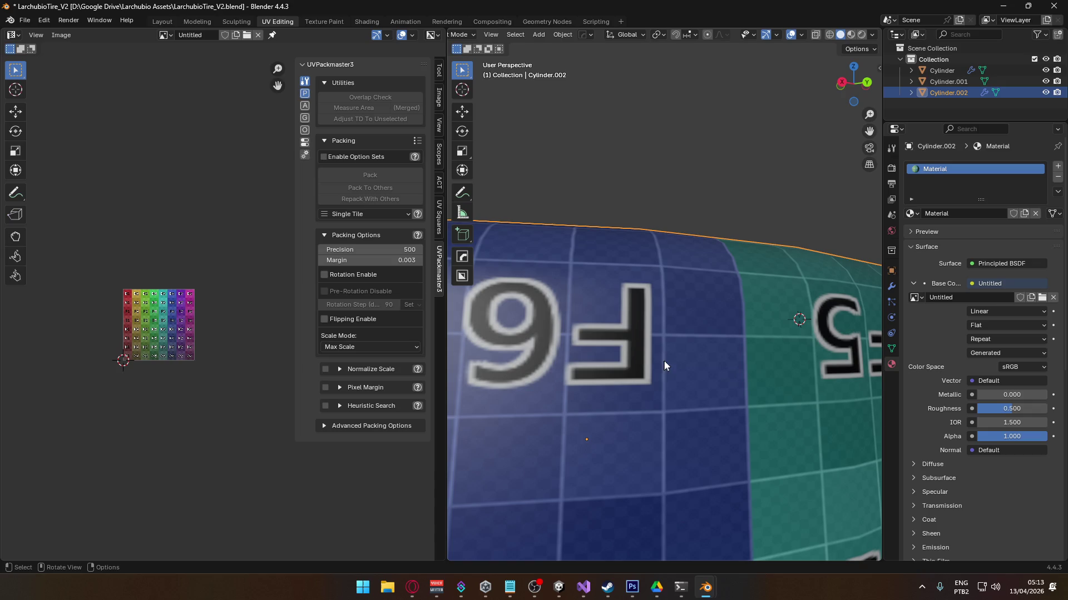
{"action": "mouse_move", "coordinate": [669, 349]}
{"action": "middle_mouse_down"}
{"action": "mouse_move", "coordinate": [603, 326]}
{"action": "mouse_move", "coordinate": [672, 313]}
{"action": "middle_mouse_up"}
{"action": "key", "text": "Tab"}
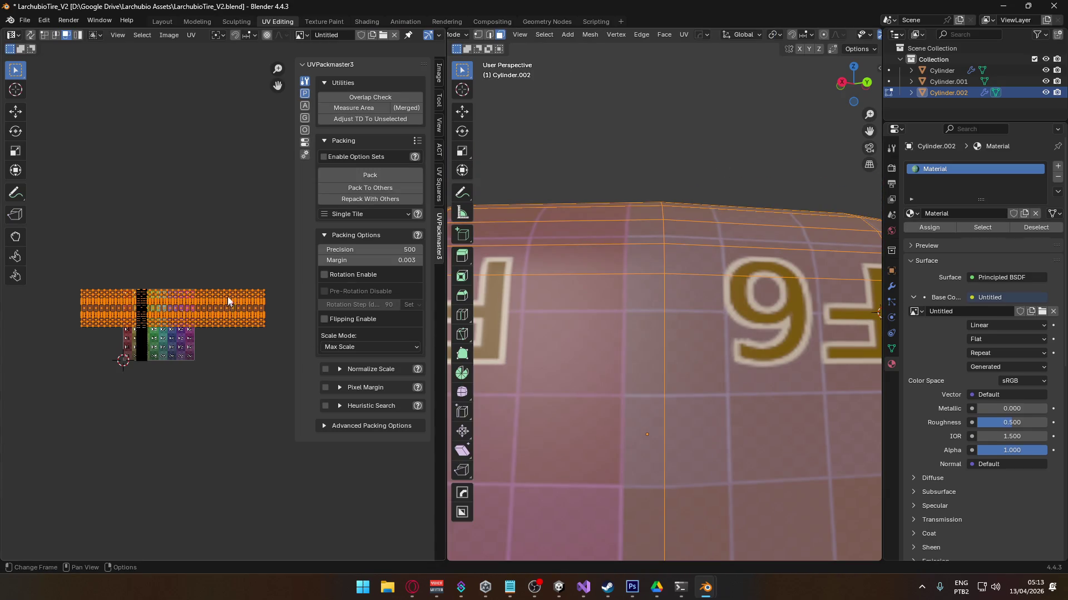
{"action": "key", "text": "KP_Decimal"}
{"action": "key", "text": "s"}
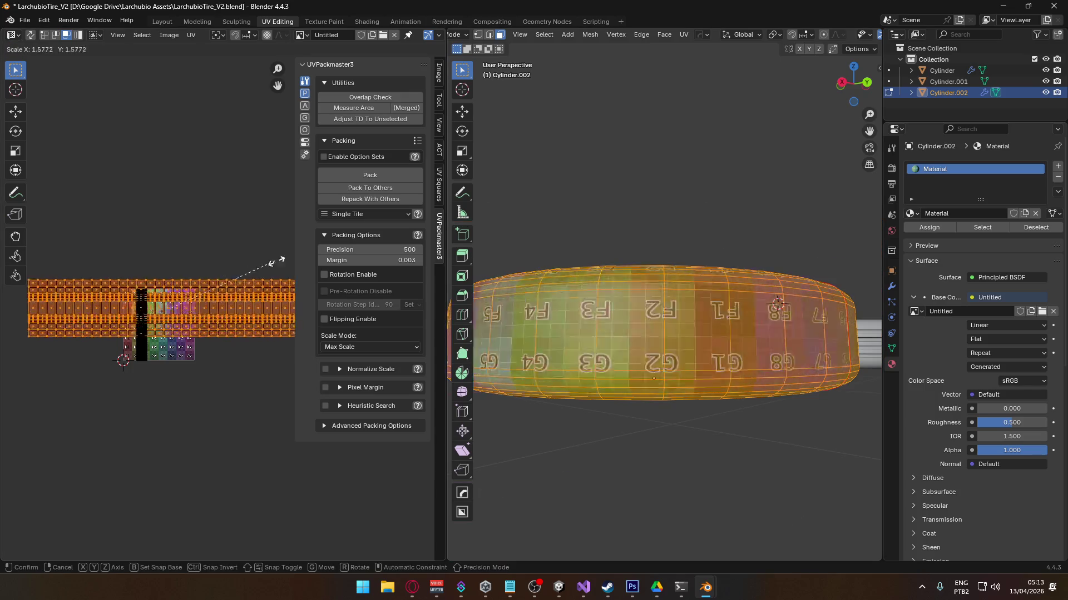
{"action": "key", "text": "Escape"}
{"action": "key", "text": "s"}
{"action": "left_click", "coordinate": [208, 256]}
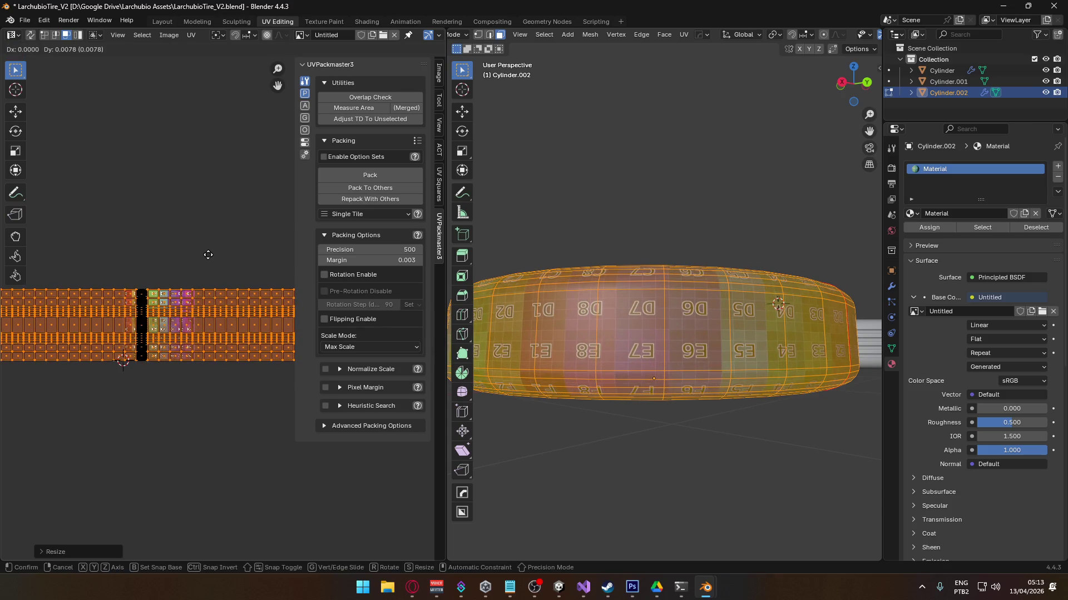
{"action": "key", "text": "ctrl+z"}
{"action": "key", "text": "ctrl+z"}
{"action": "key", "text": "ctrl+z"}
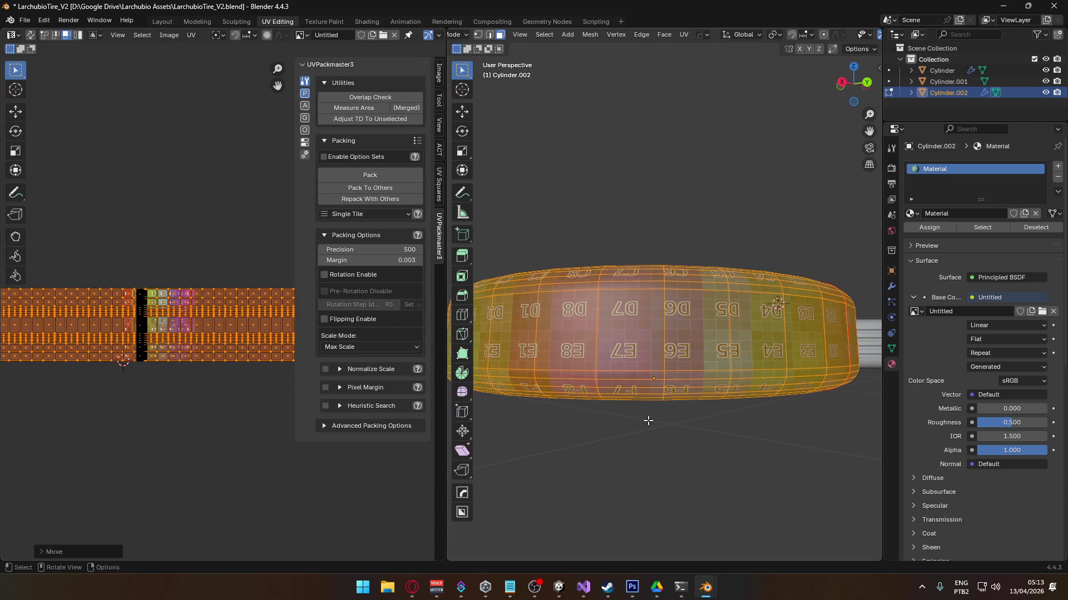
{"action": "key", "text": "KP_Decimal"}
- Select all seam-linked islands, rotate them 180°, and scale them down
{"action": "mouse_move", "coordinate": [670, 422]}
{"action": "middle_mouse_down"}
{"action": "mouse_move", "coordinate": [661, 405]}
{"action": "mouse_move", "coordinate": [692, 380]}
{"action": "middle_mouse_up"}
{"action": "scroll", "coordinate": [697, 376], "scroll_direction": "up", "scroll_amount": 5}
{"action": "scroll", "coordinate": [698, 376], "scroll_direction": "down", "scroll_amount": 5}
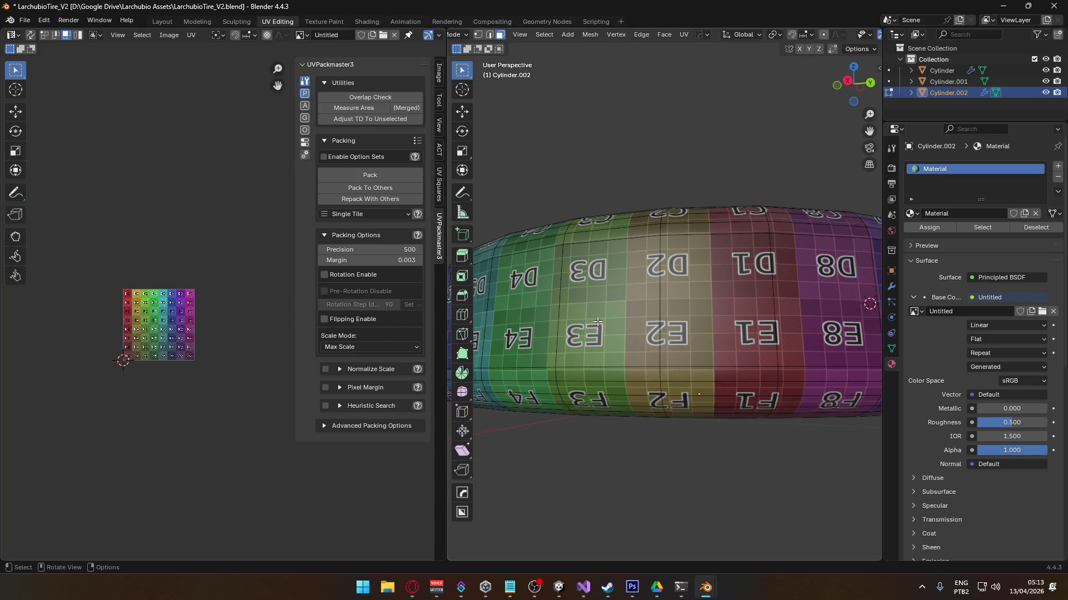
{"action": "key", "text": "ctrl+l"}
{"action": "type", "text": "r1"}
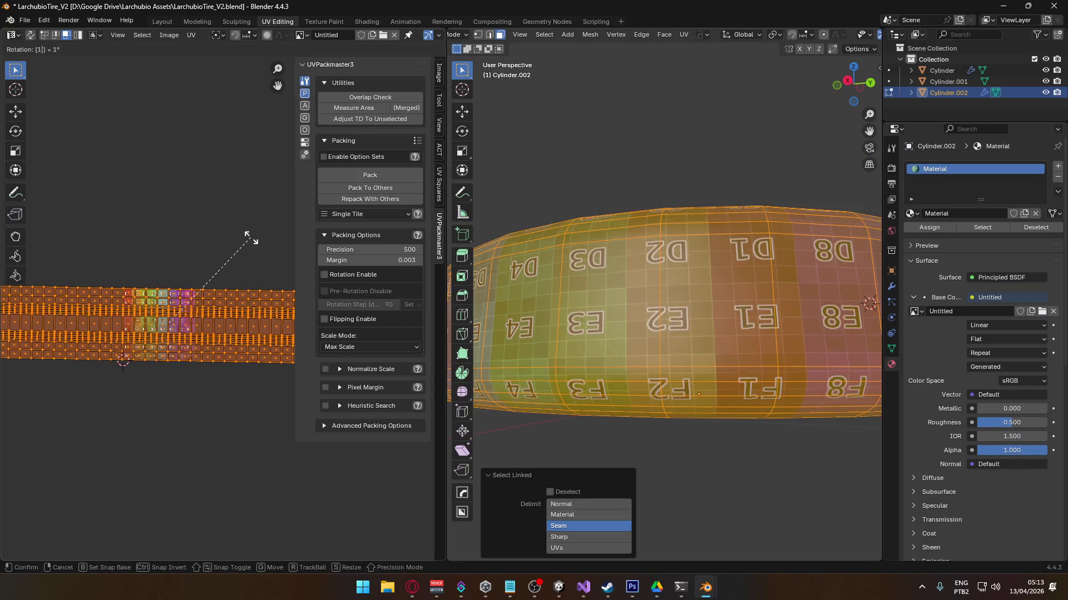
{"action": "type", "text": "80"}
{"action": "key", "text": "Return"}
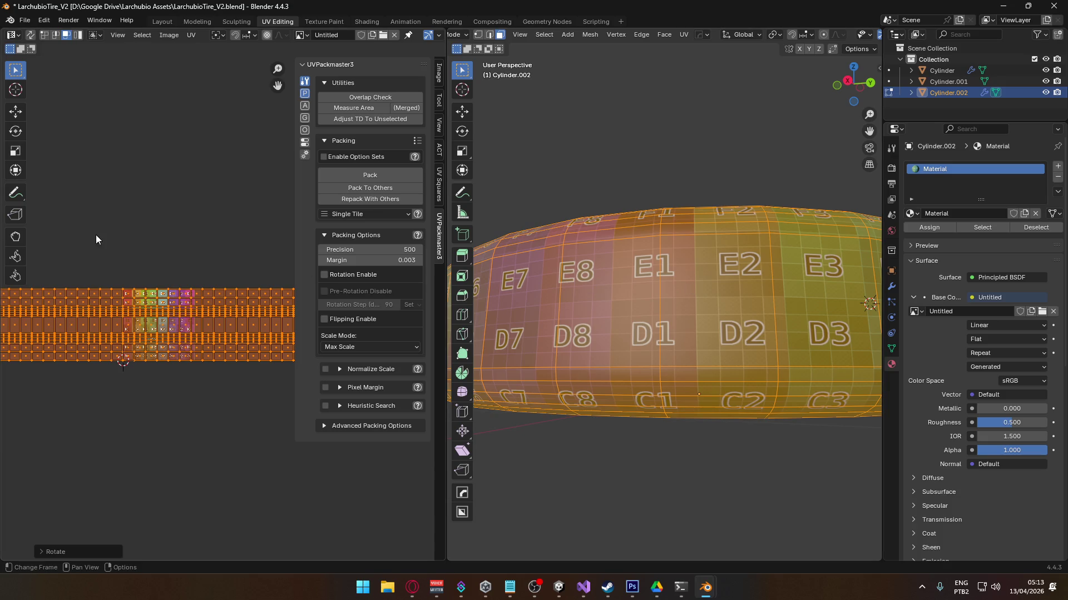
{"action": "mouse_move", "coordinate": [668, 361]}
{"action": "middle_mouse_down"}
{"action": "mouse_move", "coordinate": [676, 467]}
{"action": "mouse_move", "coordinate": [650, 489]}
{"action": "mouse_move", "coordinate": [694, 402]}
{"action": "mouse_move", "coordinate": [664, 445]}
{"action": "mouse_move", "coordinate": [679, 356]}
{"action": "middle_mouse_up"}
{"action": "key", "text": "s"}
{"action": "key", "text": "Return"}
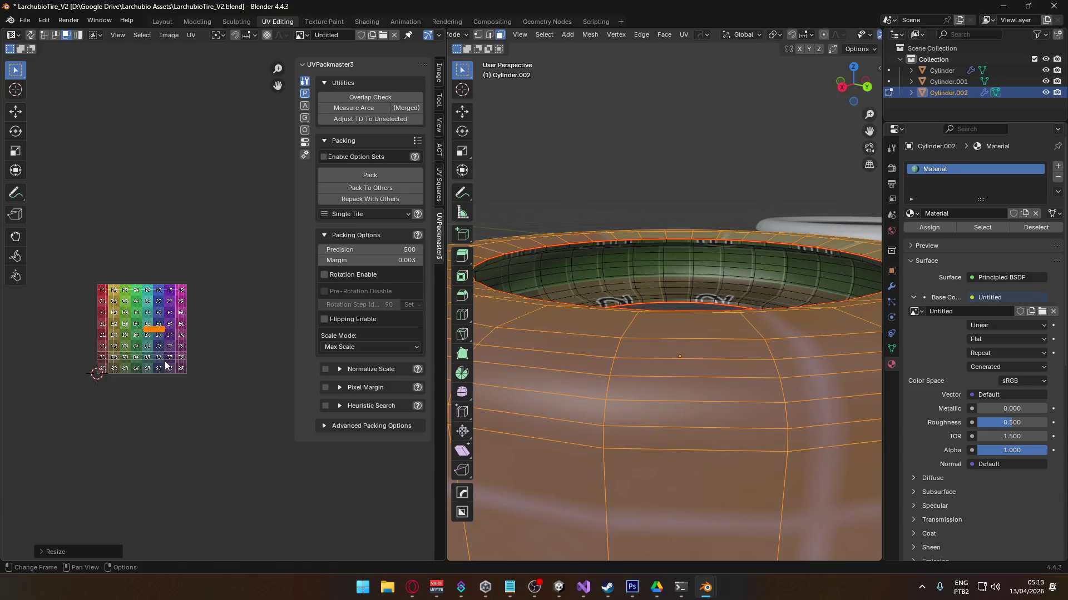
{"action": "key", "text": "g"}
{"action": "left_click", "coordinate": [166, 355]}
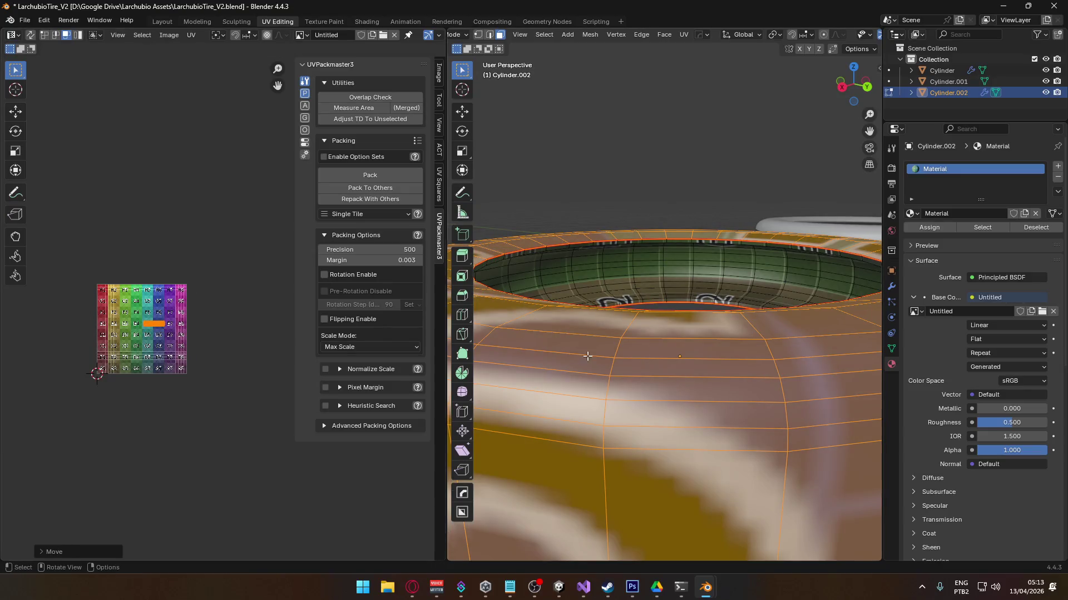
{"action": "scroll", "coordinate": [591, 356], "scroll_direction": "down", "scroll_amount": 5}
{"action": "middle_click_drag", "start_coordinate": [591, 356], "coordinate": [595, 353]}
{"action": "scroll", "coordinate": [687, 361], "scroll_direction": "up", "scroll_amount": 6}
{"action": "scroll", "coordinate": [687, 361], "scroll_direction": "down", "scroll_amount": 3}
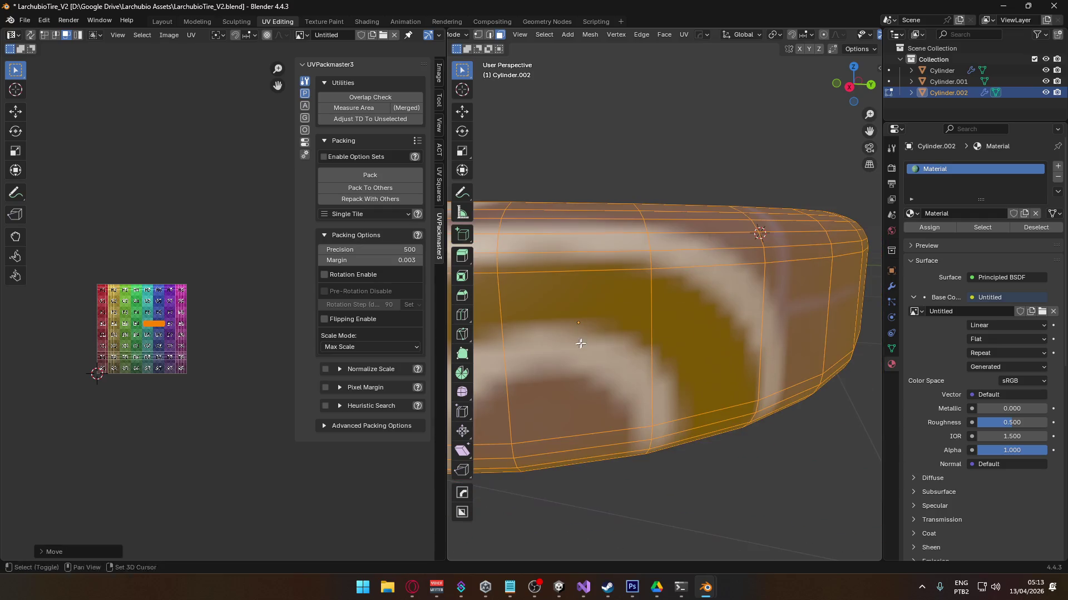
{"action": "left_click", "coordinate": [736, 453]}
{"action": "middle_click_drag", "start_coordinate": [507, 327], "coordinate": [576, 349]}
{"action": "mouse_move", "coordinate": [692, 365]}
{"action": "middle_mouse_down"}
{"action": "mouse_move", "coordinate": [612, 362]}
{"action": "mouse_move", "coordinate": [830, 390]}
{"action": "mouse_move", "coordinate": [720, 308]}
{"action": "mouse_move", "coordinate": [636, 315]}
{"action": "middle_mouse_up"}
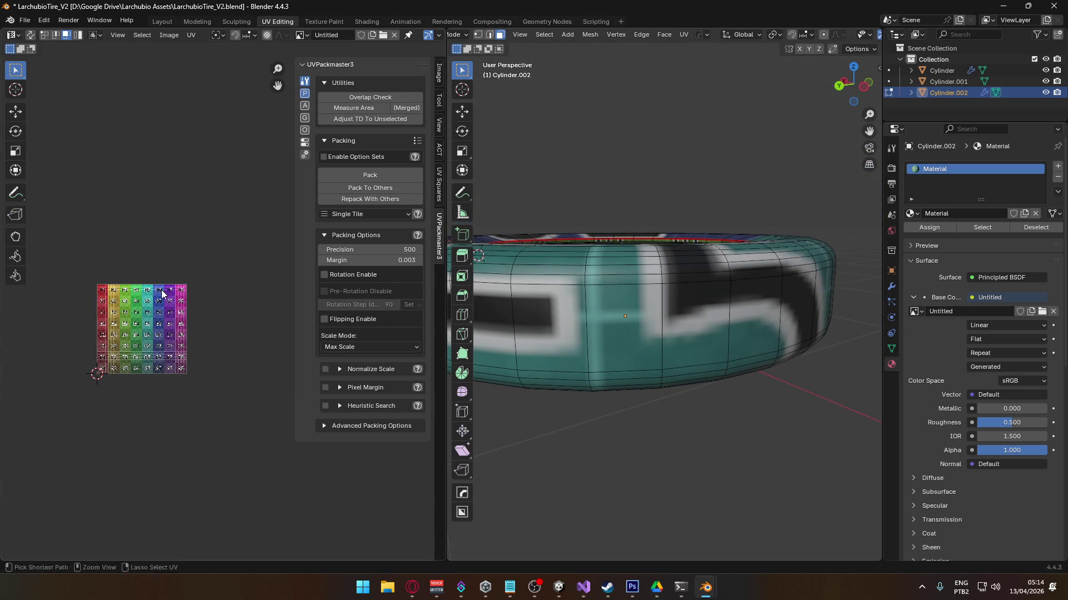
{"action": "key", "text": "a"}
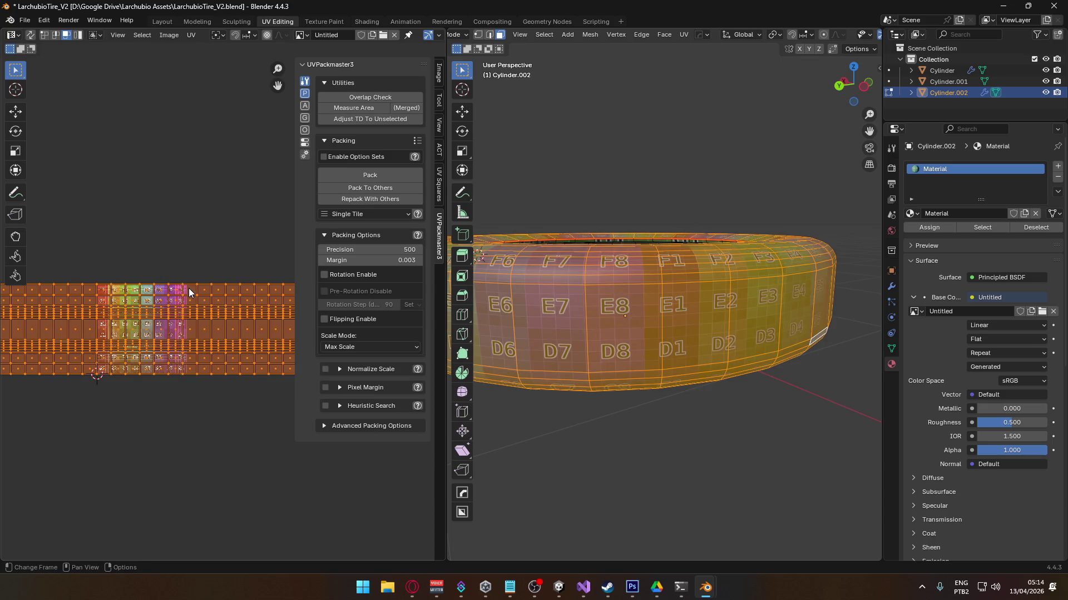
{"action": "left_click", "coordinate": [625, 319]}
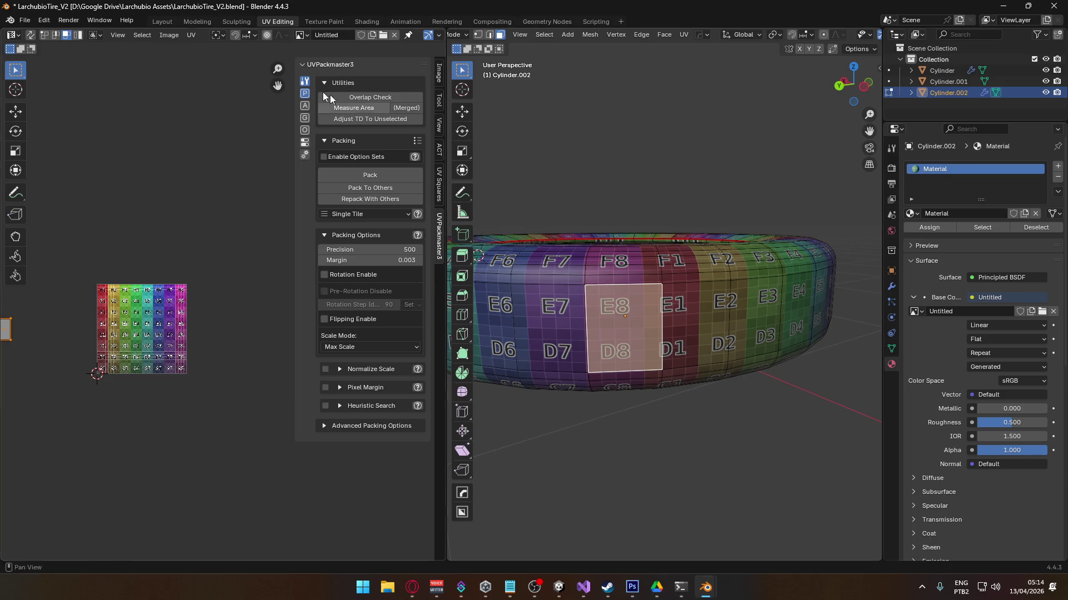
{"action": "left_click", "coordinate": [25, 20]}
- Open Preferences and choose Install from Disk in the Add-ons section
{"action": "left_click", "coordinate": [25, 22]}
{"action": "left_click", "coordinate": [25, 22]}
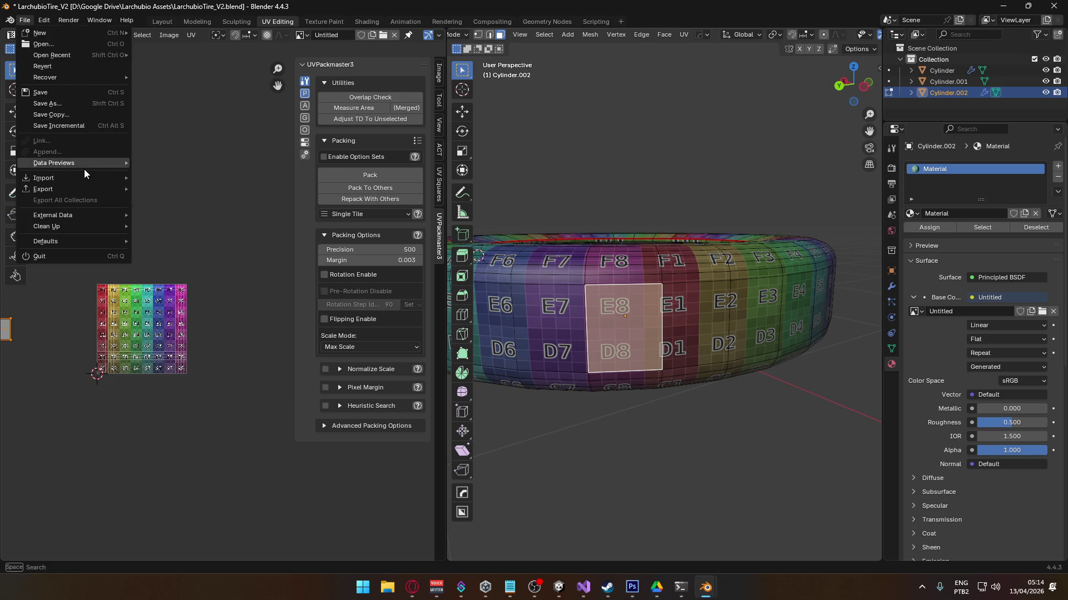
{"action": "mouse_move", "coordinate": [44, 22]}
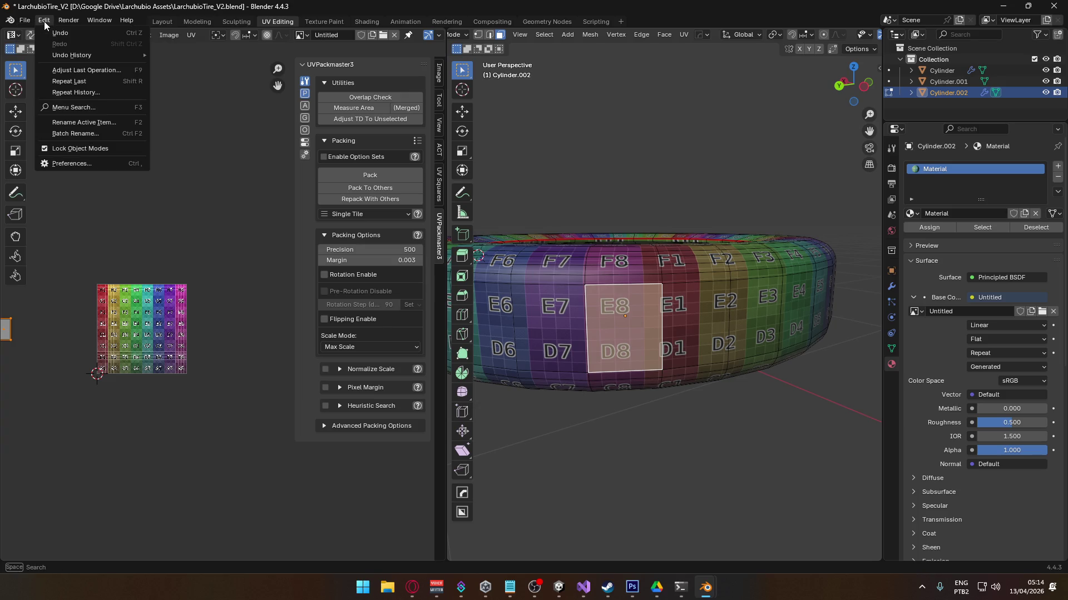
{"action": "left_click", "coordinate": [88, 162]}
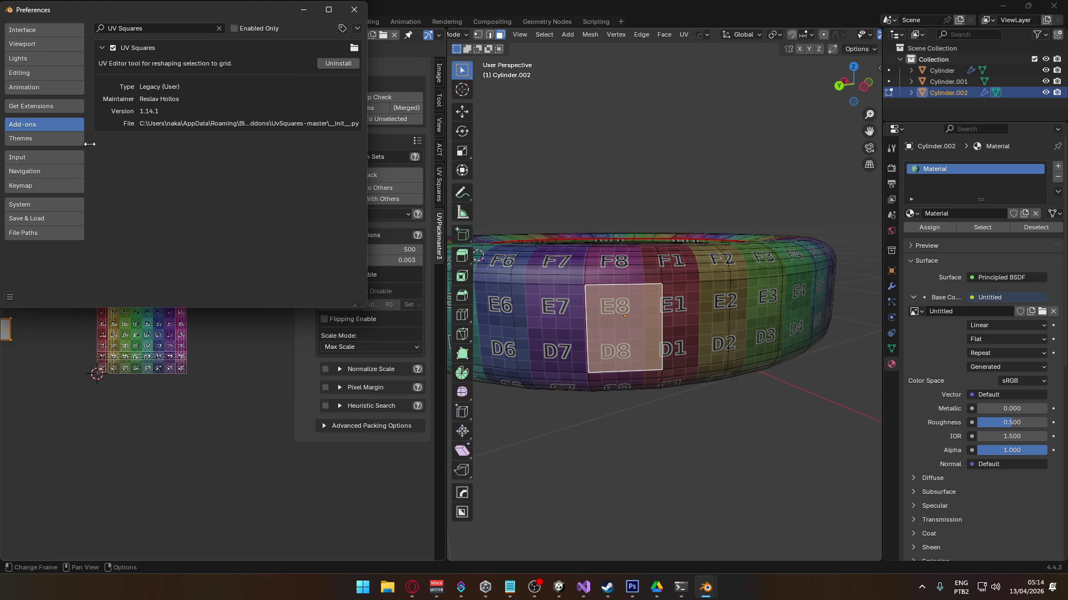
{"action": "left_click", "coordinate": [218, 29]}
{"action": "left_click", "coordinate": [357, 28]}
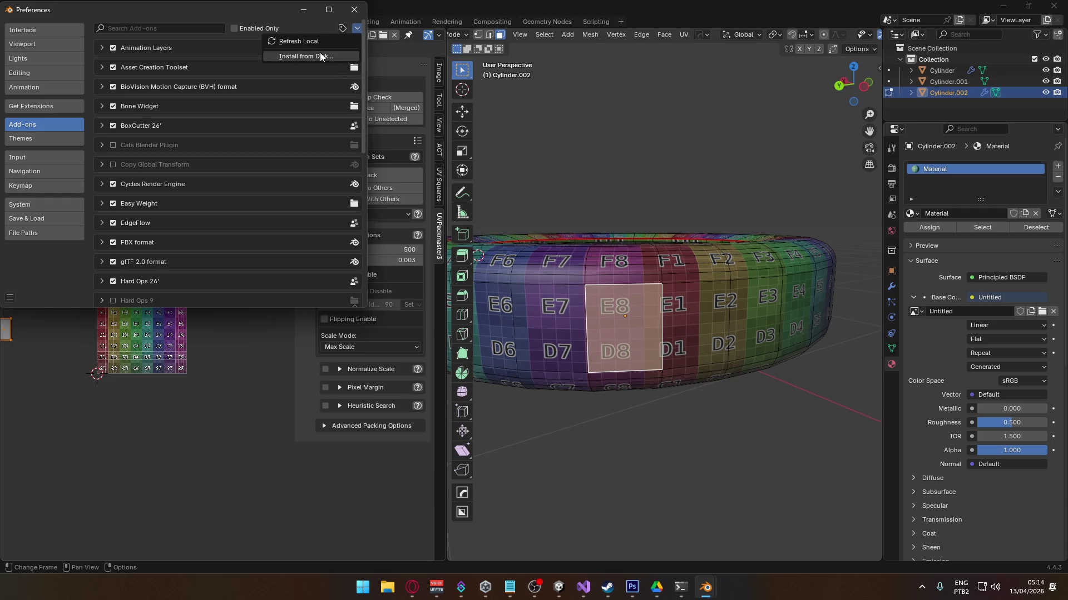
{"action": "left_click", "coordinate": [319, 52]}
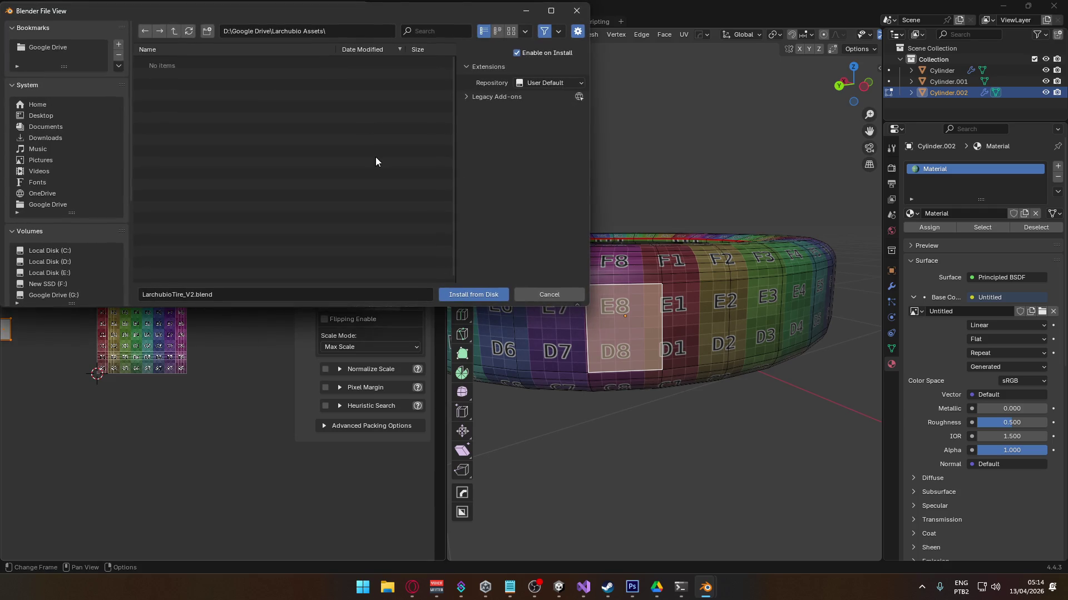
- Install Texel_Density_3_3_1_291.zip from D:\Google Drive\Blender Addons and close Preferences
{"action": "left_click", "coordinate": [176, 35]}
{"action": "left_click", "coordinate": [175, 34]}
{"action": "scroll", "coordinate": [167, 94], "scroll_direction": "down", "scroll_amount": 8}
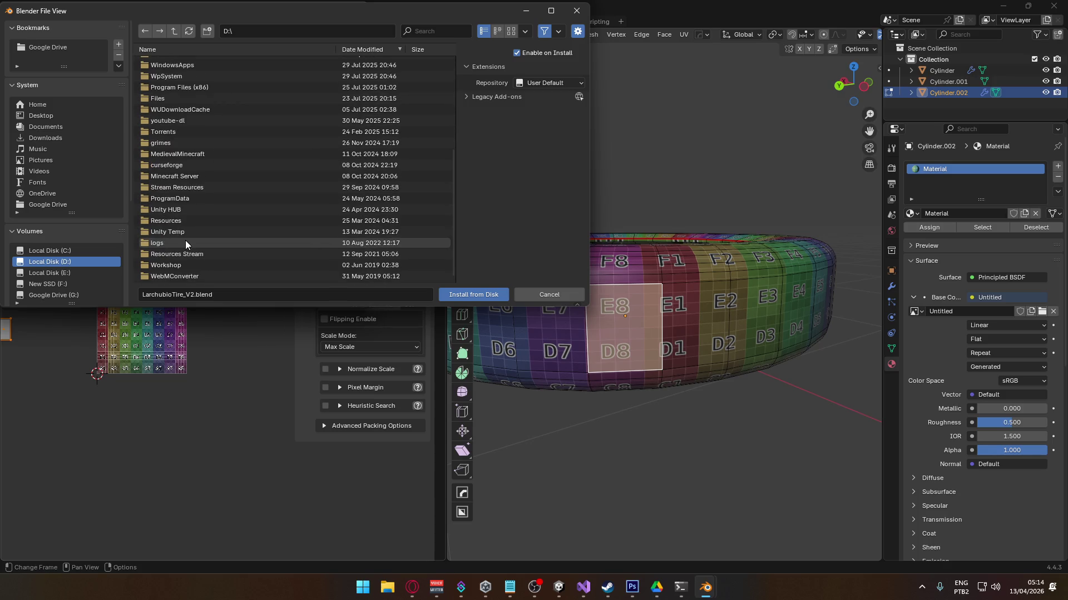
{"action": "scroll", "coordinate": [188, 153], "scroll_direction": "up", "scroll_amount": 4}
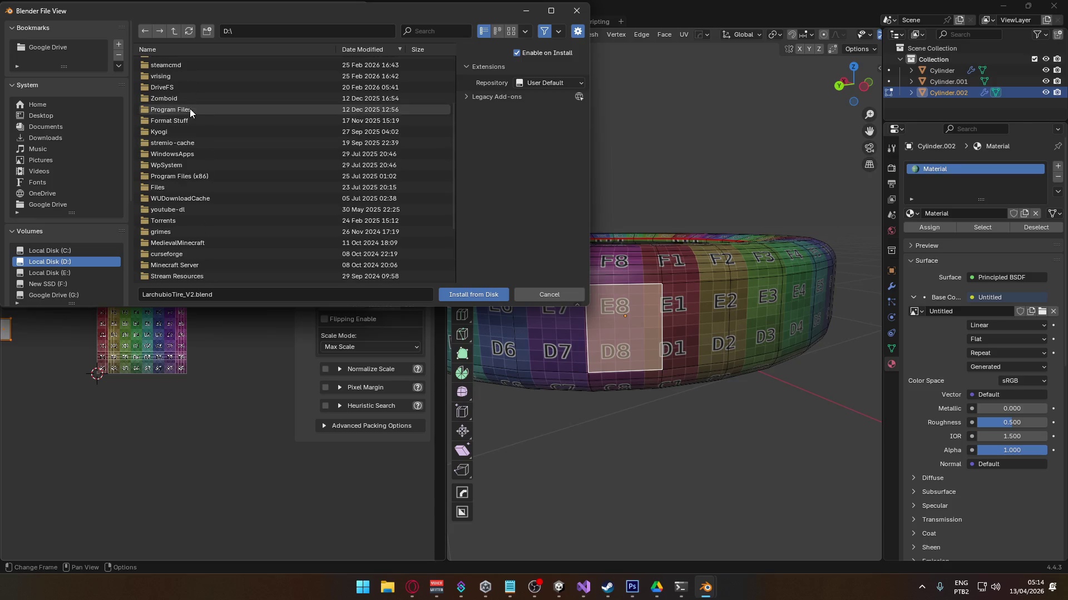
{"action": "scroll", "coordinate": [190, 112], "scroll_direction": "up", "scroll_amount": 2}
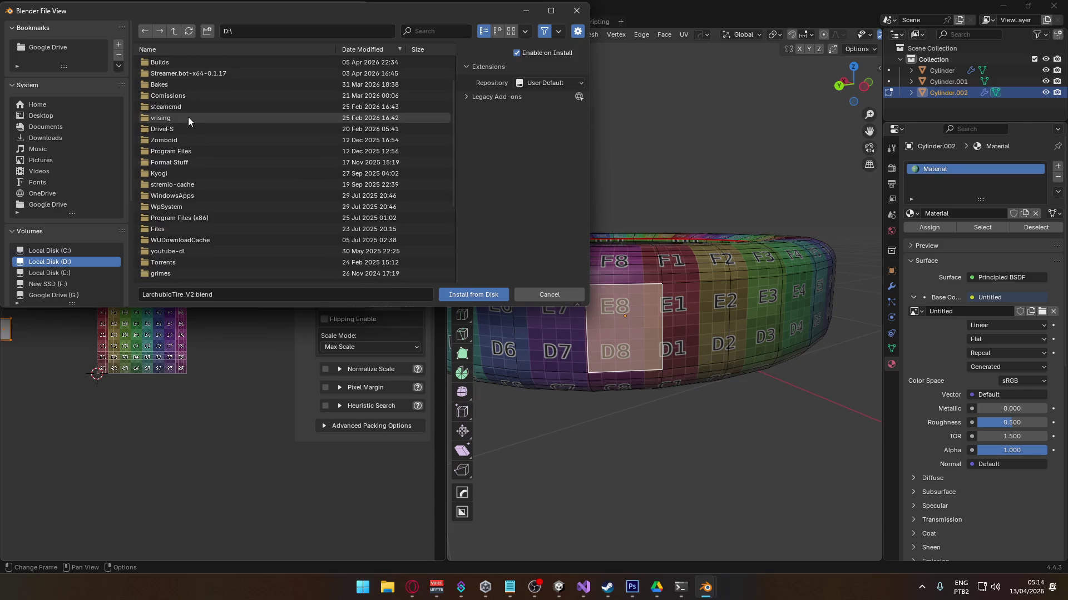
{"action": "scroll", "coordinate": [189, 173], "scroll_direction": "up", "scroll_amount": 2}
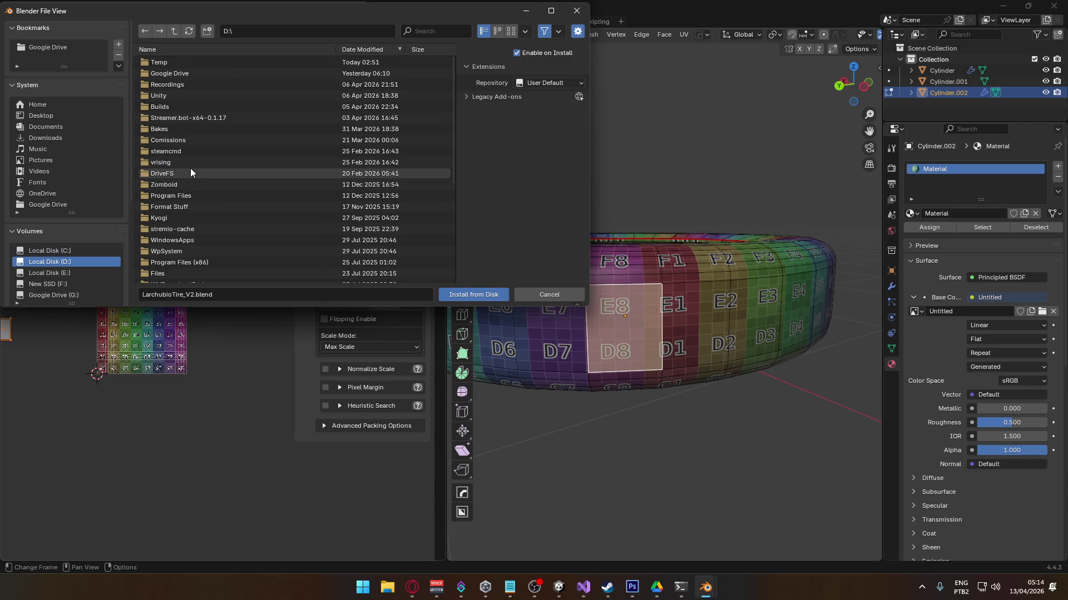
{"action": "double_click", "coordinate": [181, 75]}
{"action": "double_click", "coordinate": [182, 73]}
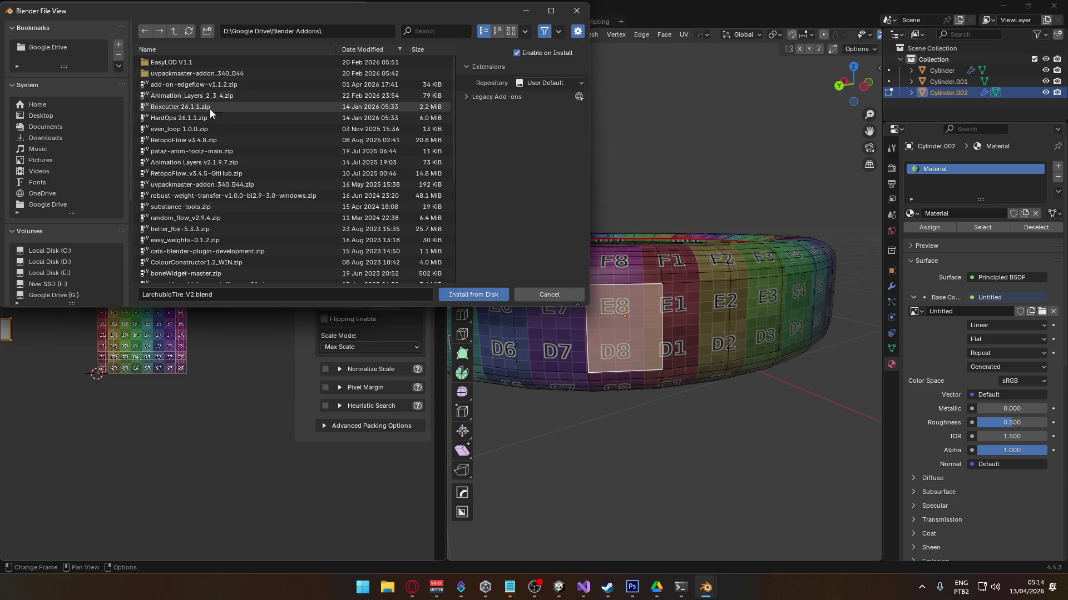
{"action": "scroll", "coordinate": [243, 199], "scroll_direction": "down", "scroll_amount": 2}
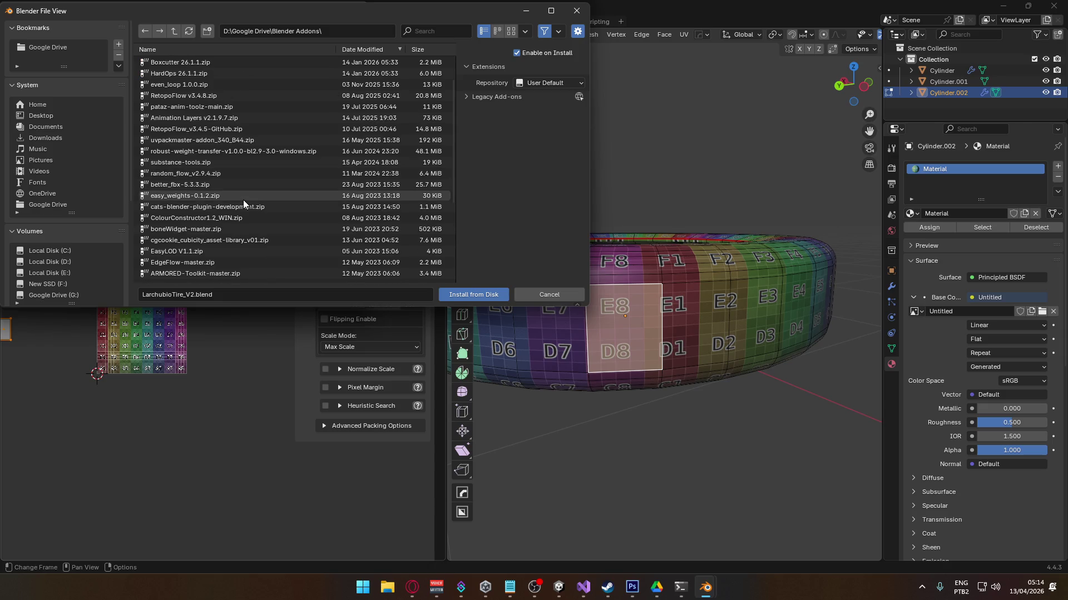
{"action": "left_click", "coordinate": [421, 34]}
{"action": "type", "text": "tex"}
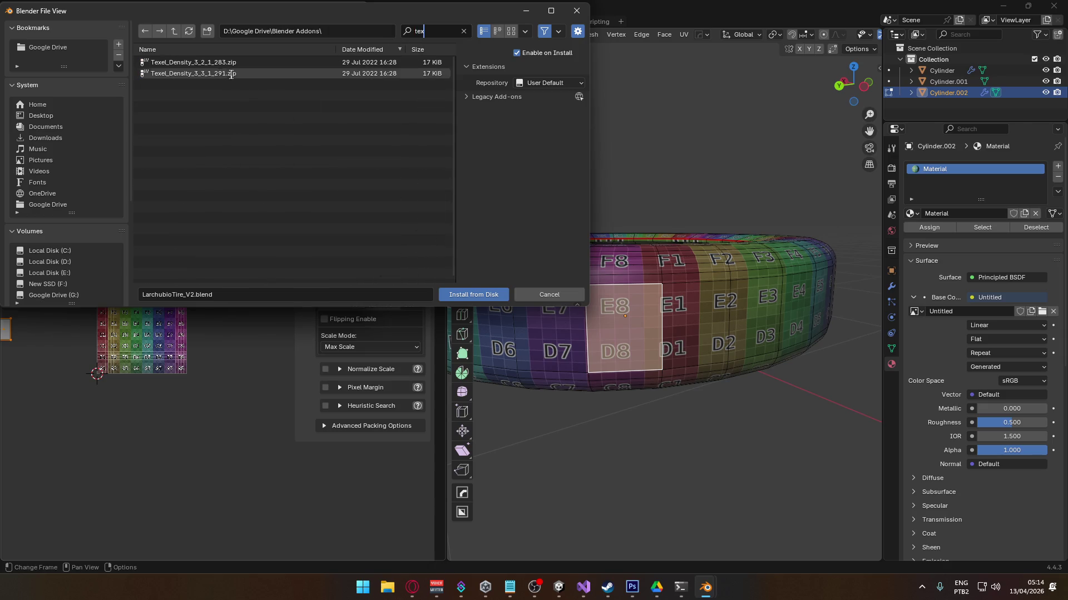
{"action": "double_click", "coordinate": [232, 73]}
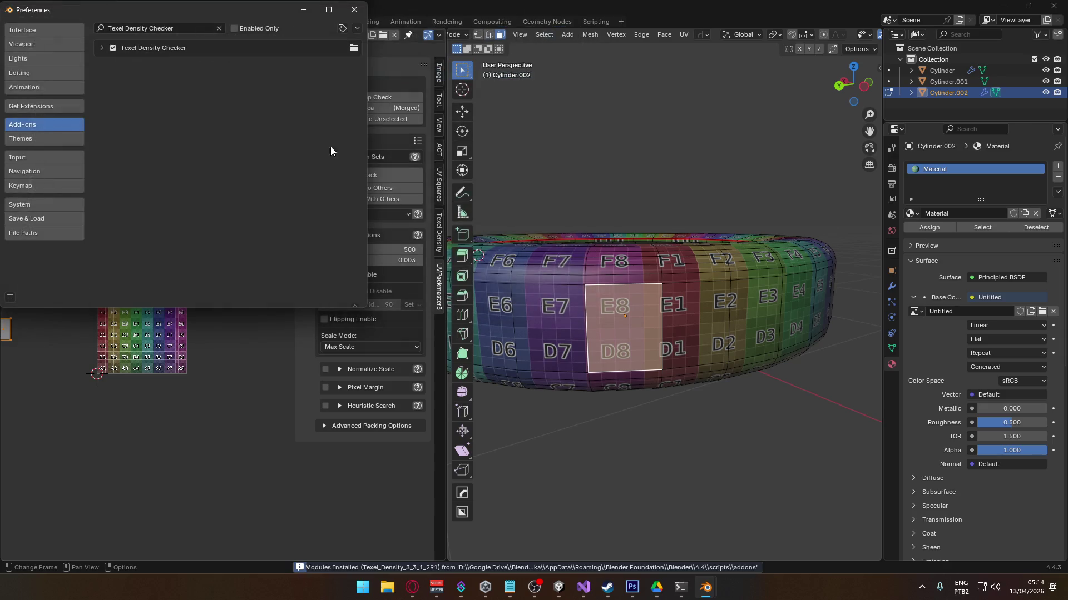
{"action": "left_click", "coordinate": [309, 11]}
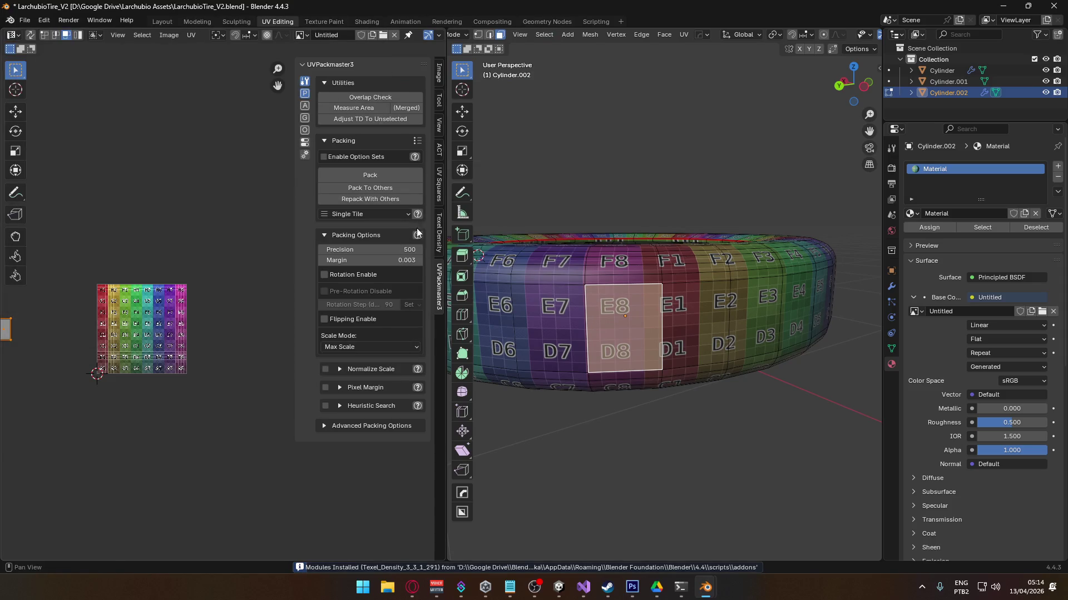
- Select the whole tire and calculate its texel density for a 512px texture
{"action": "left_click", "coordinate": [439, 236]}
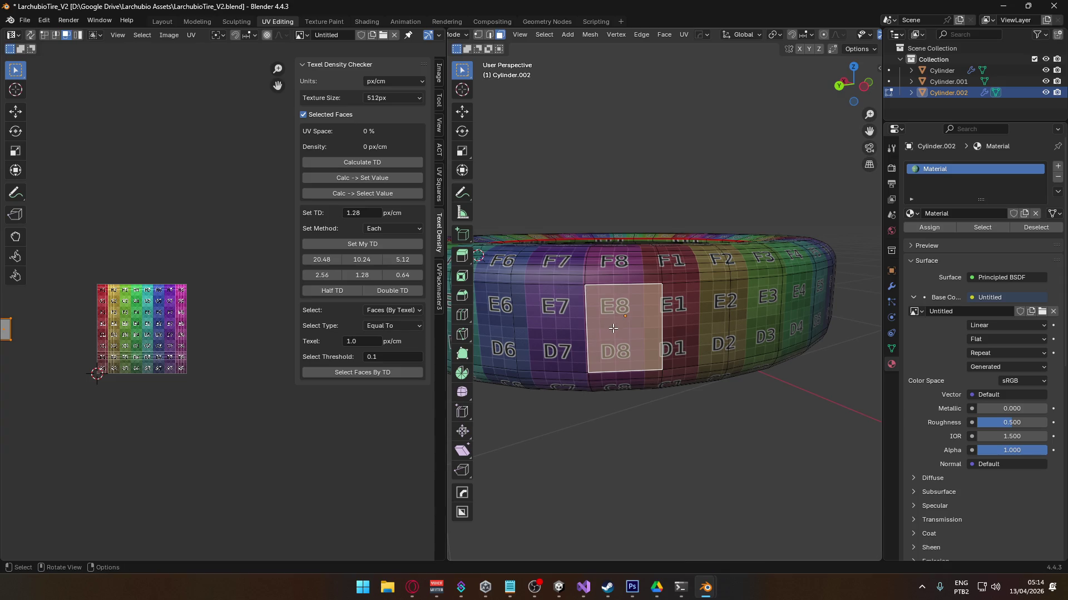
{"action": "key", "text": "l"}
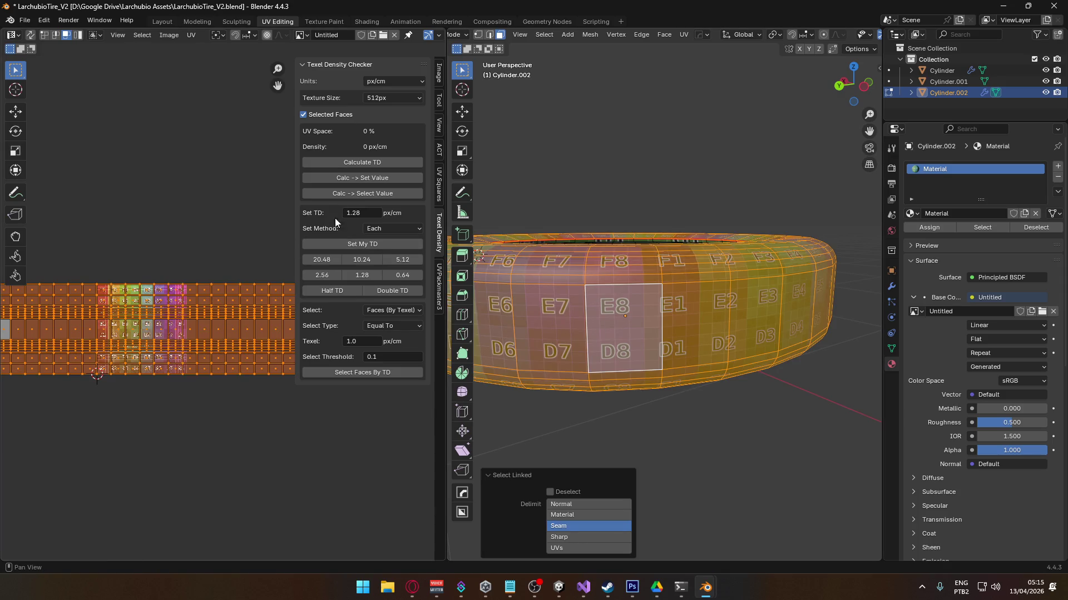
{"action": "left_click", "coordinate": [375, 166]}
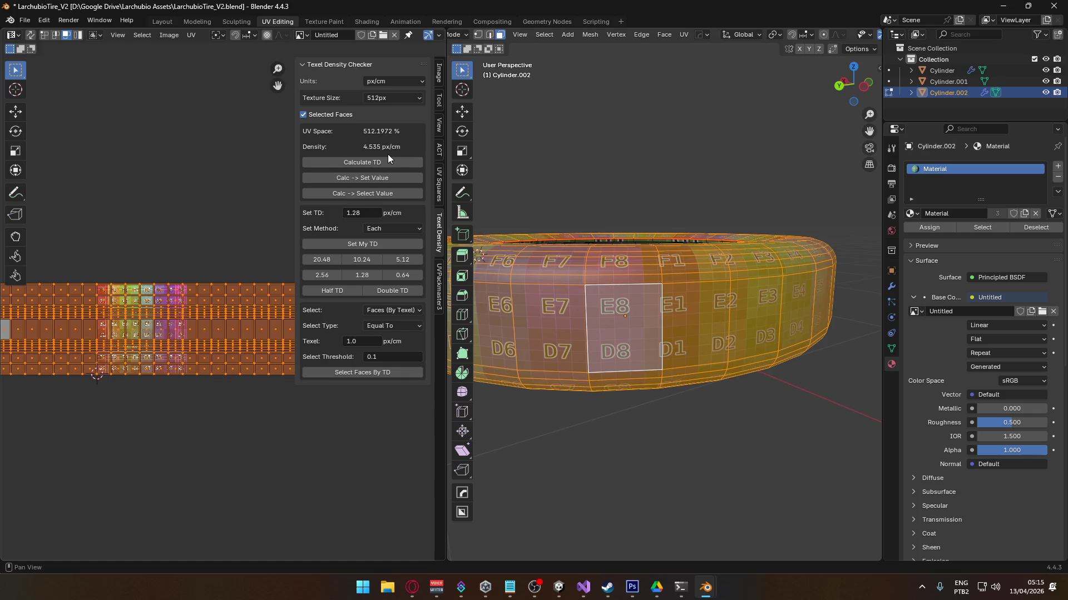
{"action": "left_click", "coordinate": [393, 101]}
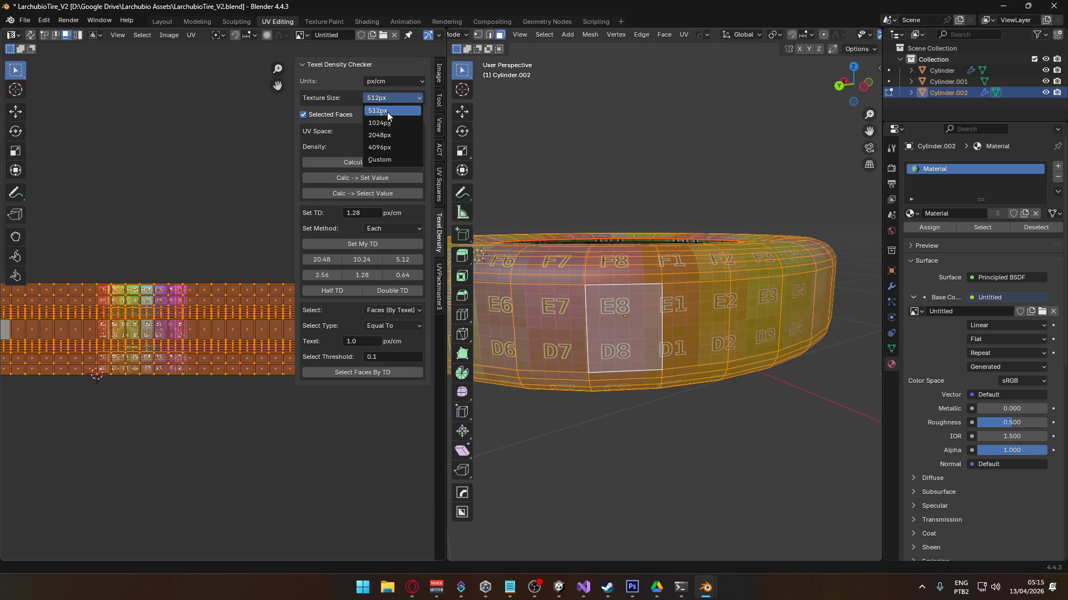
{"action": "left_click", "coordinate": [387, 112]}
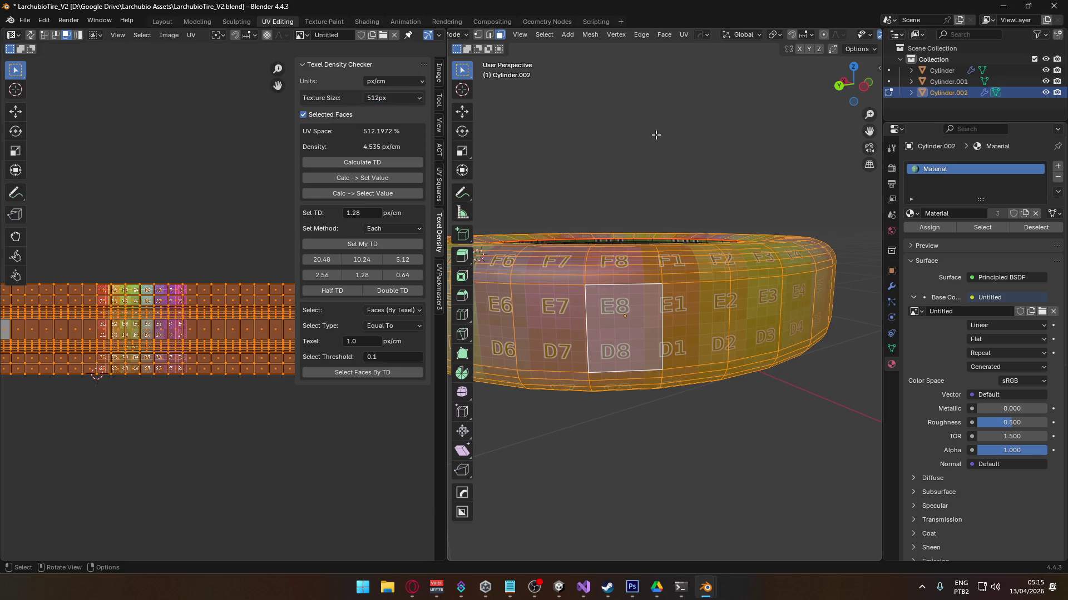
- Scale the UV islands down to 0.35 and recalculate the texel density
{"action": "middle_click_drag", "start_coordinate": [641, 159], "coordinate": [647, 200]}
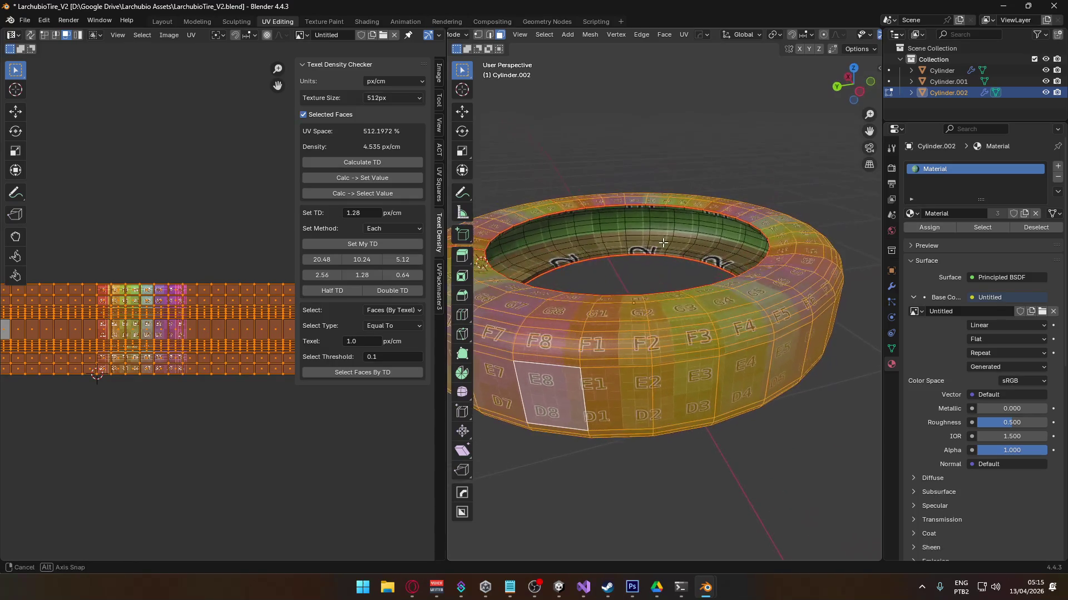
{"action": "key", "text": "s"}
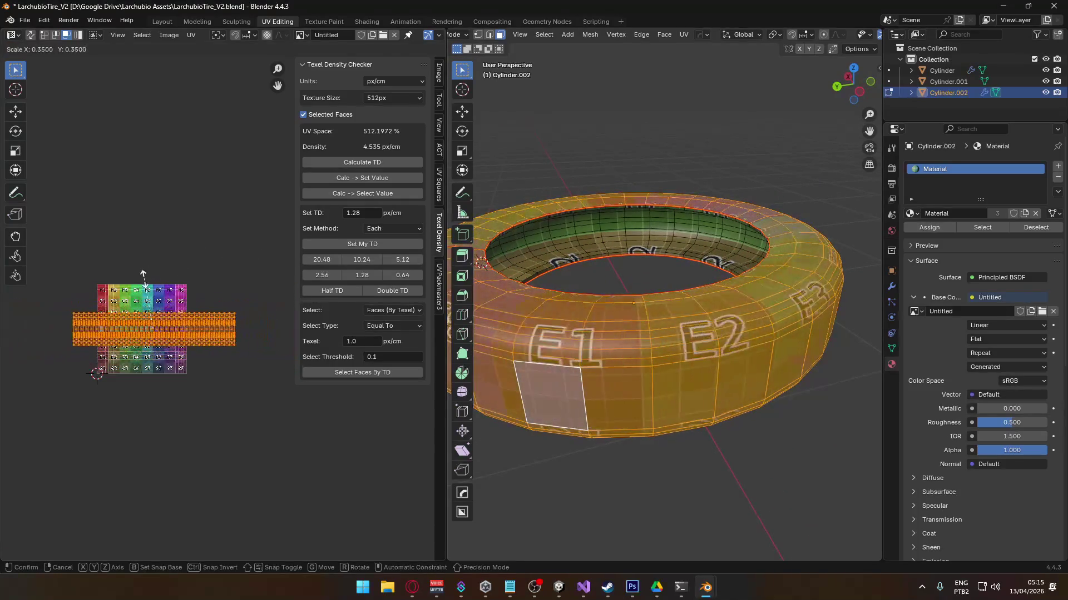
{"action": "left_click", "coordinate": [146, 319]}
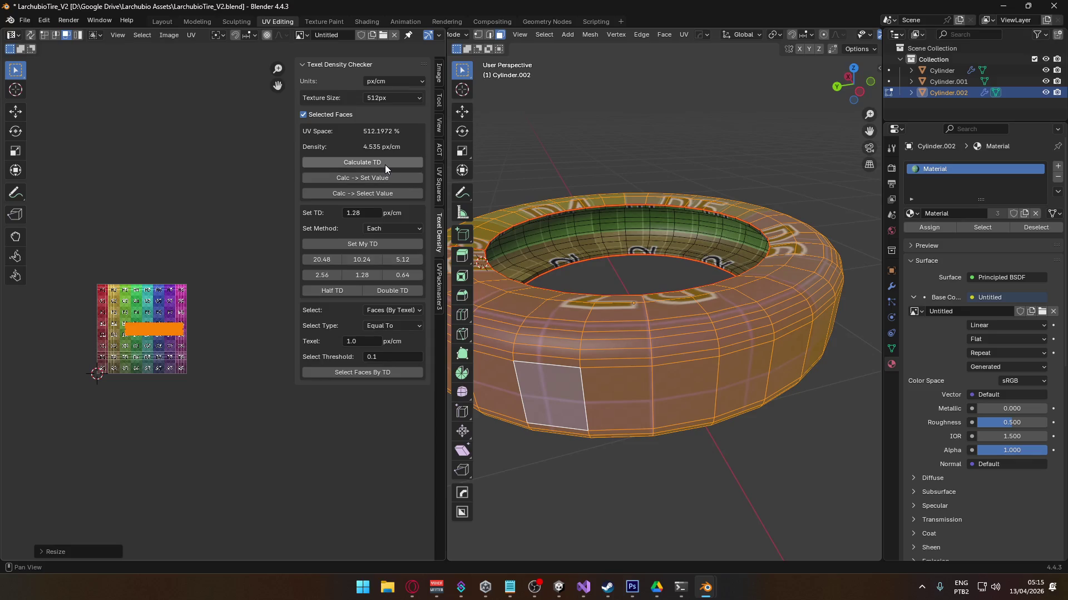
{"action": "left_click", "coordinate": [384, 163]}
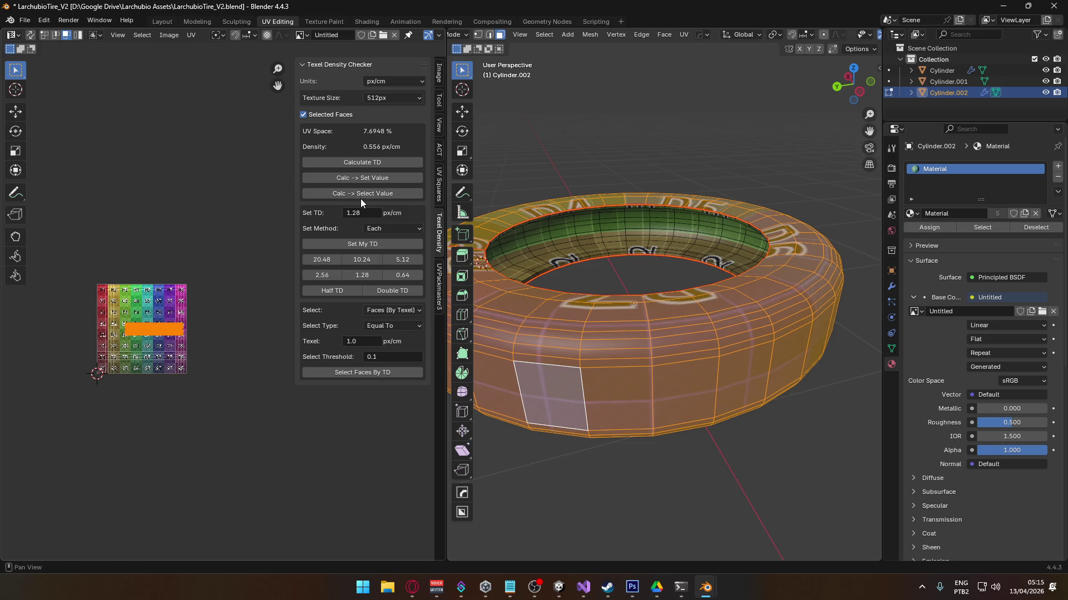
- Enlarge the outer tread UV strip and move it into position over the checker grid
{"action": "scroll", "coordinate": [144, 328], "scroll_direction": "up", "scroll_amount": 5}
{"action": "scroll", "coordinate": [222, 258], "scroll_direction": "down", "scroll_amount": 1}
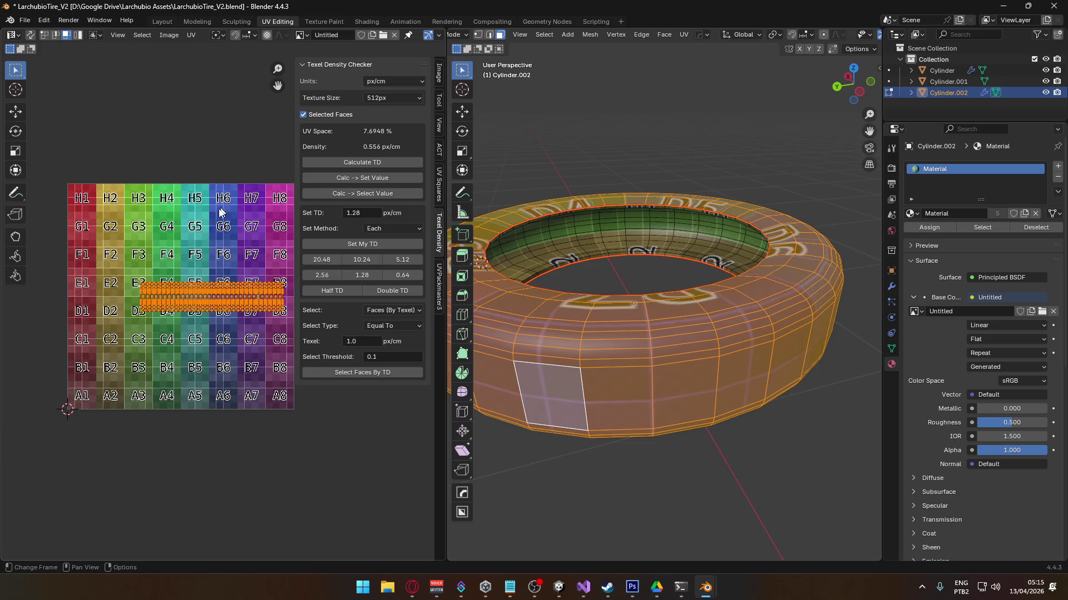
{"action": "middle_click_drag", "start_coordinate": [219, 211], "coordinate": [203, 211]}
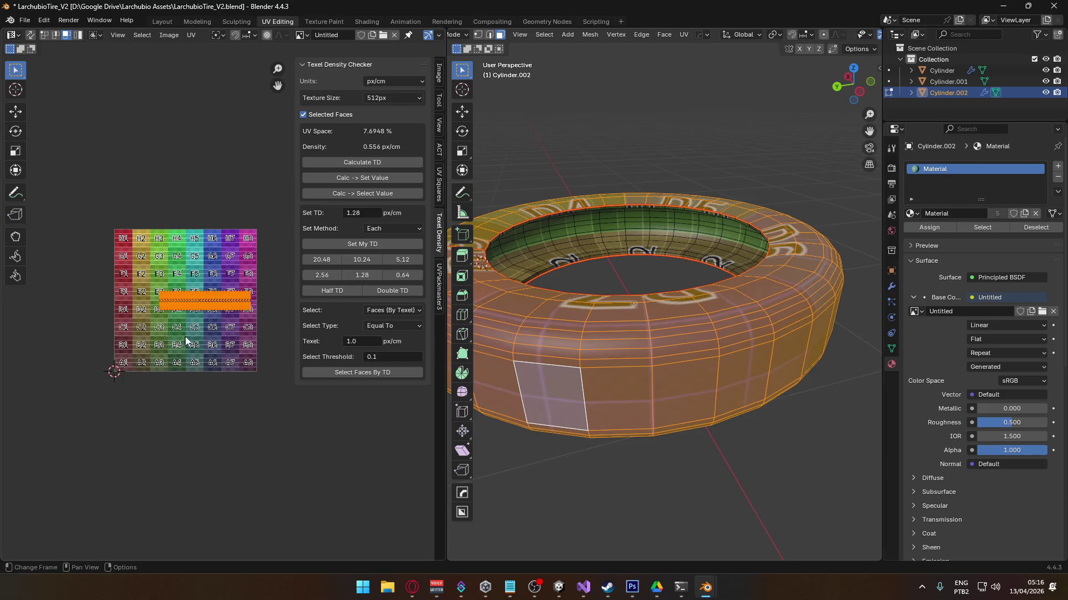
{"action": "scroll", "coordinate": [192, 319], "scroll_direction": "up", "scroll_amount": 1}
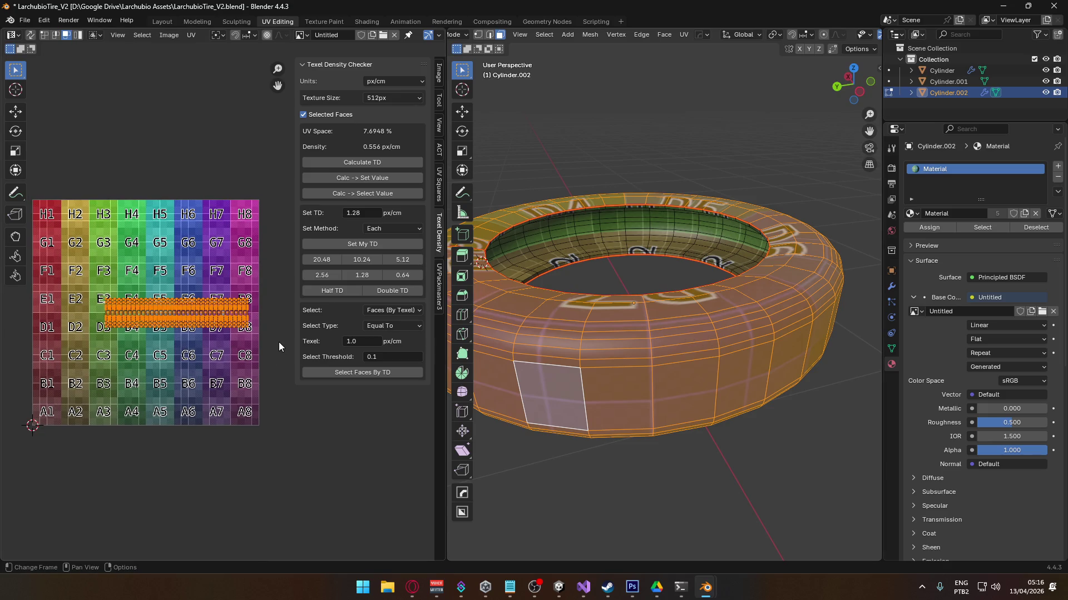
{"action": "key", "text": "s"}
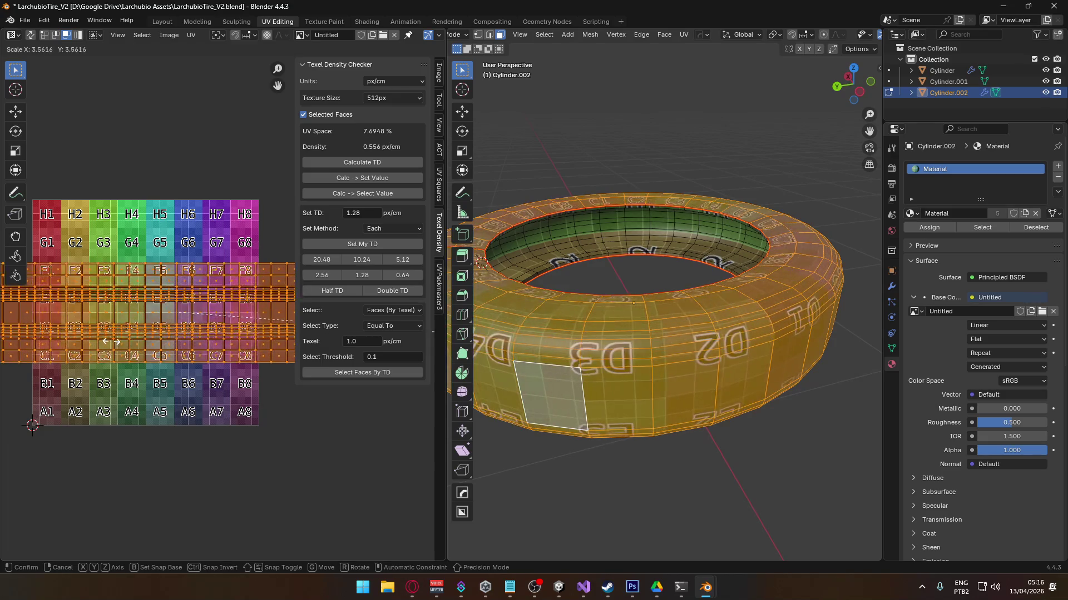
{"action": "left_click", "coordinate": [103, 386]}
{"action": "scroll", "coordinate": [110, 392], "scroll_direction": "down", "scroll_amount": 3}
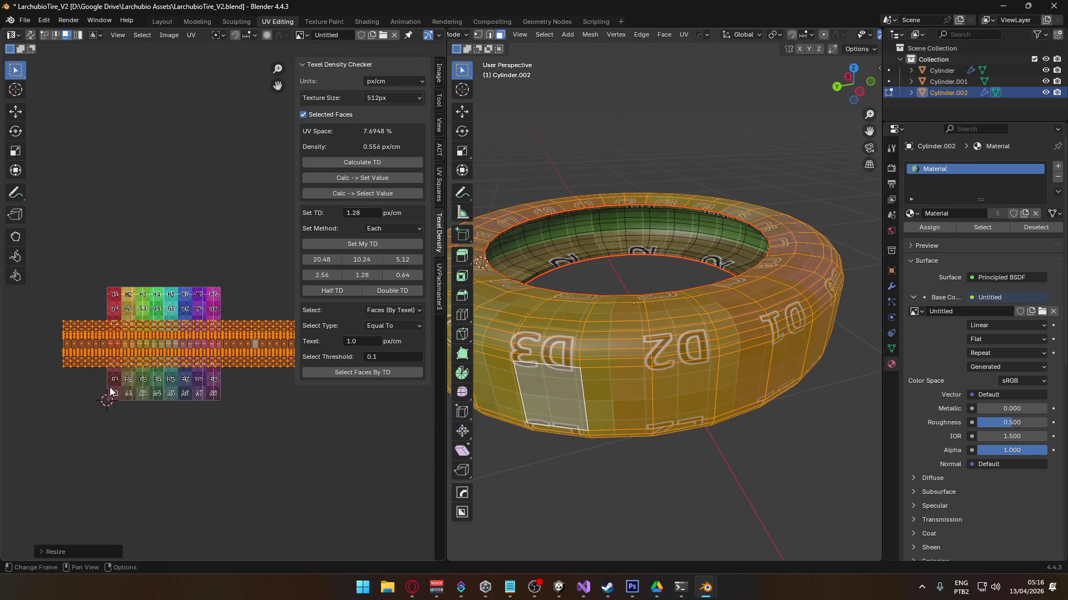
{"action": "scroll", "coordinate": [110, 392], "scroll_direction": "up", "scroll_amount": 1}
{"action": "key", "text": "g"}
{"action": "left_click", "coordinate": [173, 236]}
- Rescale the tread strip larger, shift it lower, then clear the mesh selection
{"action": "key", "text": "s"}
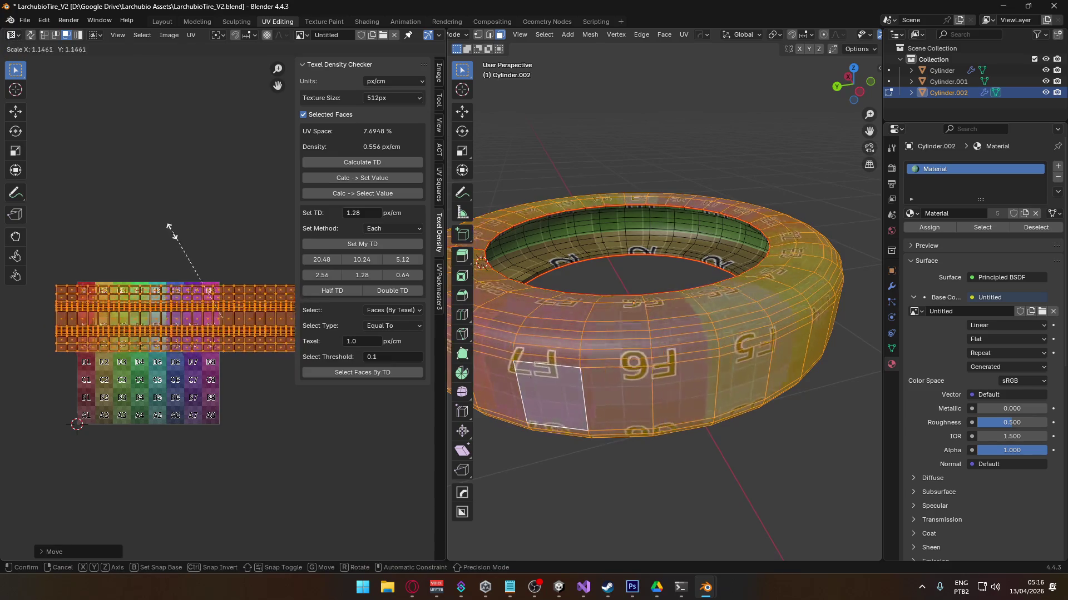
{"action": "left_click", "coordinate": [172, 258]}
{"action": "key", "text": "g"}
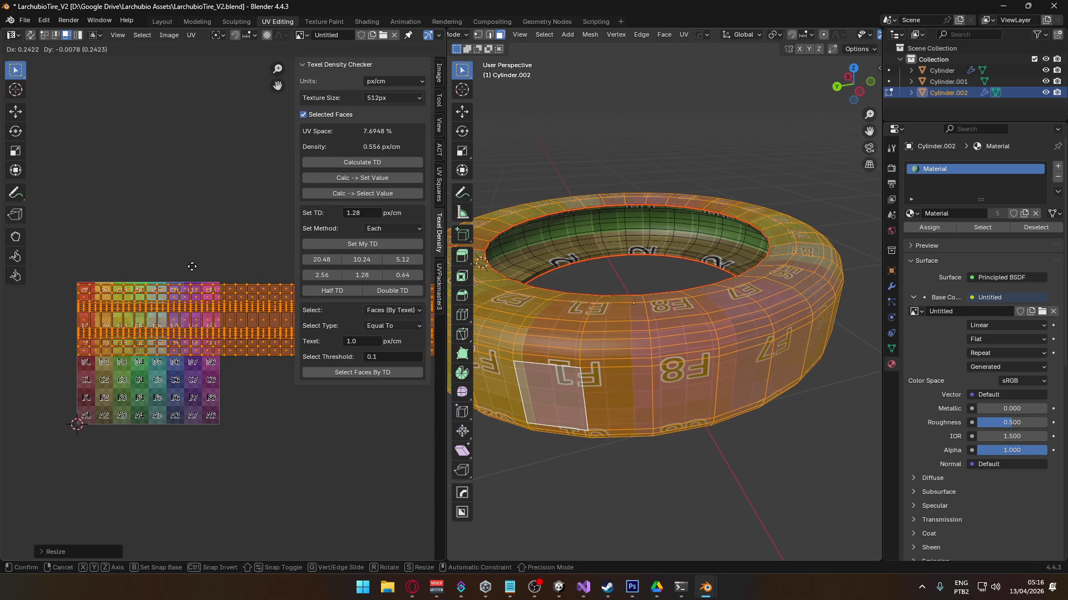
{"action": "left_click", "coordinate": [187, 268]}
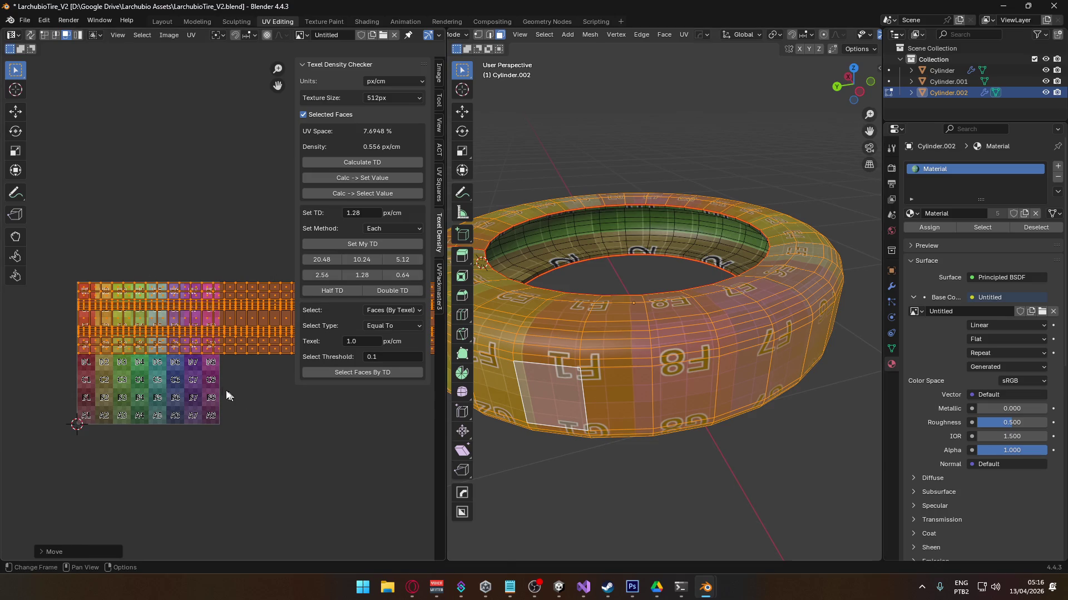
{"action": "key", "text": "s"}
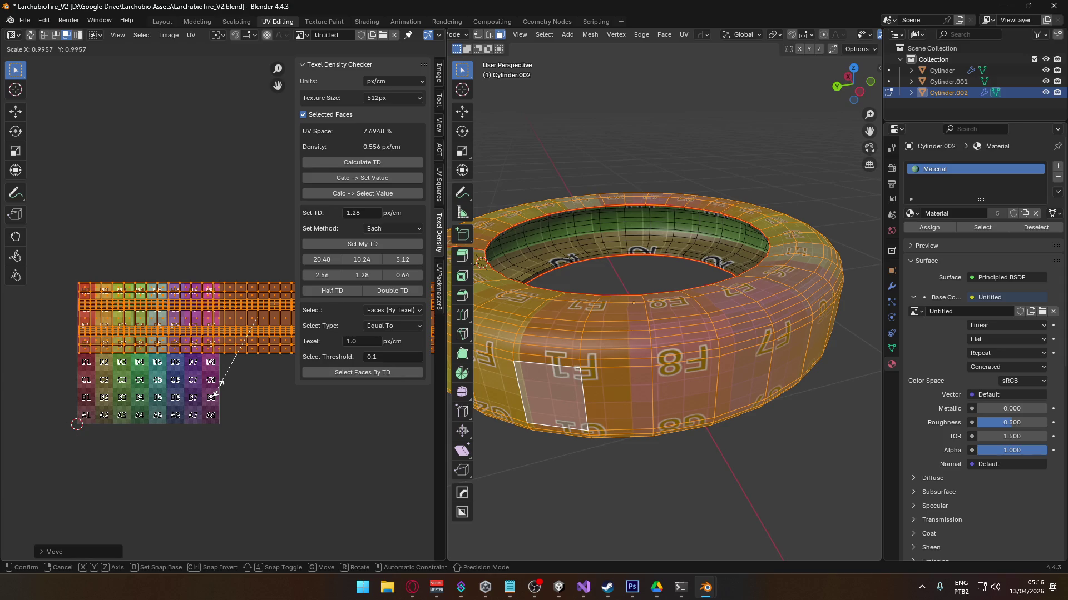
{"action": "left_click", "coordinate": [170, 406]}
{"action": "key", "text": "g"}
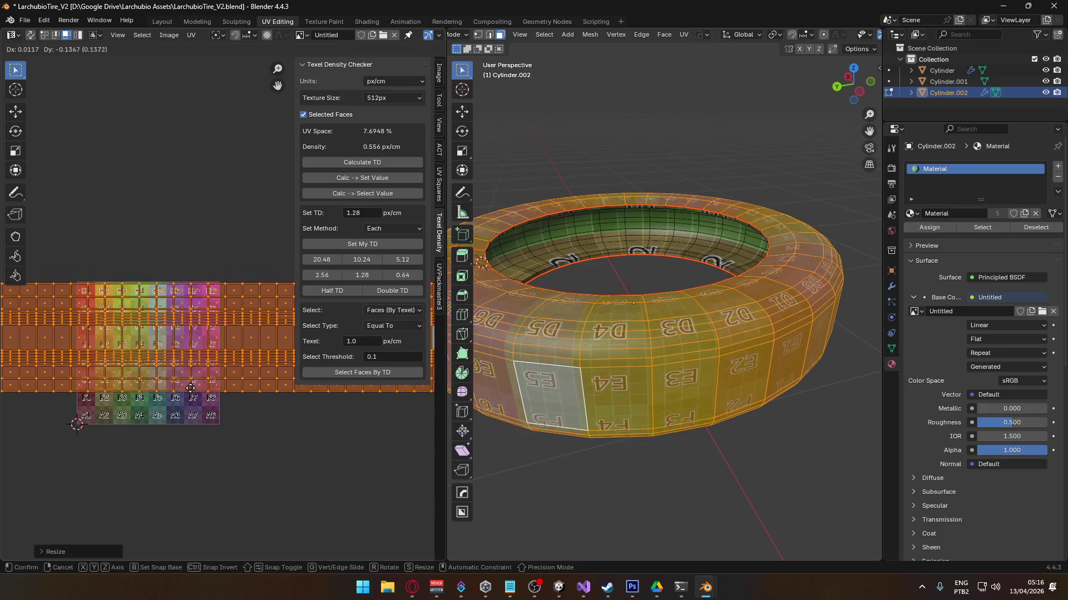
{"action": "left_click", "coordinate": [191, 388]}
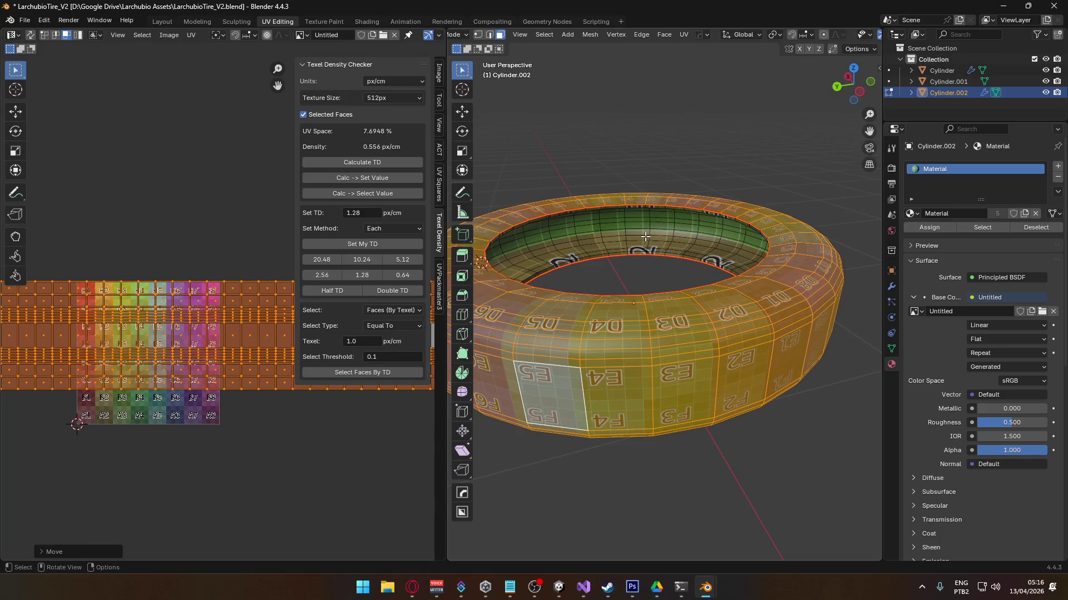
{"action": "key", "text": "alt+a"}
- Rotate the inner-ring UV island to horizontal, move it below the grid and scale it
{"action": "key", "text": "l"}
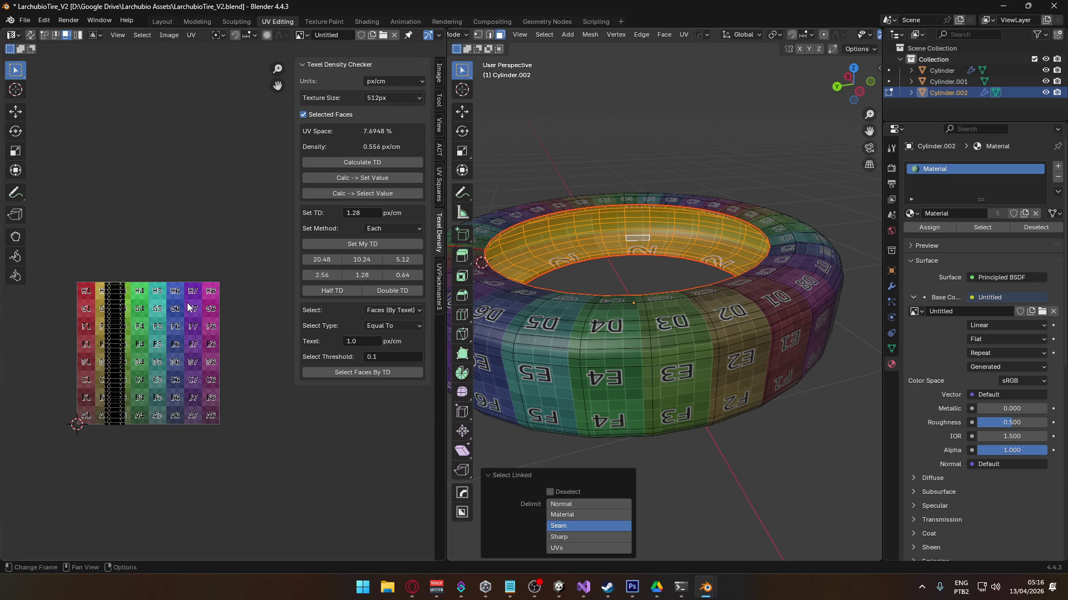
{"action": "key", "text": "a"}
{"action": "key", "text": "r"}
{"action": "left_click", "coordinate": [260, 412]}
{"action": "key", "text": "r"}
{"action": "left_click", "coordinate": [258, 369]}
{"action": "key", "text": "g"}
{"action": "left_click", "coordinate": [258, 413]}
{"action": "key", "text": "s"}
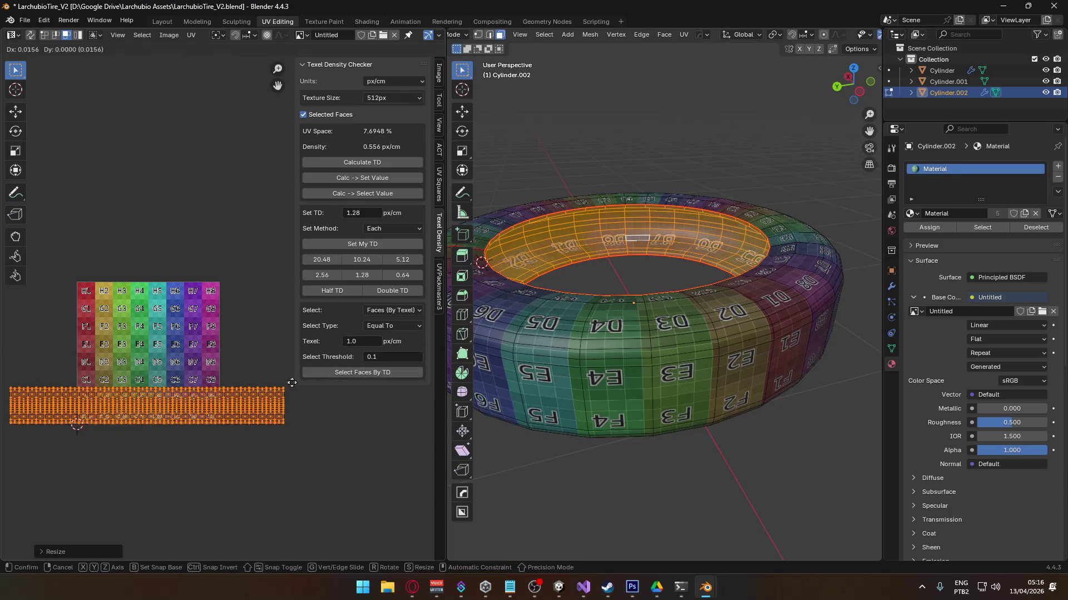
{"action": "key", "text": "Return"}
{"action": "key", "text": "Tab"}
{"action": "key", "text": "Tab"}
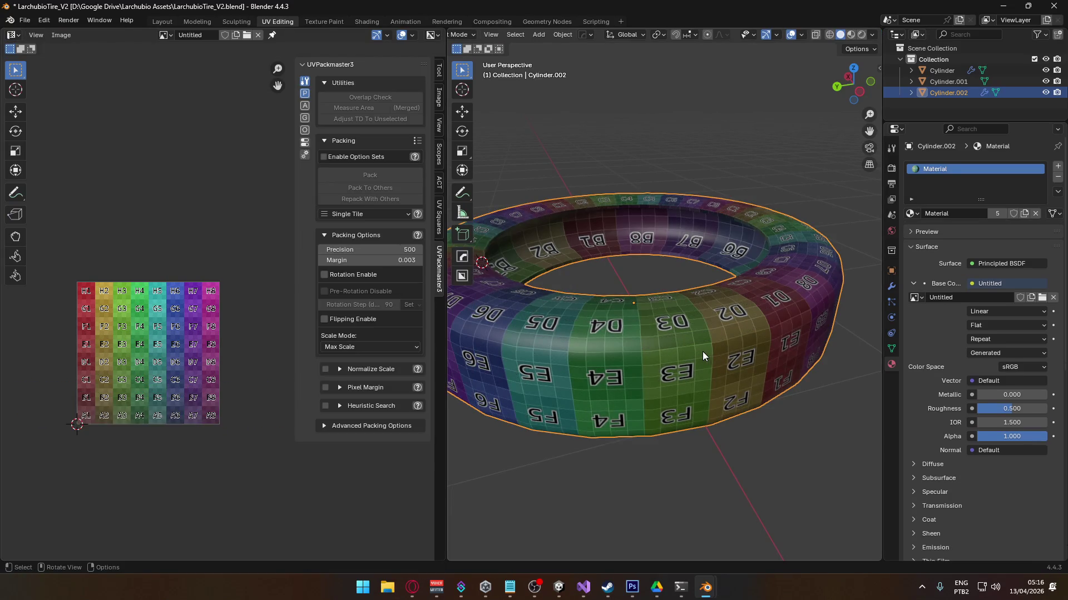
- Narrow the bottom inner-ring strip, reposition it along the bottom, and return to Object Mode
{"action": "key", "text": "a"}
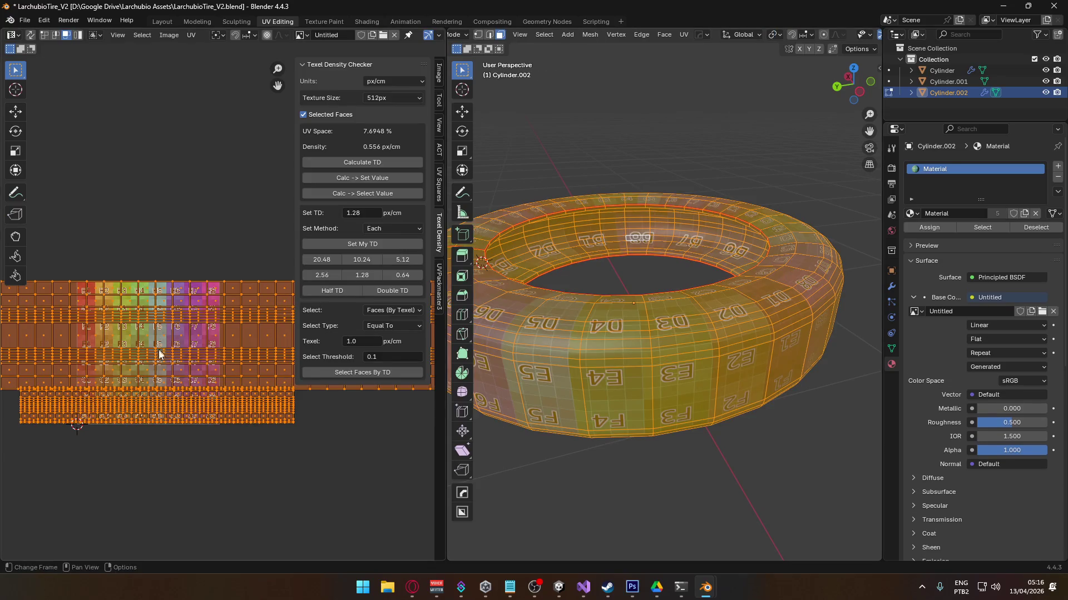
{"action": "scroll", "coordinate": [159, 348], "scroll_direction": "up", "scroll_amount": 1}
{"action": "left_click", "coordinate": [167, 440]}
{"action": "key", "text": "l"}
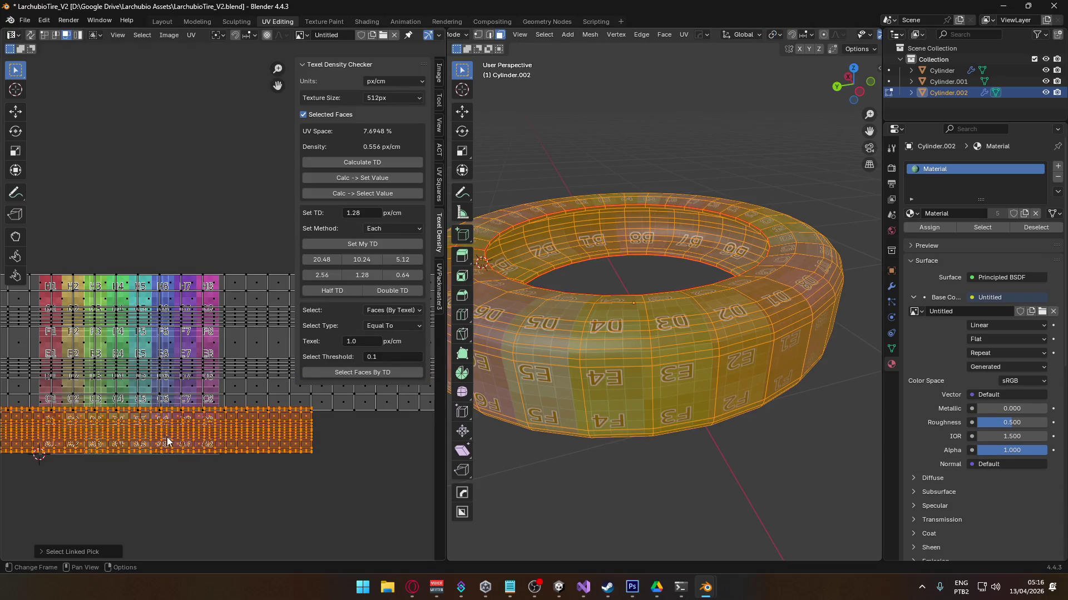
{"action": "key", "text": "s"}
{"action": "left_click", "coordinate": [239, 340]}
{"action": "key", "text": "g"}
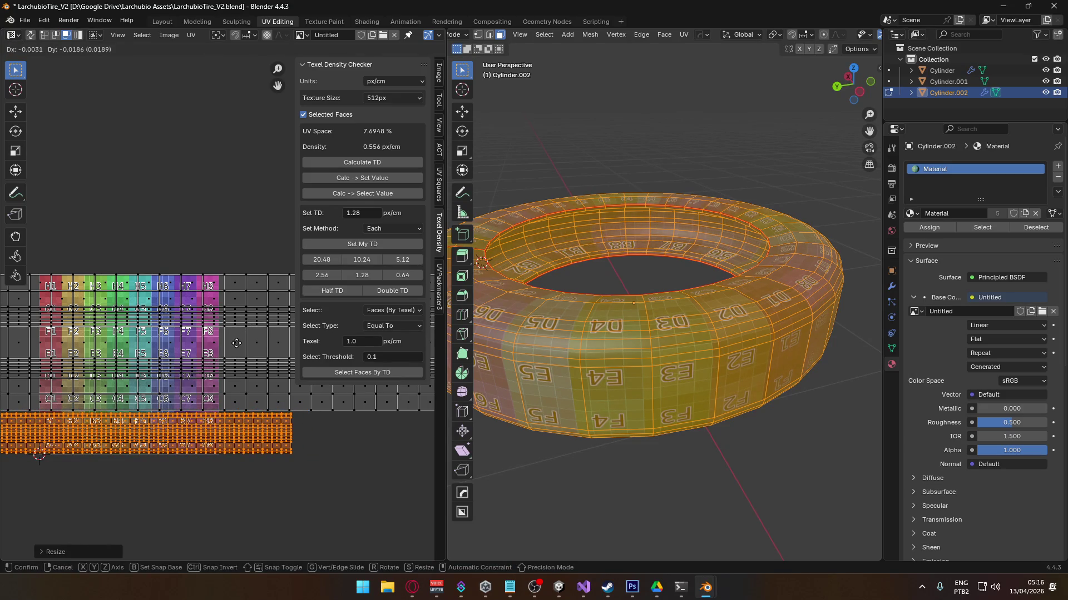
{"action": "left_click", "coordinate": [242, 435]}
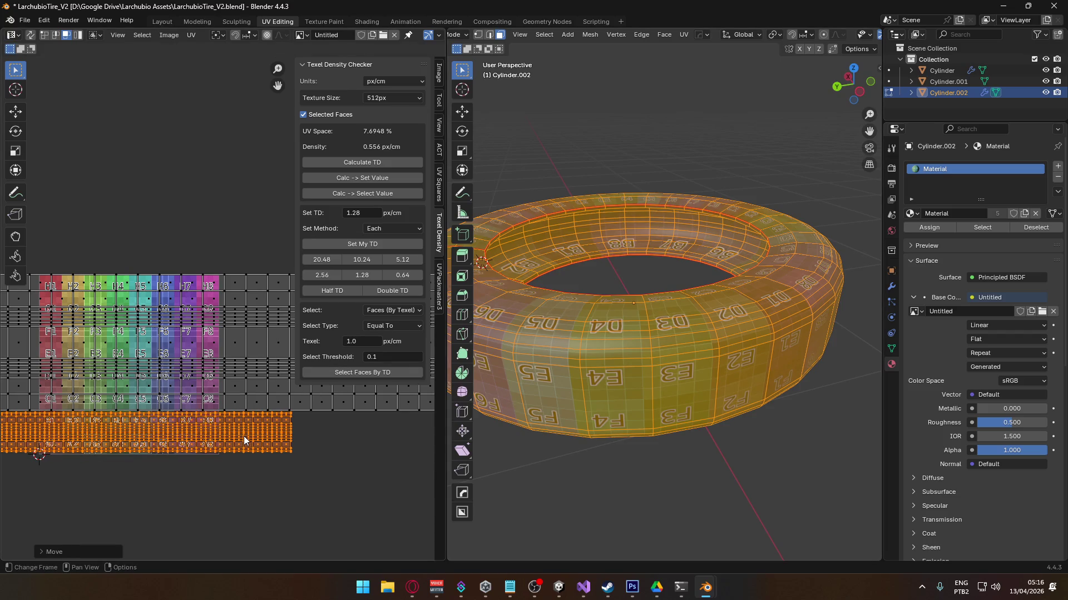
{"action": "scroll", "coordinate": [243, 435], "scroll_direction": "up", "scroll_amount": 2}
{"action": "middle_click_drag", "start_coordinate": [612, 383], "coordinate": [593, 391]}
{"action": "key", "text": "Tab"}
- Select the low-poly tire and set up an FBX export limited to Mesh objects
{"action": "left_click", "coordinate": [655, 412]}
{"action": "scroll", "coordinate": [655, 412], "scroll_direction": "down", "scroll_amount": 3}
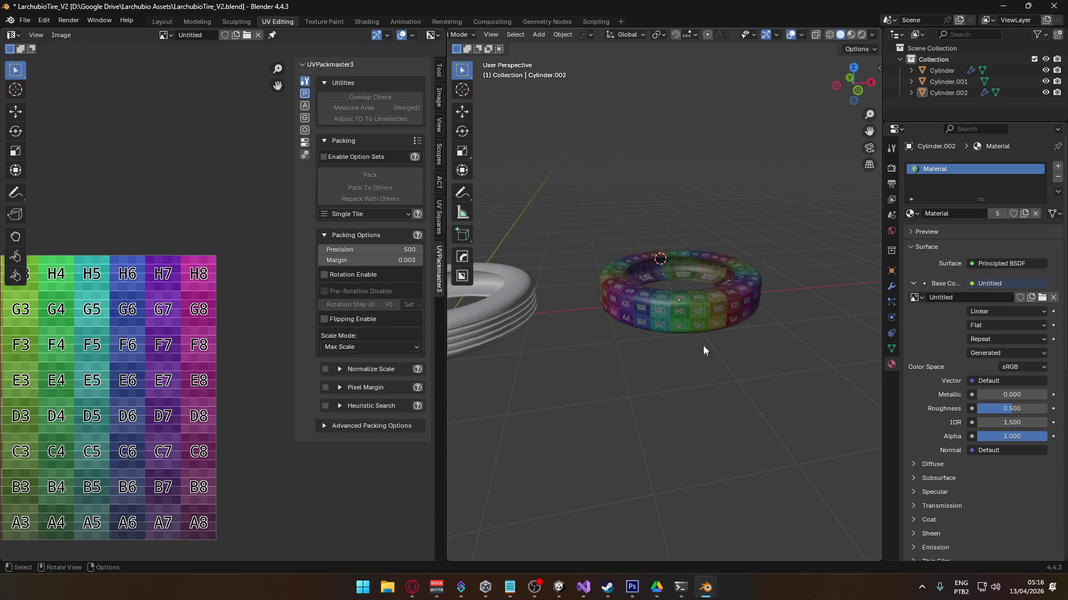
{"action": "left_click", "coordinate": [709, 301]}
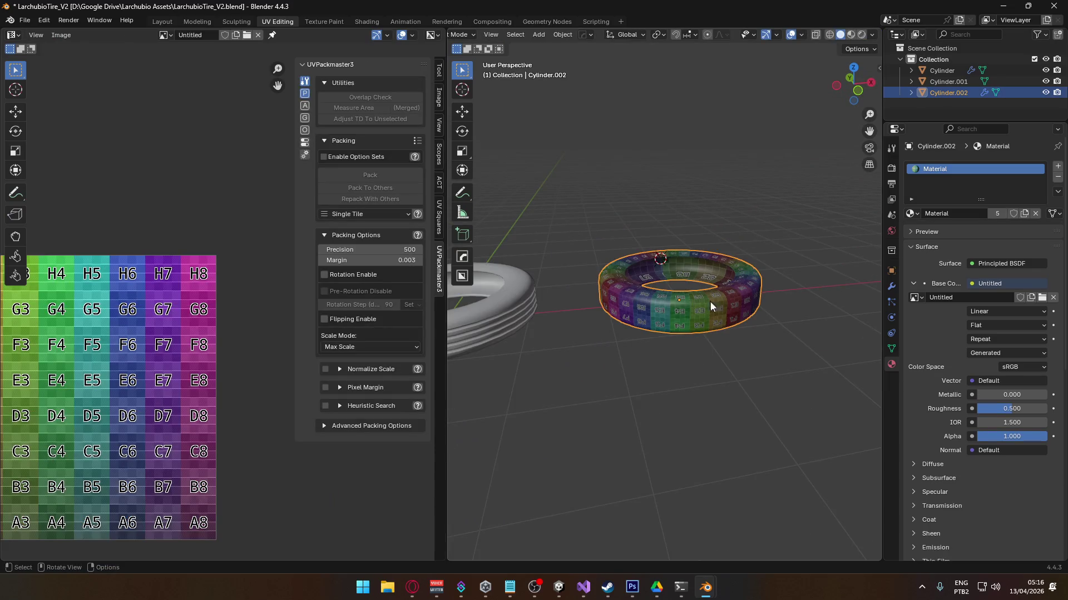
{"action": "left_click", "coordinate": [25, 20]}
{"action": "mouse_move", "coordinate": [85, 187]}
{"action": "left_click", "coordinate": [217, 286]}
{"action": "left_click", "coordinate": [785, 323]}
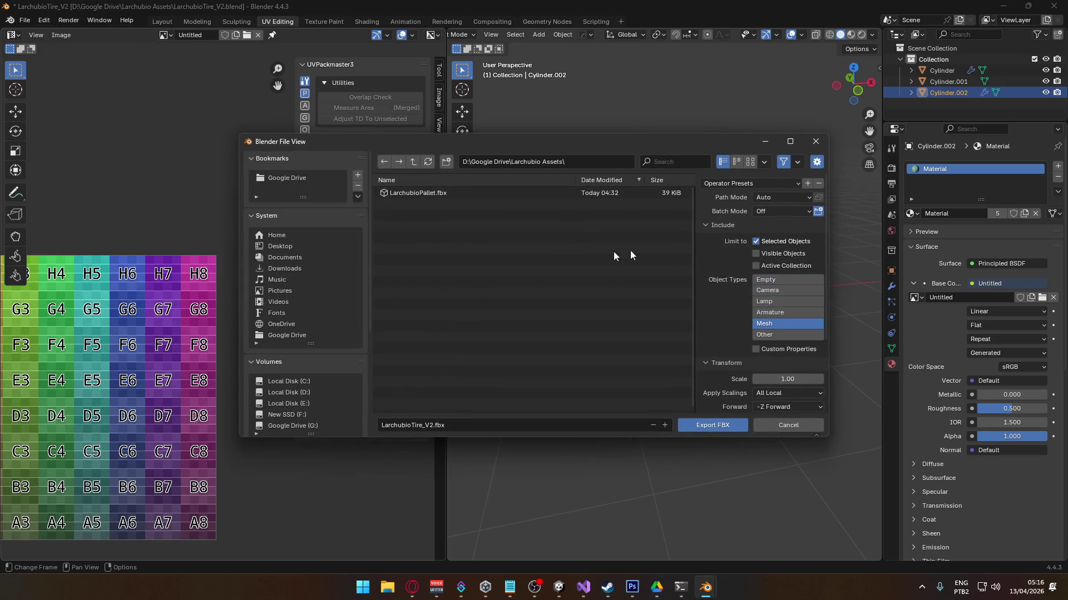
- Save the FBX export as LarchubioTire.fbx in the D:\Bakes folder
{"action": "scroll", "coordinate": [293, 391], "scroll_direction": "down", "scroll_amount": 5}
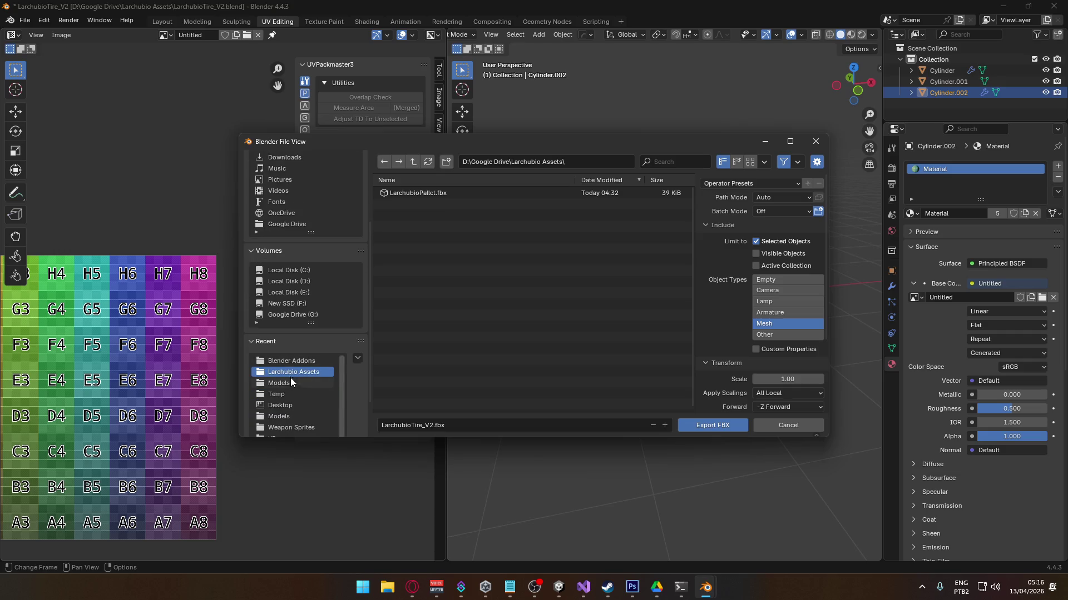
{"action": "scroll", "coordinate": [283, 329], "scroll_direction": "up", "scroll_amount": 2}
{"action": "left_click", "coordinate": [298, 327]}
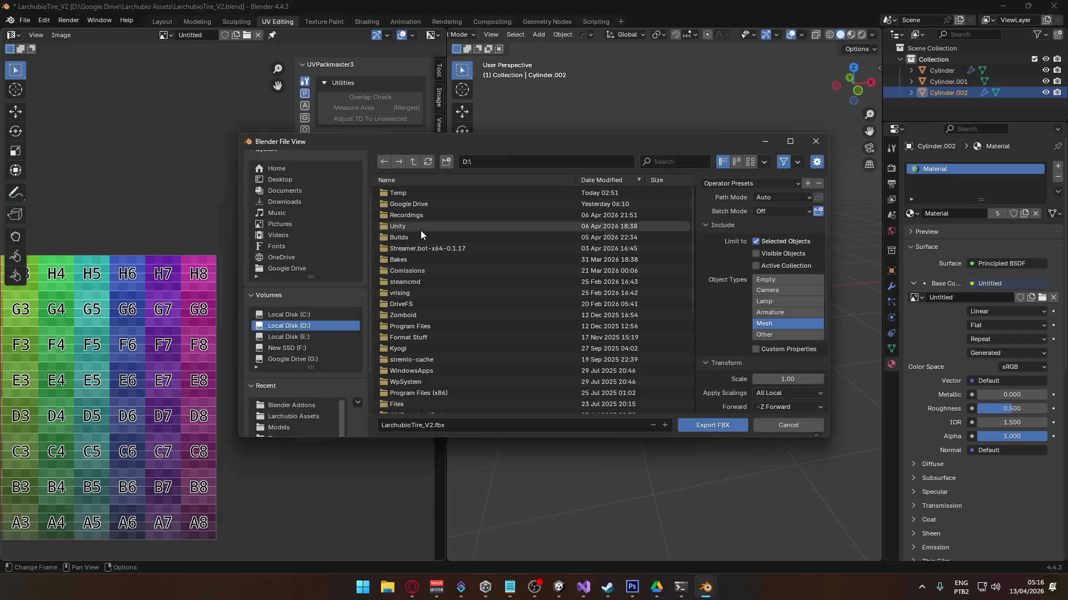
{"action": "double_click", "coordinate": [405, 259]}
{"action": "left_click", "coordinate": [449, 425]}
{"action": "key", "text": "End"}
{"action": "key", "text": "BackSpace"}
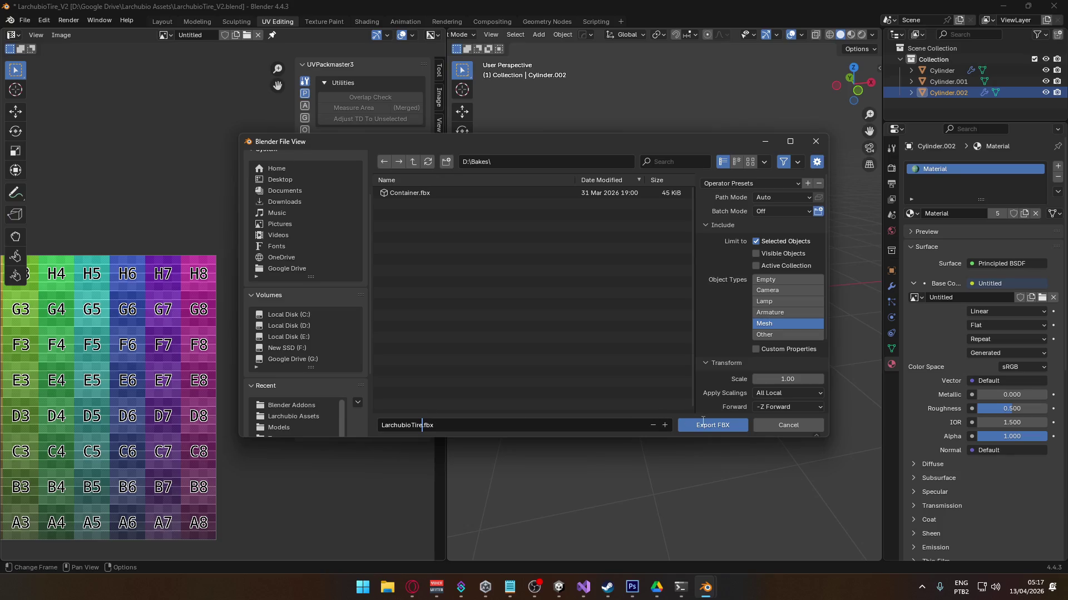
{"action": "left_click", "coordinate": [806, 425]}
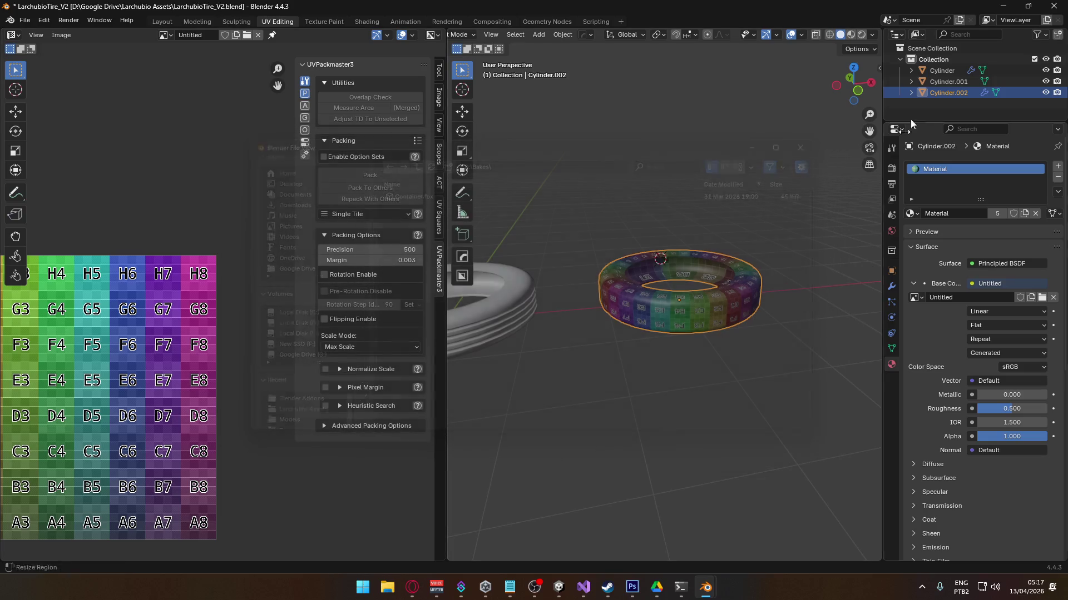
- Rename Cylinder.002 to Cylinder_low and copy its object name onto its mesh data
{"action": "double_click", "coordinate": [953, 92]}
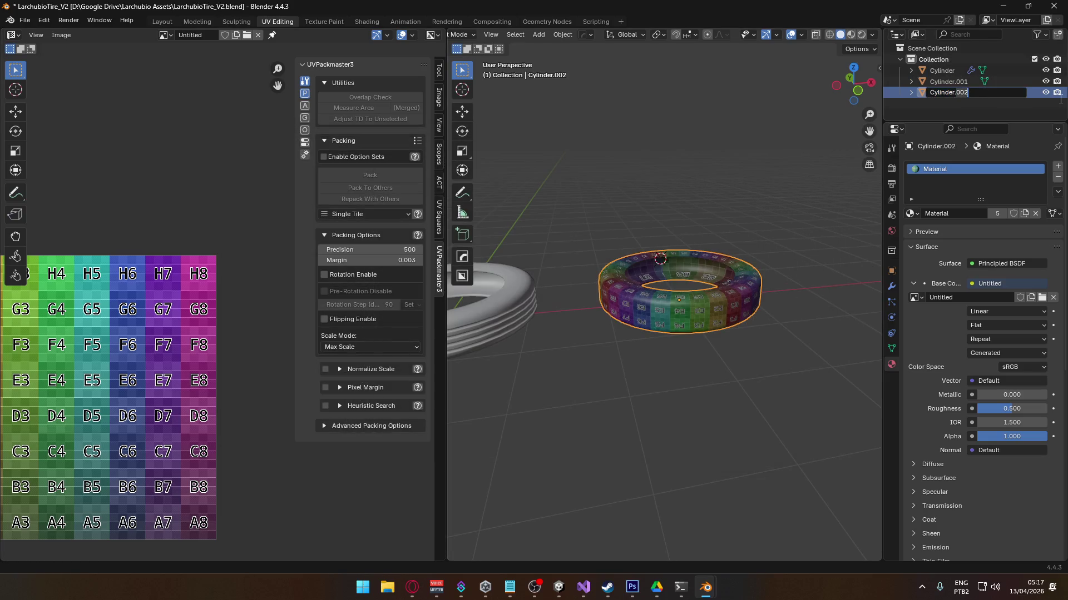
{"action": "key", "text": "BackSpace"}
{"action": "key", "text": "BackSpace"}
{"action": "key", "text": "BackSpace"}
{"action": "type", "text": "w"}
{"action": "key", "text": "Return"}
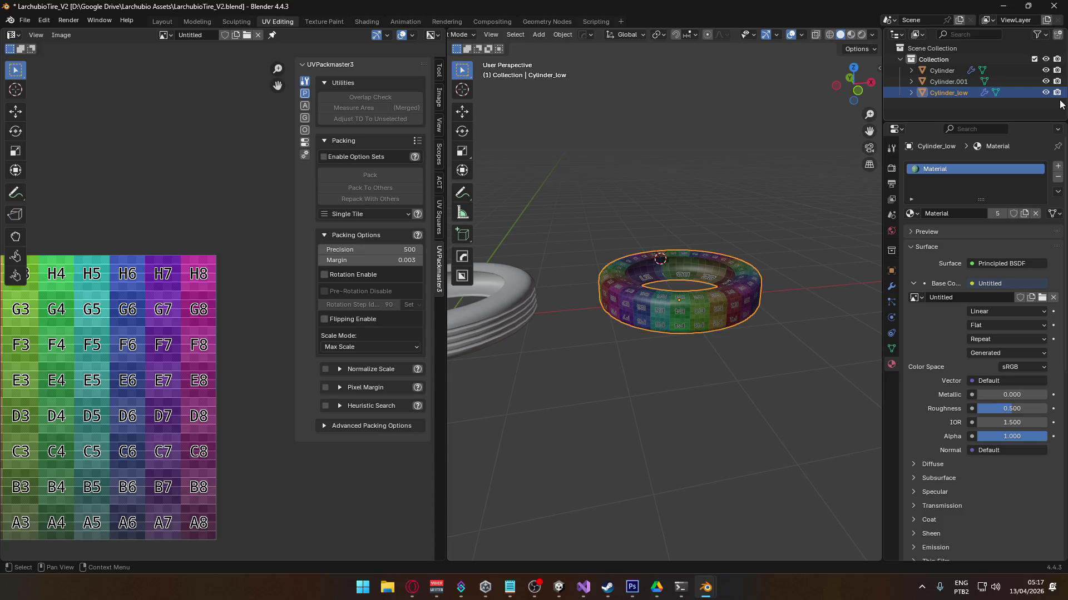
{"action": "left_click", "coordinate": [892, 348]}
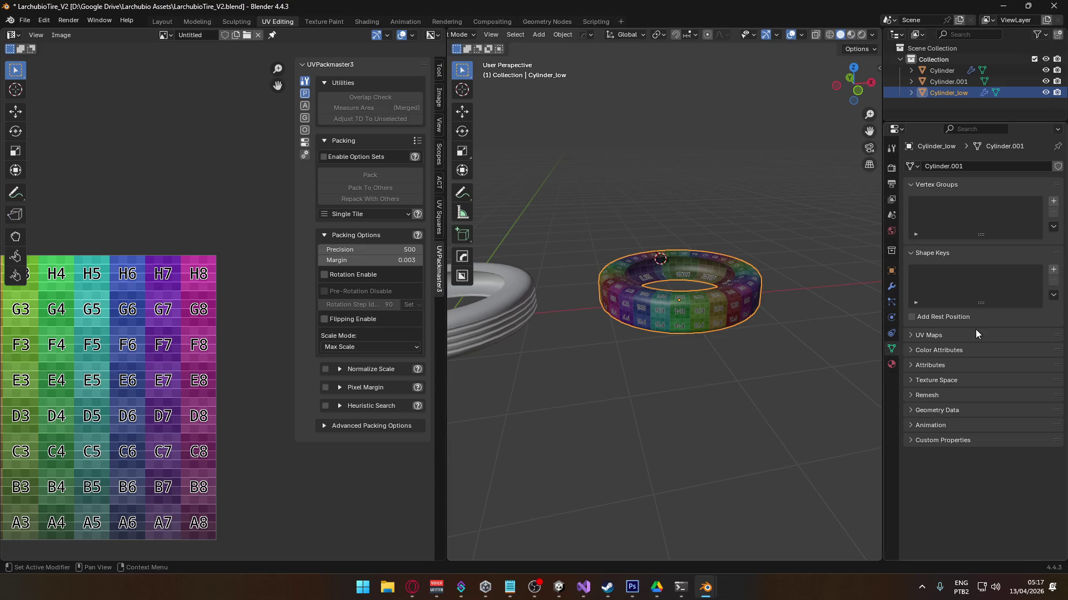
{"action": "left_click", "coordinate": [878, 63]}
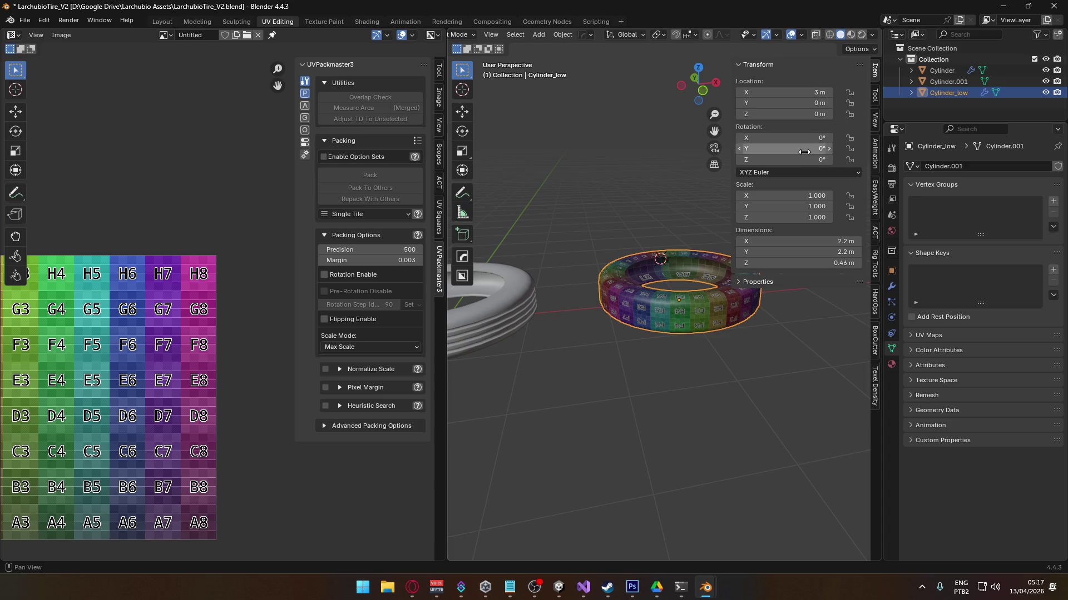
{"action": "left_click", "coordinate": [871, 235]}
{"action": "scroll", "coordinate": [823, 240], "scroll_direction": "down", "scroll_amount": 10}
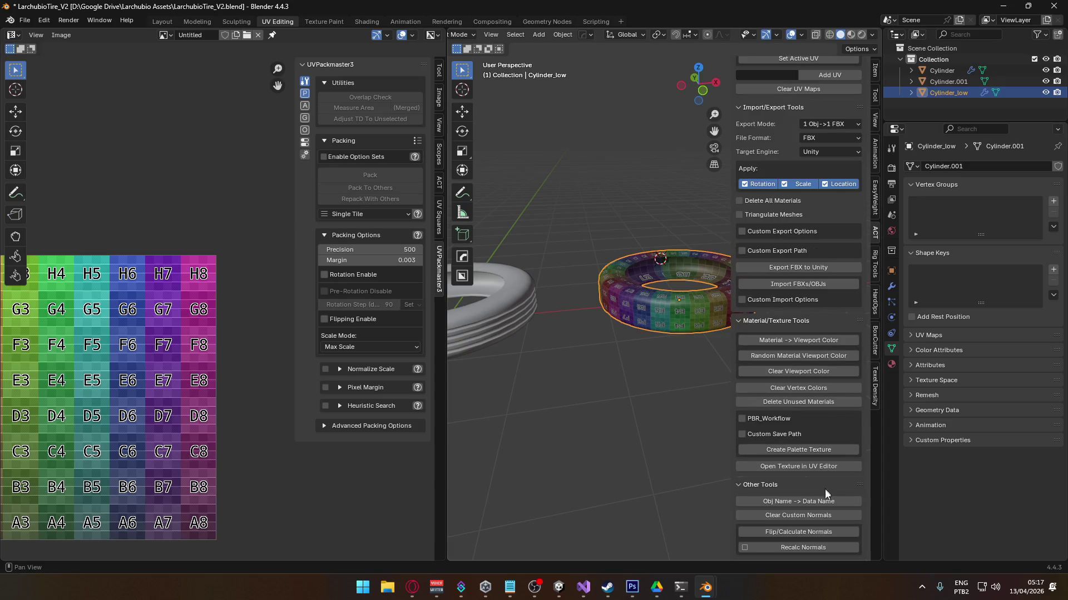
{"action": "left_click", "coordinate": [819, 503]}
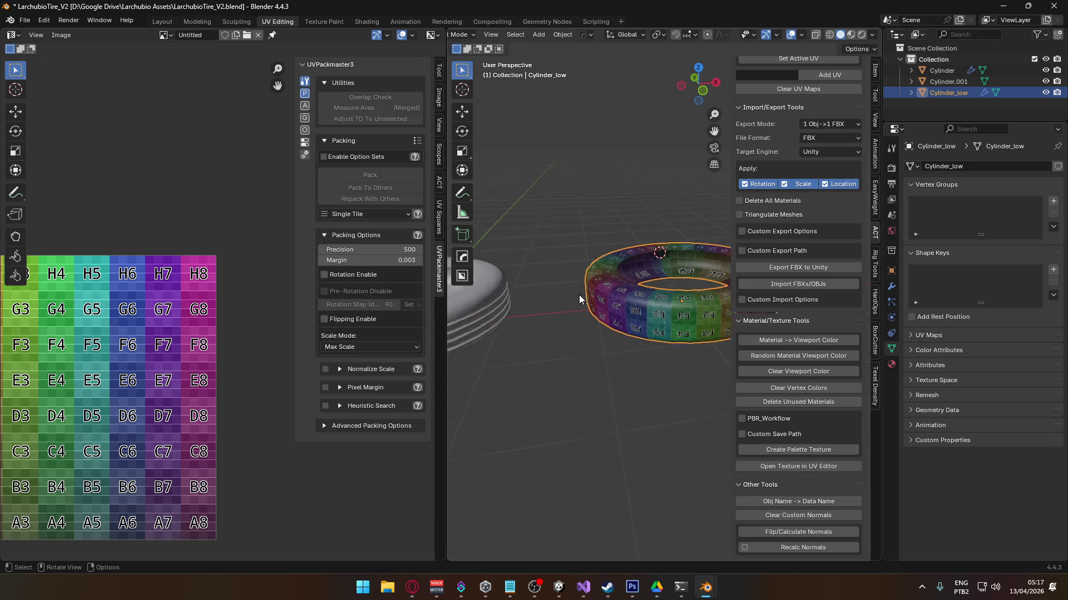
- Rename the Cylinder object to Cylinder_high and copy that name onto its mesh data
{"action": "left_click", "coordinate": [942, 71]}
{"action": "left_click", "coordinate": [959, 83]}
{"action": "left_click", "coordinate": [956, 71]}
{"action": "double_click", "coordinate": [953, 71]}
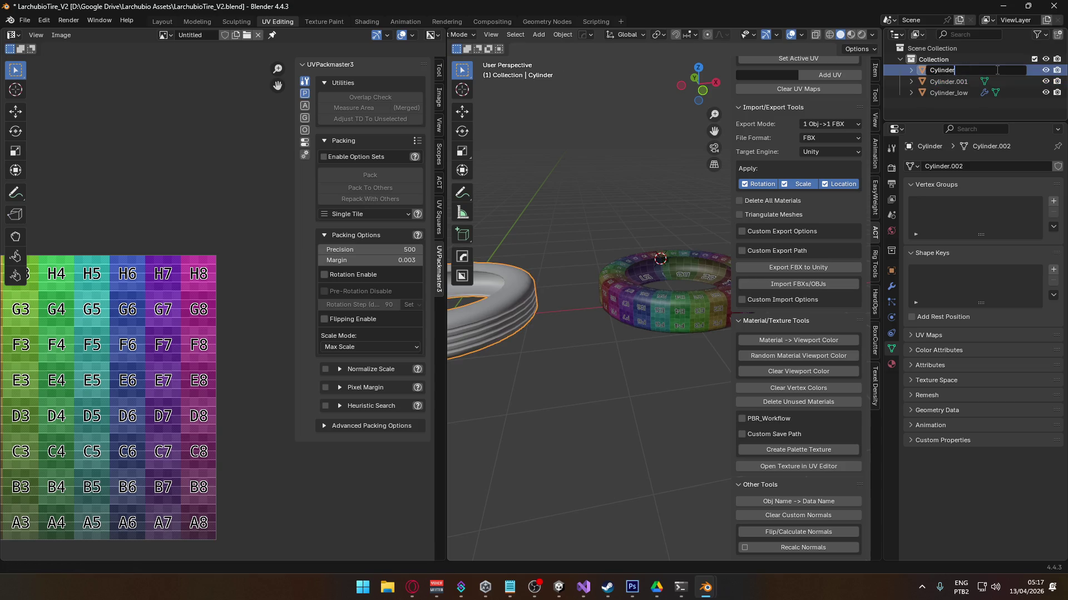
{"action": "type", "text": "_hgh"}
{"action": "key", "text": "Return"}
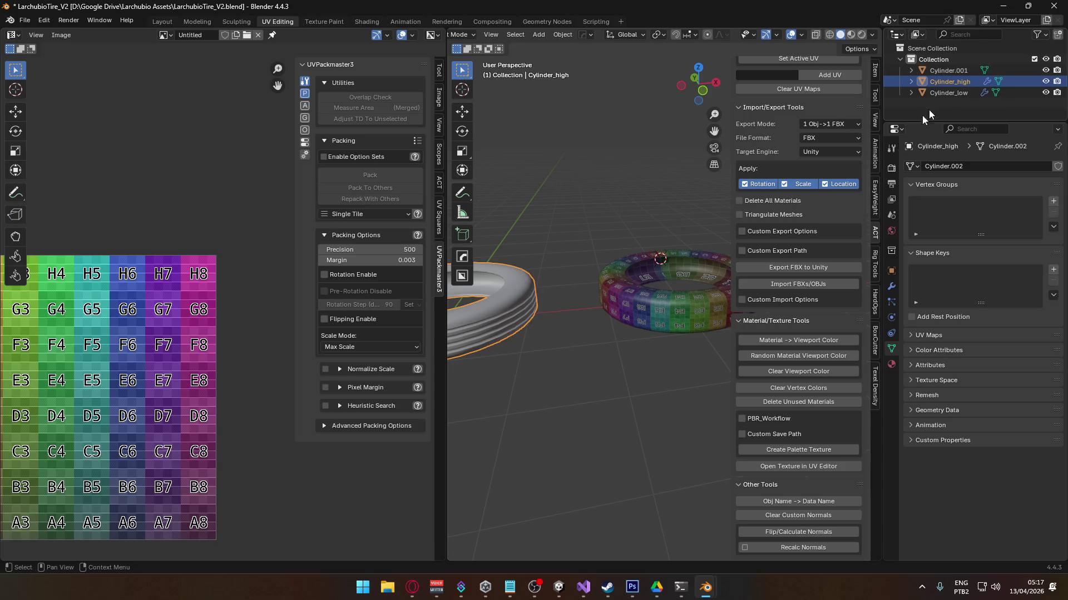
{"action": "left_click", "coordinate": [799, 499]}
{"action": "left_click", "coordinate": [961, 92]}
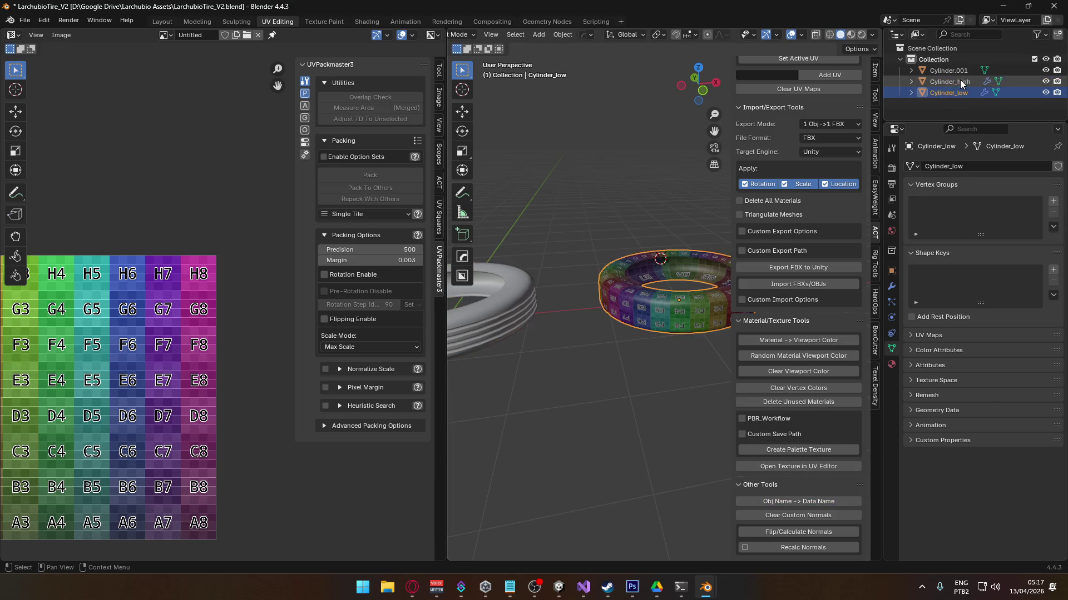
{"action": "scroll", "coordinate": [606, 316], "scroll_direction": "down", "scroll_amount": 2}
{"action": "middle_click_drag", "start_coordinate": [606, 316], "coordinate": [649, 289]}
- Apply Shade Auto Smooth to the grey tire Cylinder.001
{"action": "left_click", "coordinate": [562, 306]}
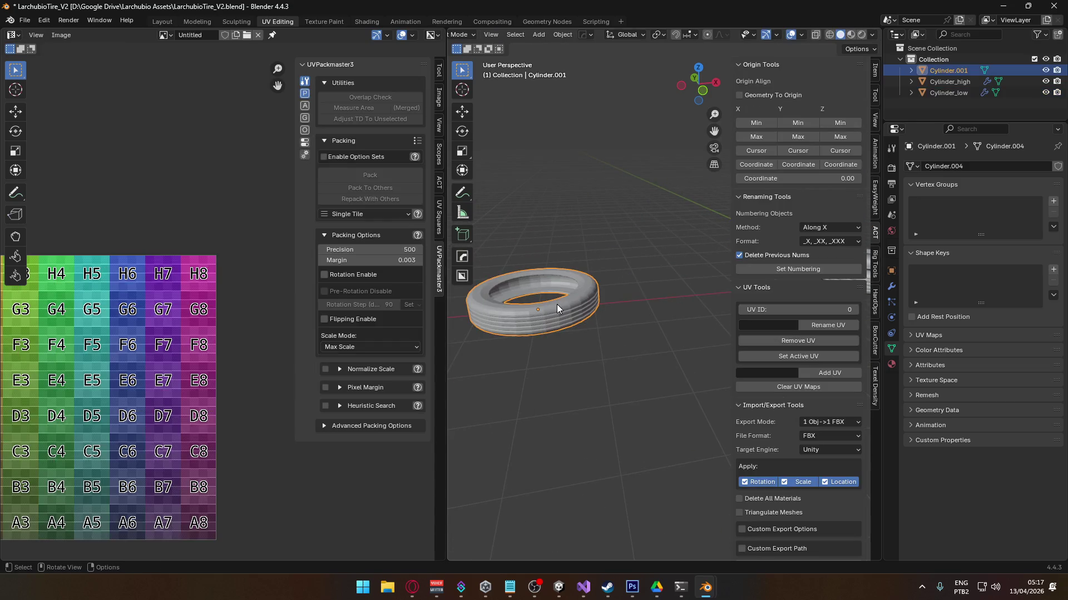
{"action": "right_click", "coordinate": [555, 309]}
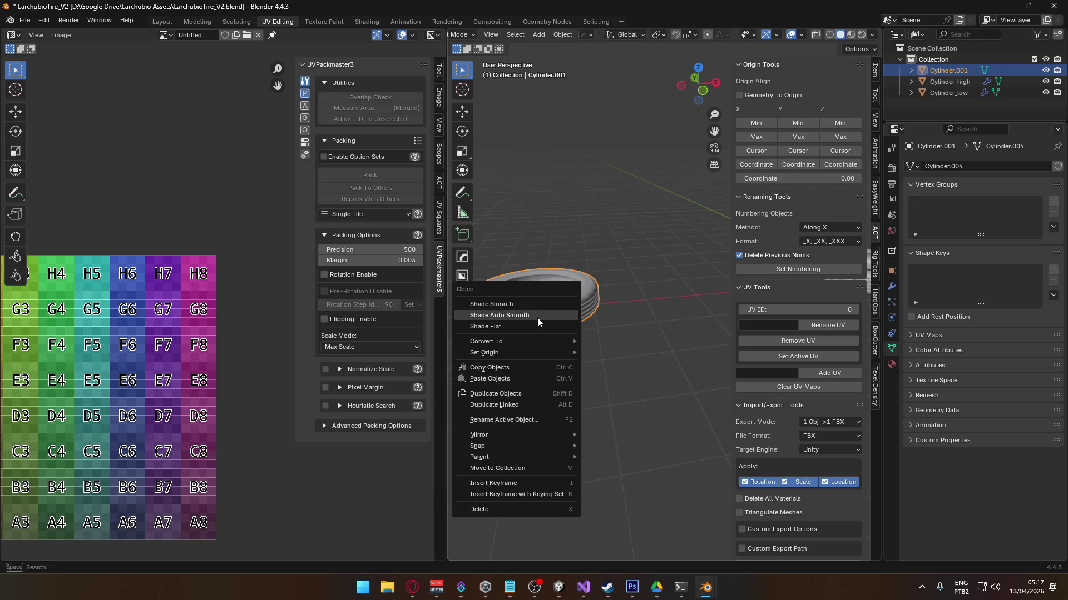
{"action": "left_click", "coordinate": [537, 316]}
{"action": "left_click", "coordinate": [579, 316]}
- In top view, move Cylinder_low -3 m along X onto the grey tire
{"action": "mouse_move", "coordinate": [579, 315]}
{"action": "middle_mouse_down"}
{"action": "mouse_move", "coordinate": [655, 269]}
{"action": "mouse_move", "coordinate": [645, 297]}
{"action": "middle_mouse_up"}
{"action": "left_click", "coordinate": [645, 292]}
{"action": "scroll", "coordinate": [661, 275], "scroll_direction": "up", "scroll_amount": 2}
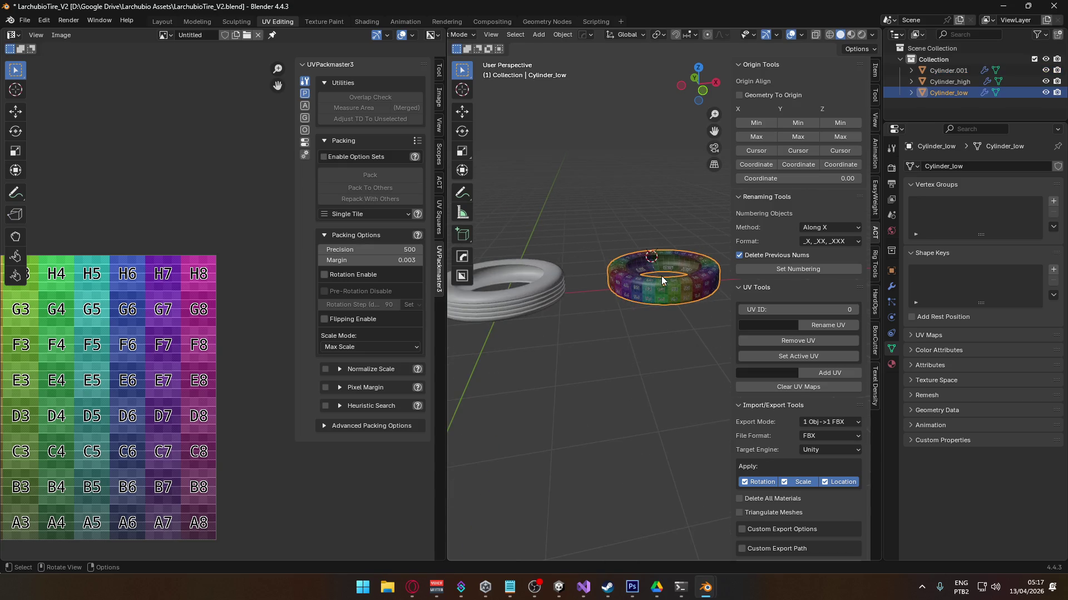
{"action": "key", "text": "KP_7"}
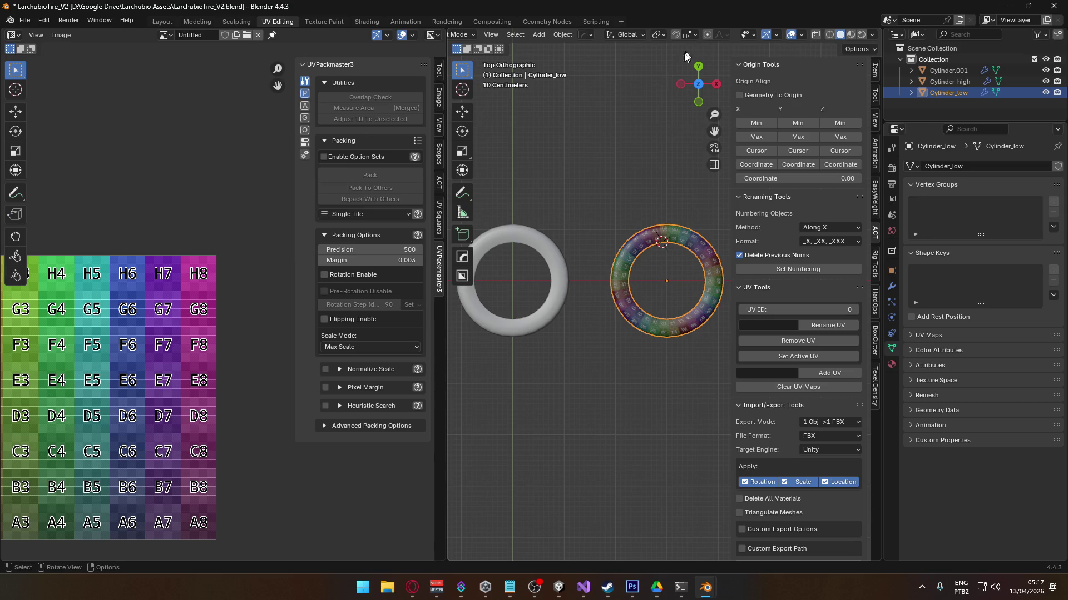
{"action": "scroll", "coordinate": [640, 200], "scroll_direction": "down", "scroll_amount": 1}
{"action": "key", "text": "g"}
{"action": "left_click", "coordinate": [572, 225]}
{"action": "mouse_move", "coordinate": [572, 226]}
{"action": "middle_mouse_down"}
{"action": "mouse_move", "coordinate": [625, 279]}
{"action": "mouse_move", "coordinate": [652, 199]}
{"action": "middle_mouse_up"}
{"action": "scroll", "coordinate": [564, 257], "scroll_direction": "up", "scroll_amount": 5}
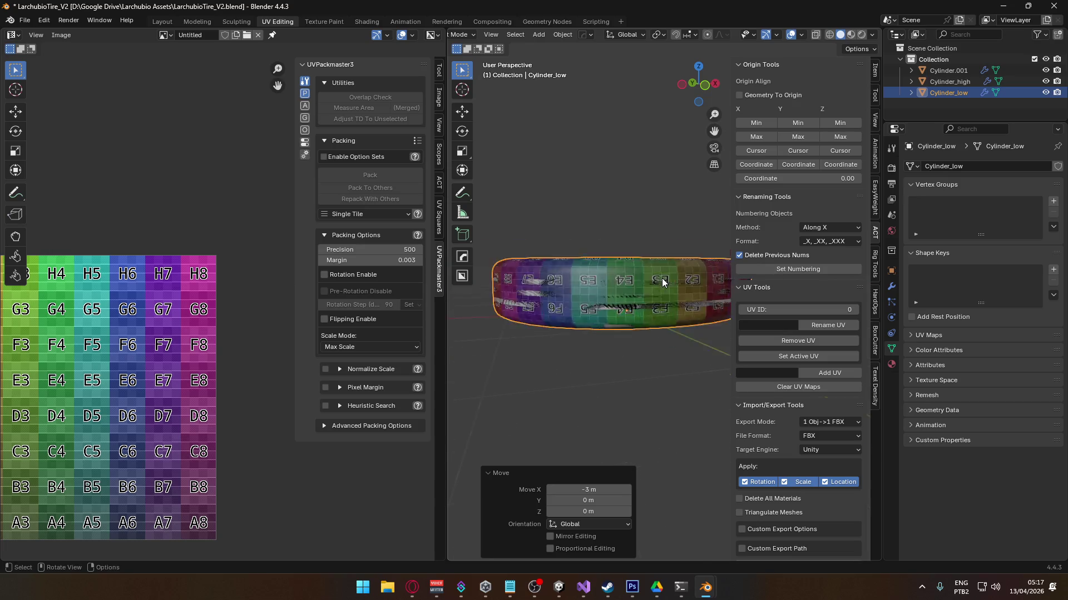
{"action": "left_click", "coordinate": [24, 20]}
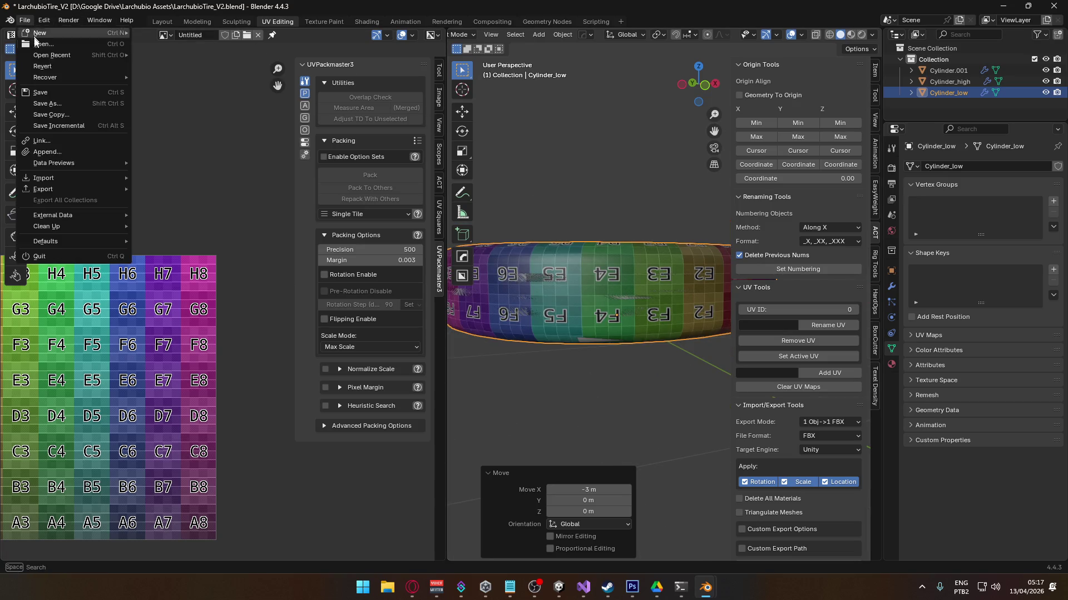
- Export the low-poly tire as a mesh-only tire_low.fbx into D:\Bakes
{"action": "mouse_move", "coordinate": [81, 190]}
{"action": "left_click", "coordinate": [167, 289]}
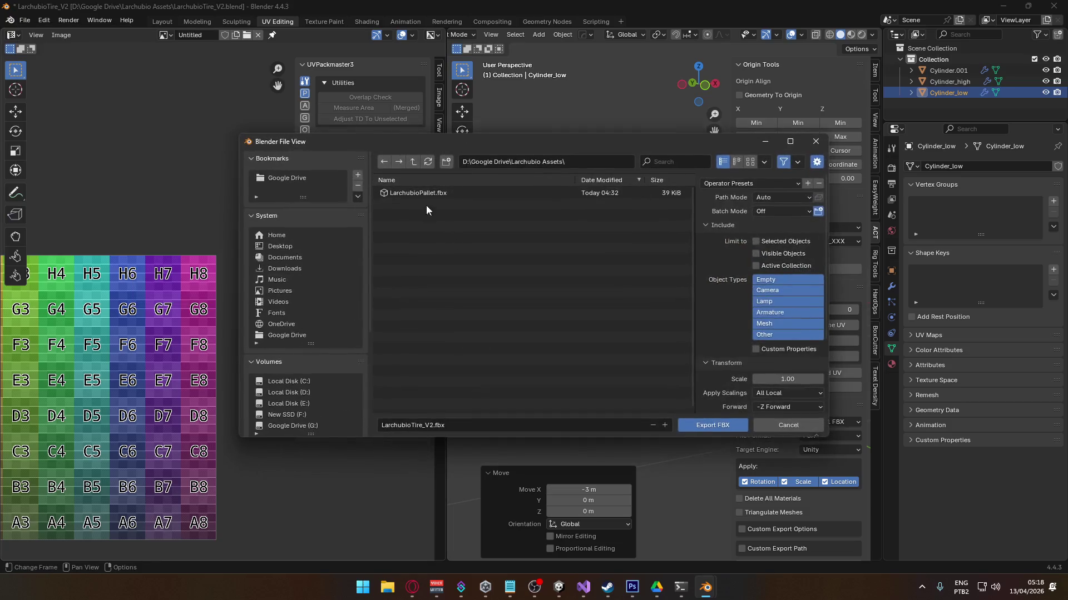
{"action": "left_click", "coordinate": [392, 193]}
{"action": "scroll", "coordinate": [325, 352], "scroll_direction": "down", "scroll_amount": 4}
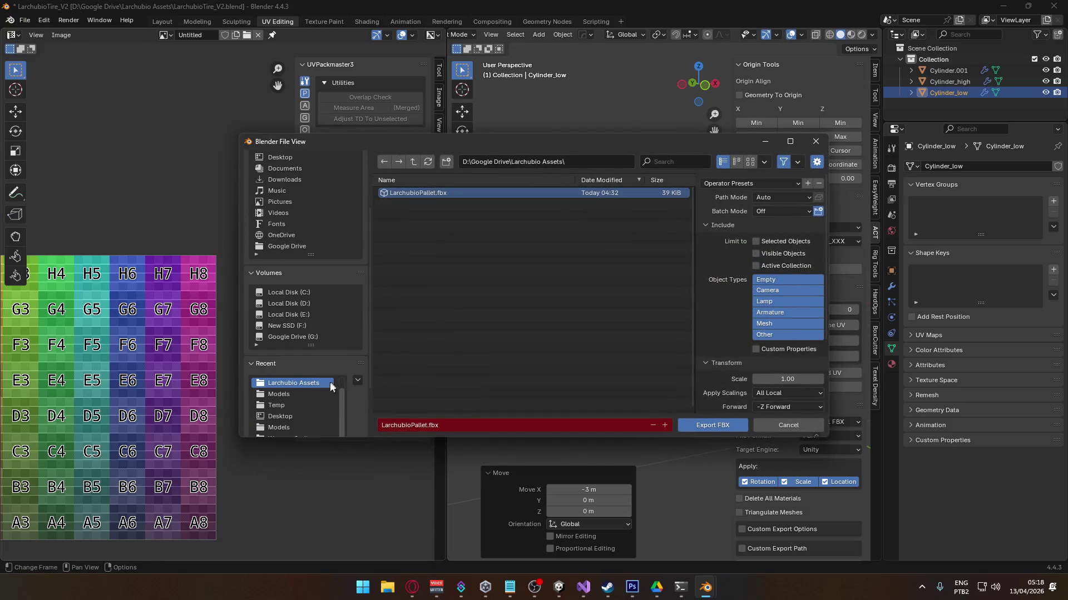
{"action": "scroll", "coordinate": [315, 412], "scroll_direction": "up", "scroll_amount": 1}
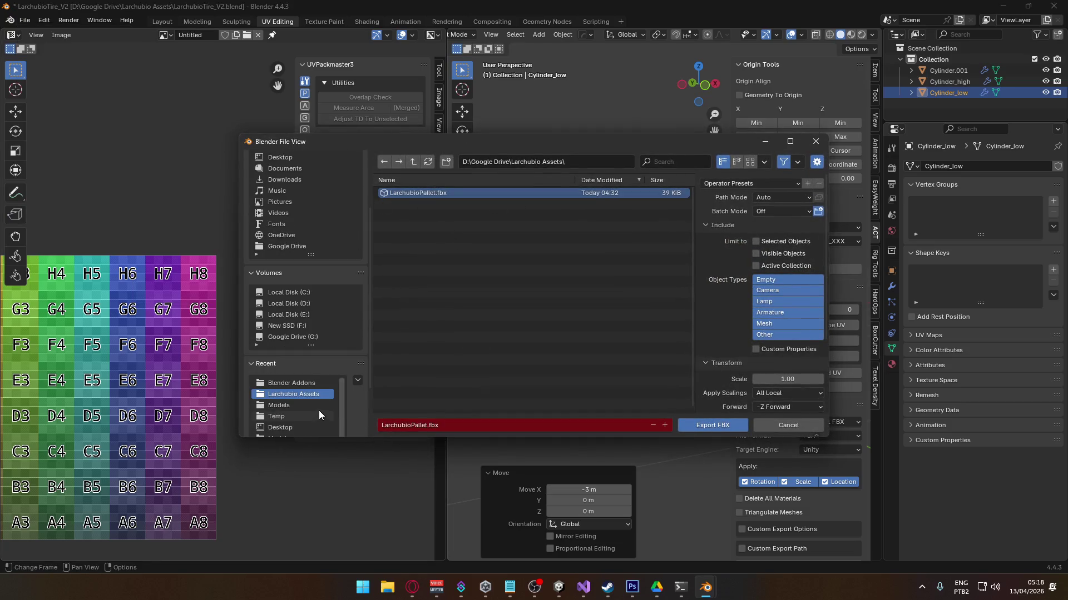
{"action": "left_click", "coordinate": [289, 304]}
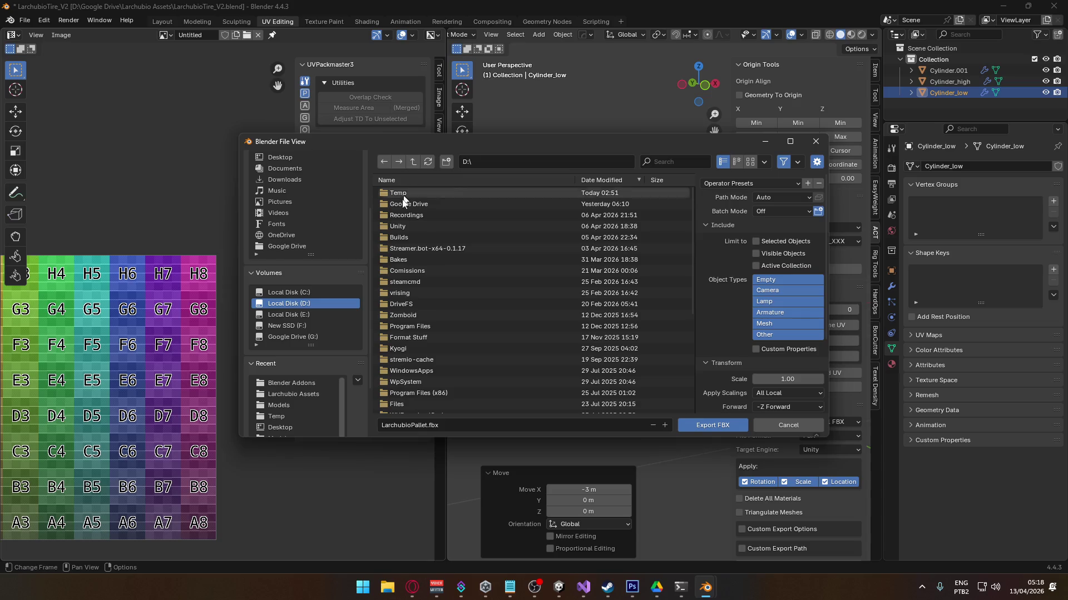
{"action": "left_click", "coordinate": [398, 260]}
{"action": "left_click", "coordinate": [470, 425]}
{"action": "left_click", "coordinate": [797, 323]}
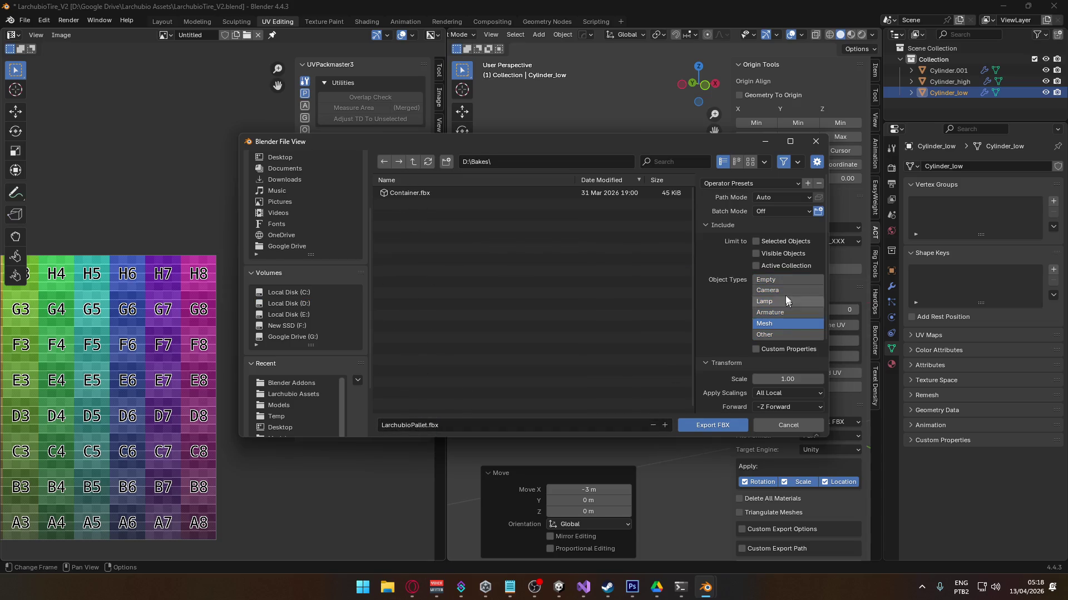
{"action": "mouse_move", "coordinate": [572, 149]}
{"action": "left_mouse_down"}
{"action": "mouse_move", "coordinate": [335, 400]}
{"action": "mouse_move", "coordinate": [487, 160]}
{"action": "left_mouse_up"}
{"action": "left_click", "coordinate": [345, 435]}
{"action": "type", "text": "tire_"}
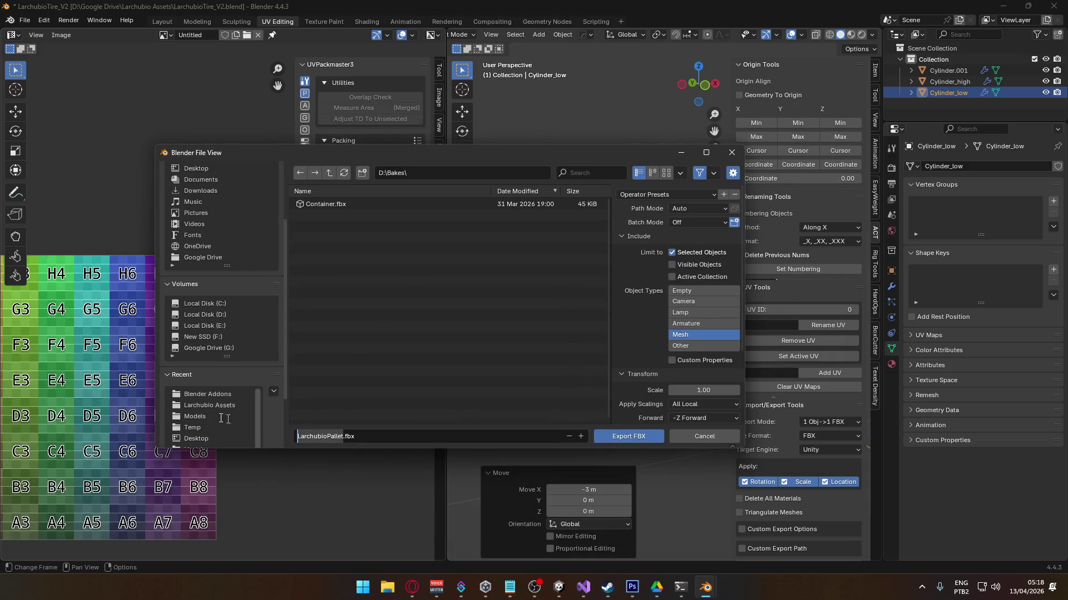
{"action": "type", "text": "low"}
{"action": "key", "text": "Return"}
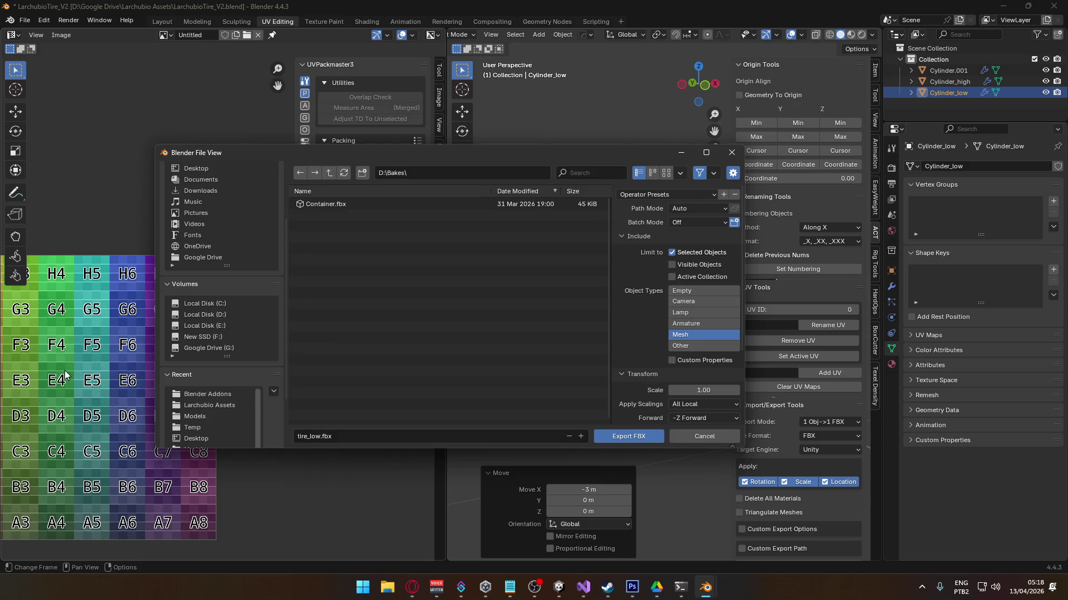
{"action": "left_click", "coordinate": [627, 436]}
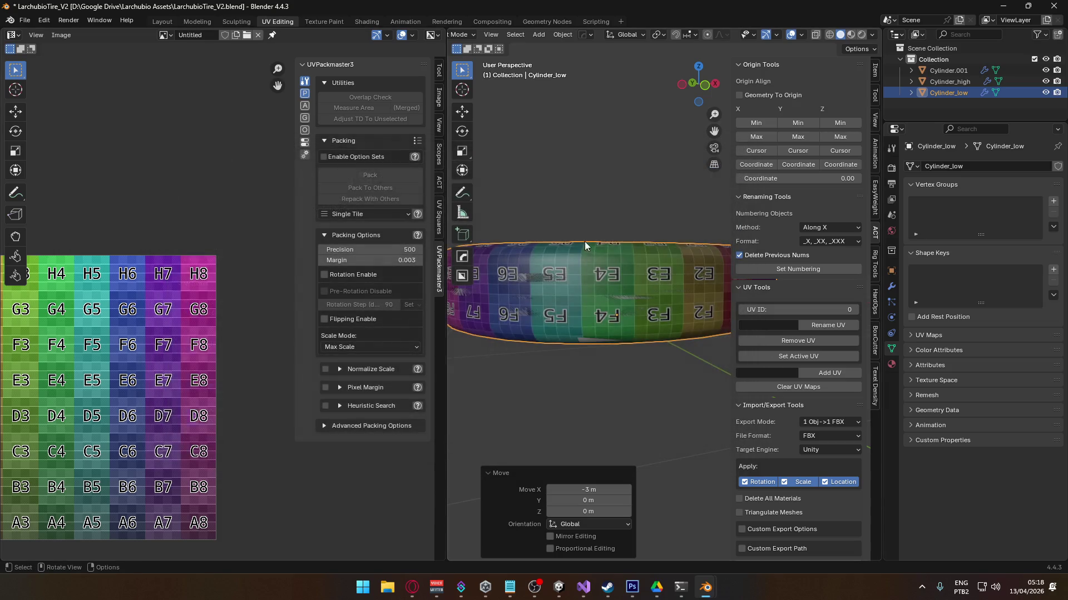
- Export the high-poly tire as tire_high.fbx in the same folder
{"action": "left_click", "coordinate": [25, 20]}
{"action": "mouse_move", "coordinate": [90, 192]}
{"action": "left_click", "coordinate": [189, 288]}
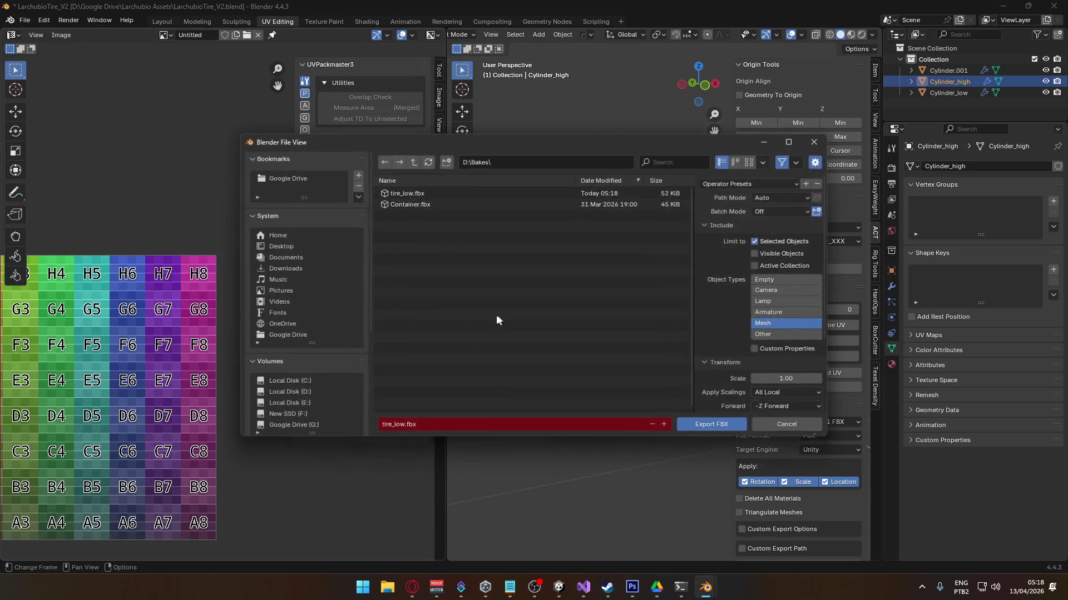
{"action": "left_click", "coordinate": [407, 193]}
{"action": "left_click", "coordinate": [399, 426]}
{"action": "left_click", "coordinate": [399, 426]}
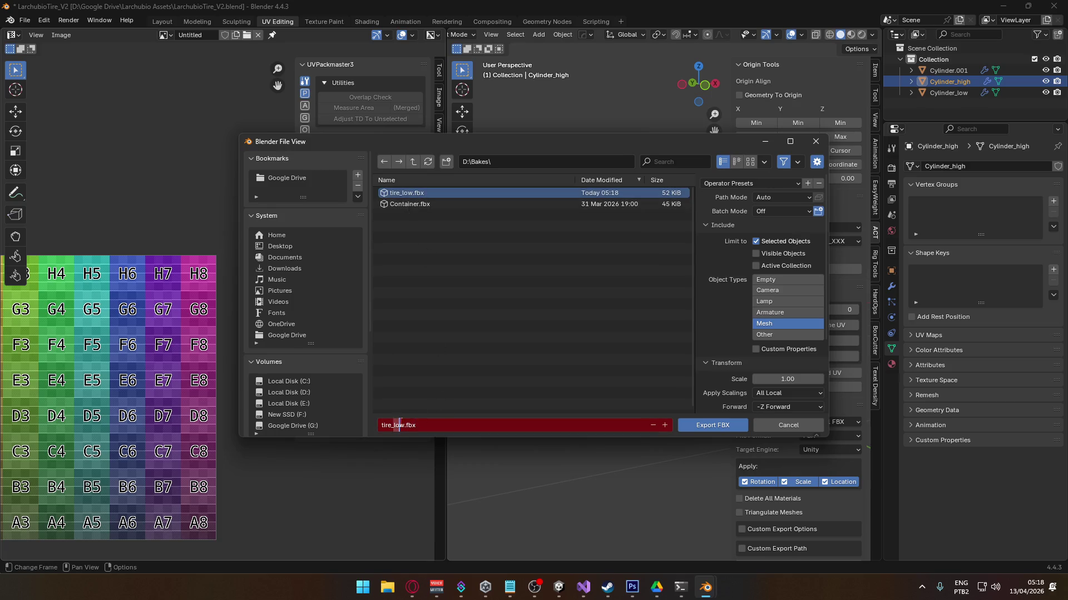
{"action": "type", "text": "high"}
{"action": "left_click", "coordinate": [493, 395]}
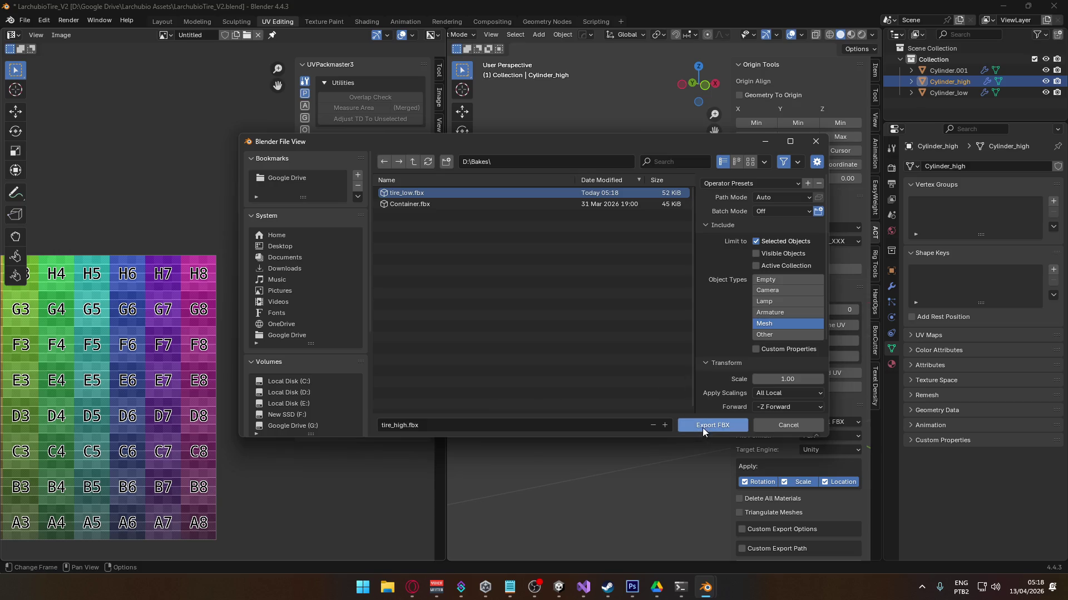
{"action": "left_click", "coordinate": [704, 425]}
{"action": "middle_click_drag", "start_coordinate": [585, 281], "coordinate": [585, 325]}
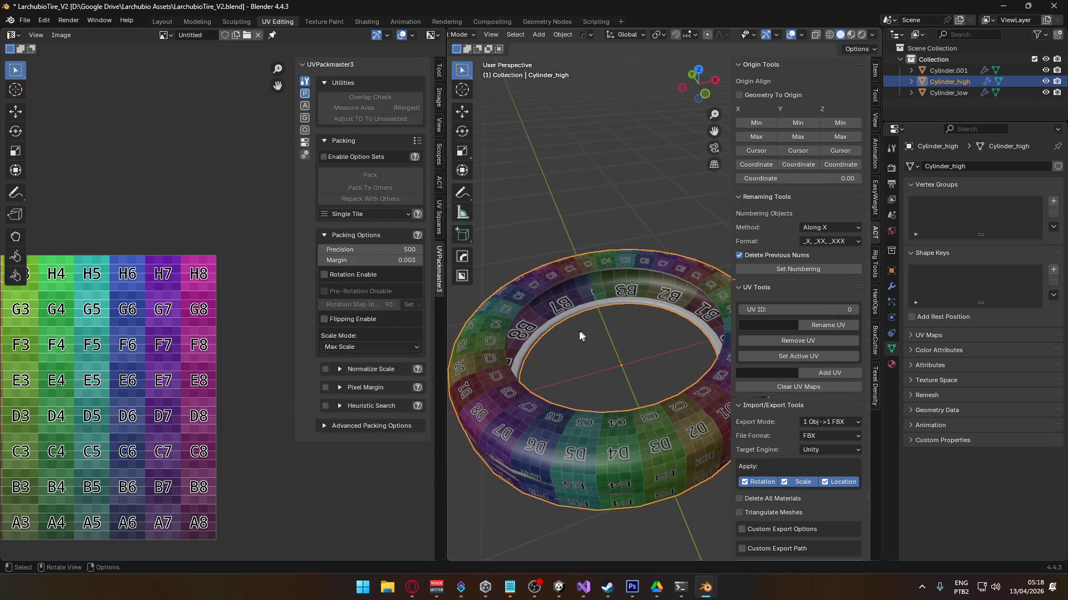
- Open File Explorer on Local Disk (D:) after briefly searching for 'painter'
{"action": "left_click", "coordinate": [387, 591]}
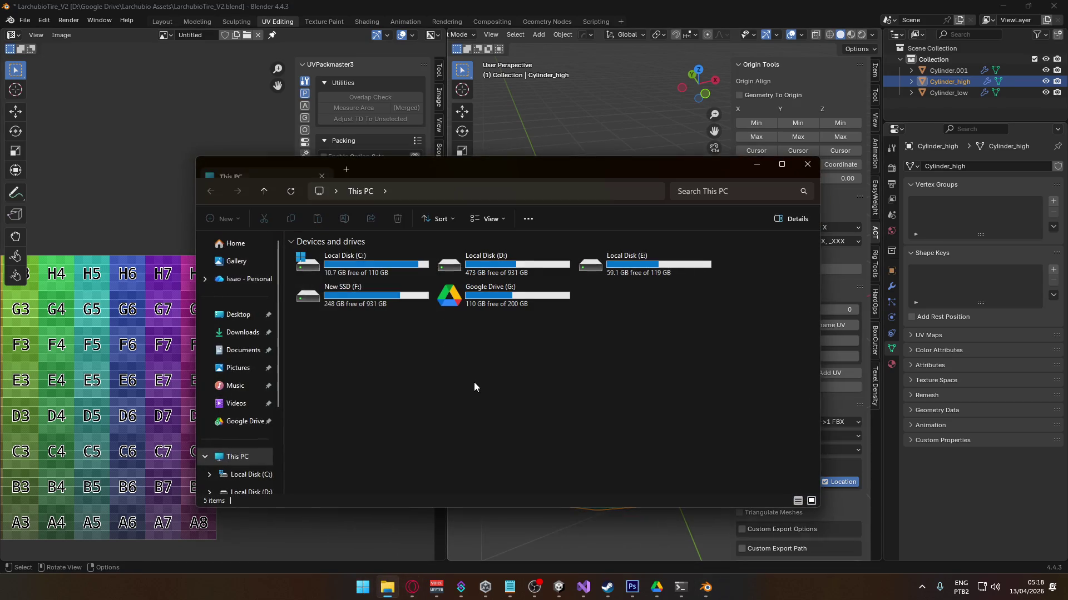
{"action": "double_click", "coordinate": [371, 302]}
{"action": "left_click", "coordinate": [360, 192]}
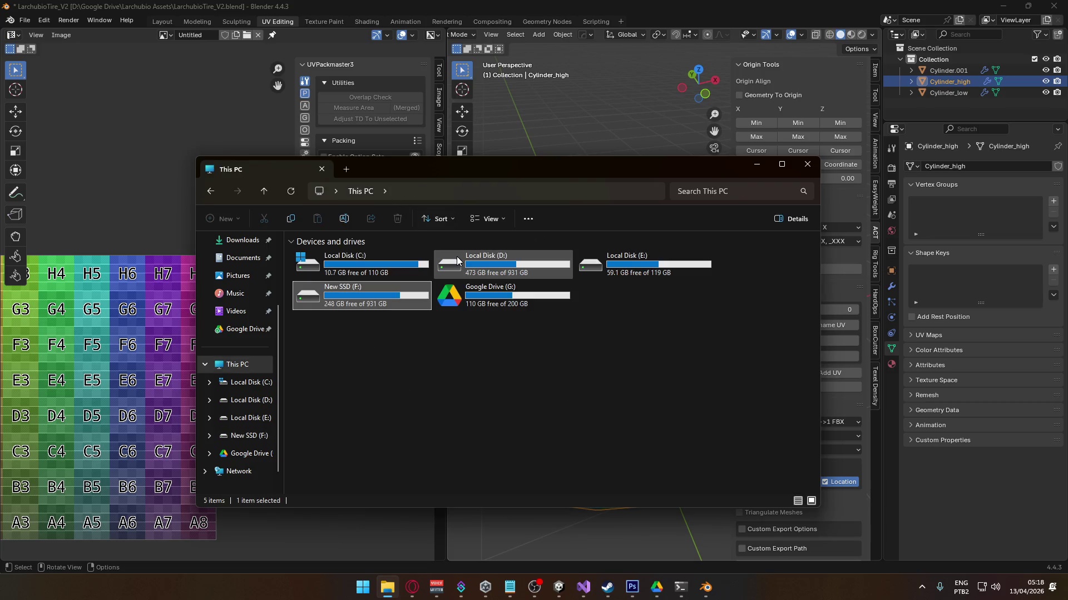
{"action": "double_click", "coordinate": [456, 256]}
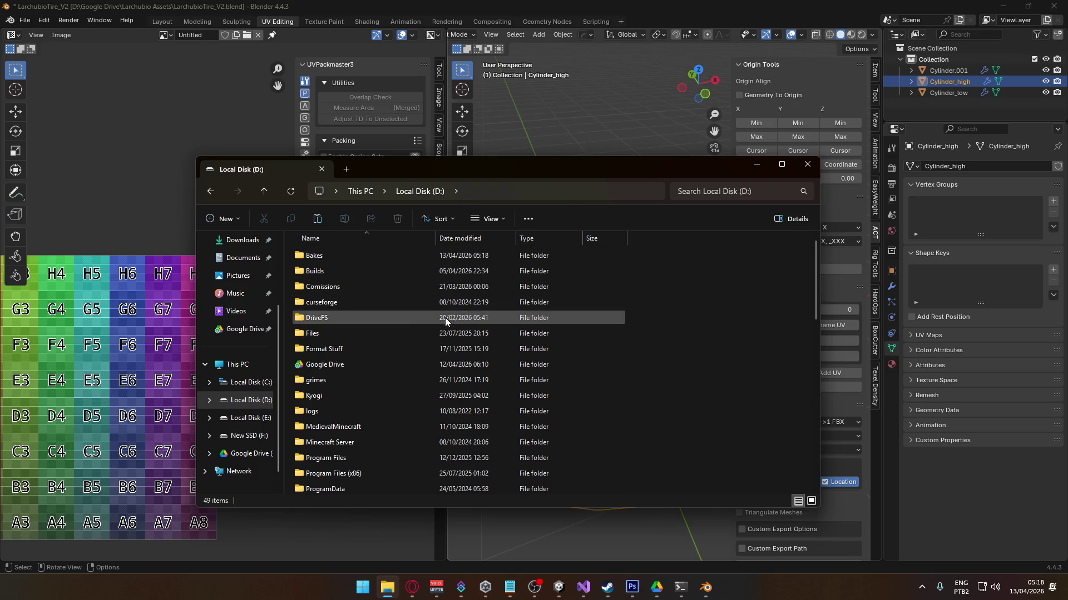
{"action": "scroll", "coordinate": [469, 409], "scroll_direction": "down", "scroll_amount": 3}
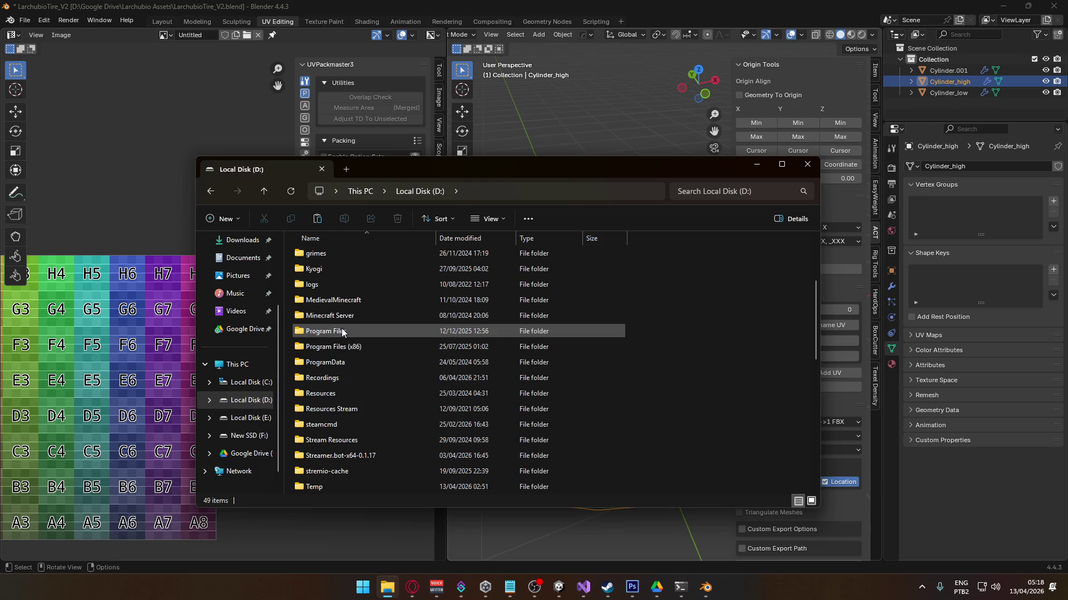
{"action": "key", "text": "super"}
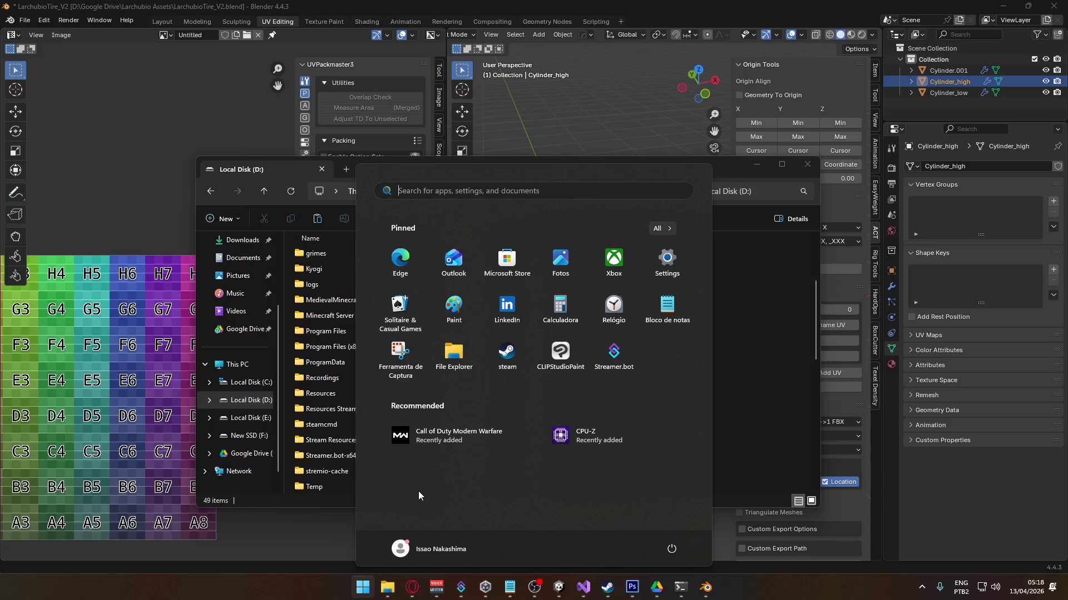
{"action": "type", "text": "painter"}
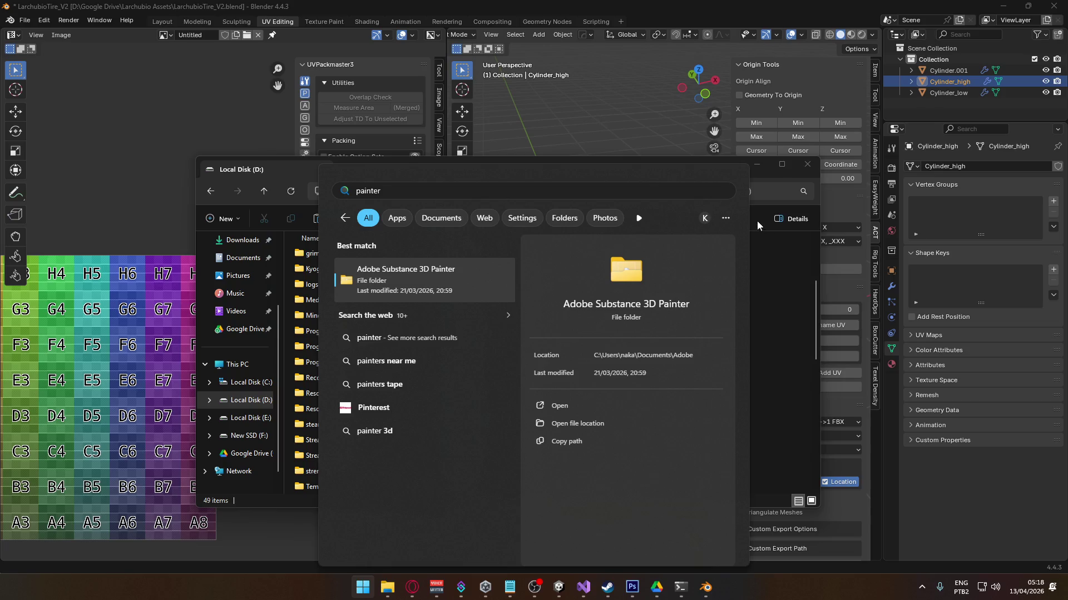
{"action": "left_click", "coordinate": [248, 168]}
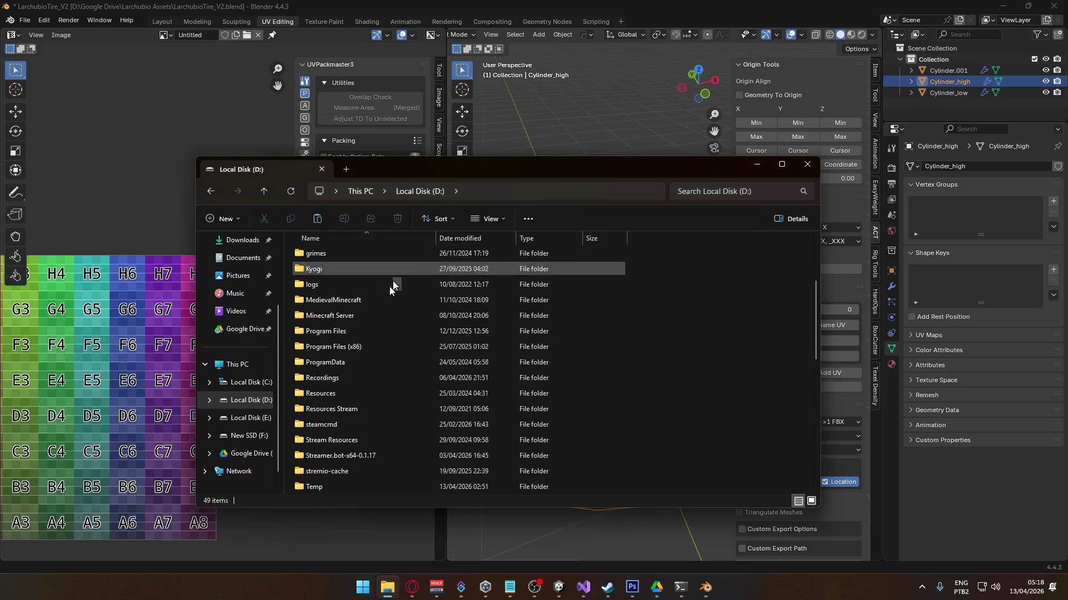
{"action": "left_click", "coordinate": [251, 401]}
{"action": "scroll", "coordinate": [381, 416], "scroll_direction": "down", "scroll_amount": 2}
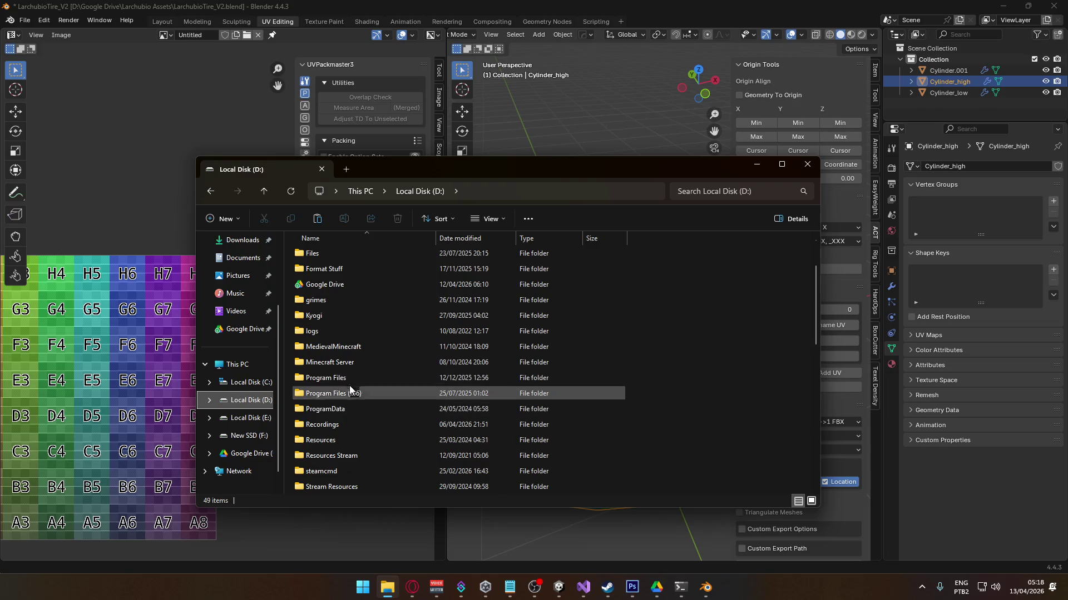
- Launch Adobe Substance 3D Painter from D:\Program Files\Allegorithmic\Adobe Substance 3D Painter
{"action": "double_click", "coordinate": [348, 386]}
{"action": "left_click", "coordinate": [336, 271]}
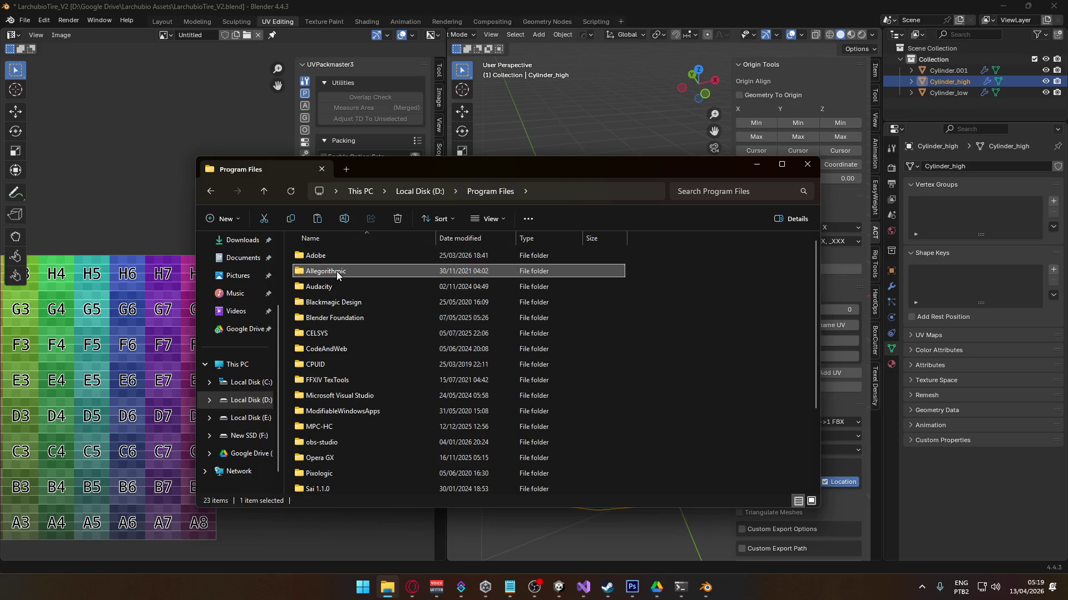
{"action": "double_click", "coordinate": [347, 272]}
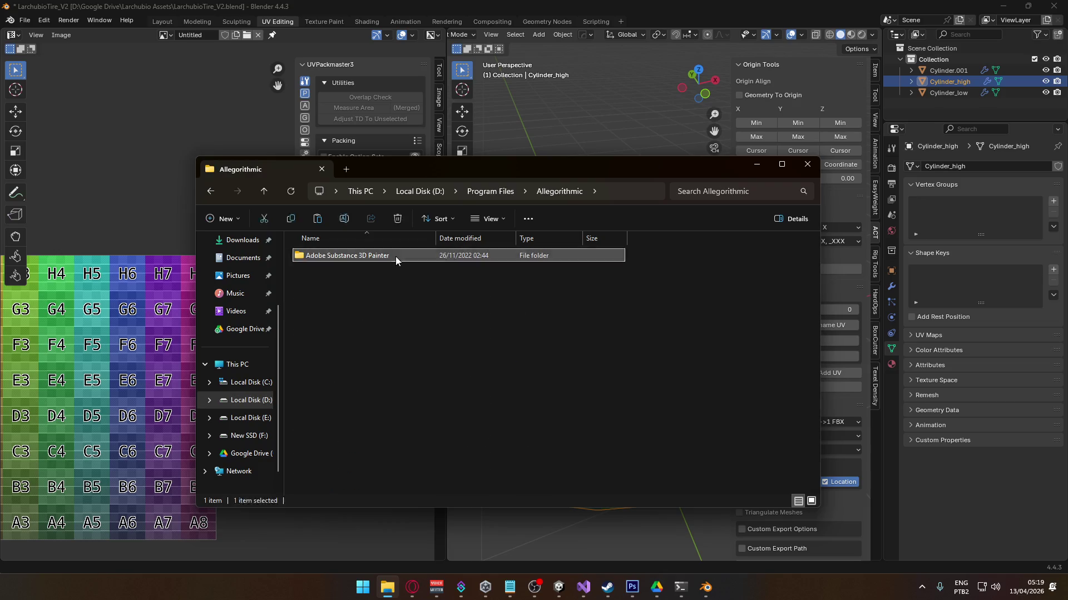
{"action": "double_click", "coordinate": [396, 255]}
{"action": "left_click", "coordinate": [413, 363]}
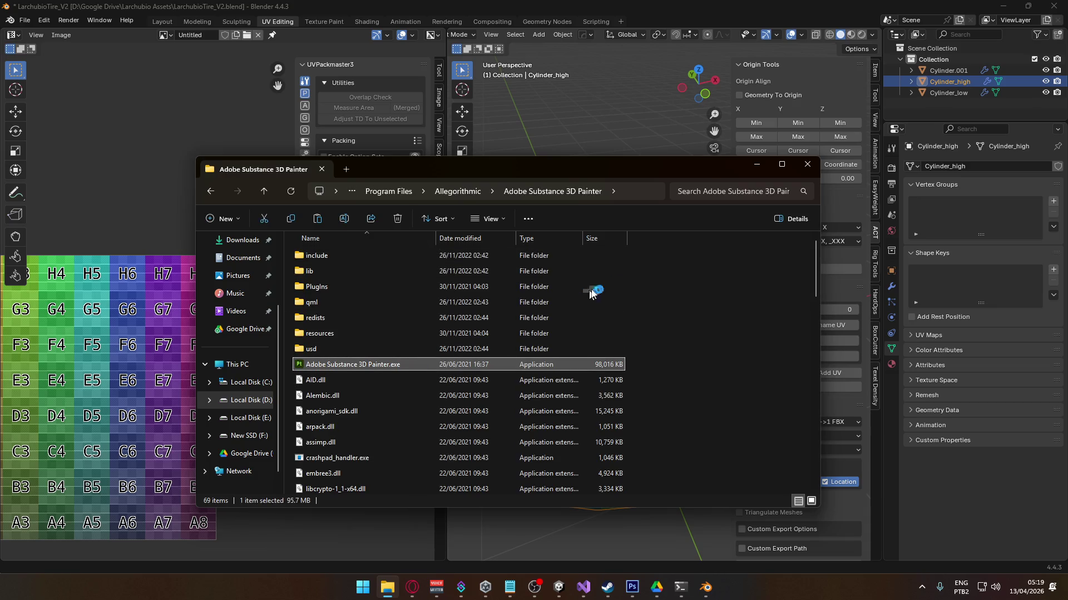
{"action": "left_click", "coordinate": [756, 166]}
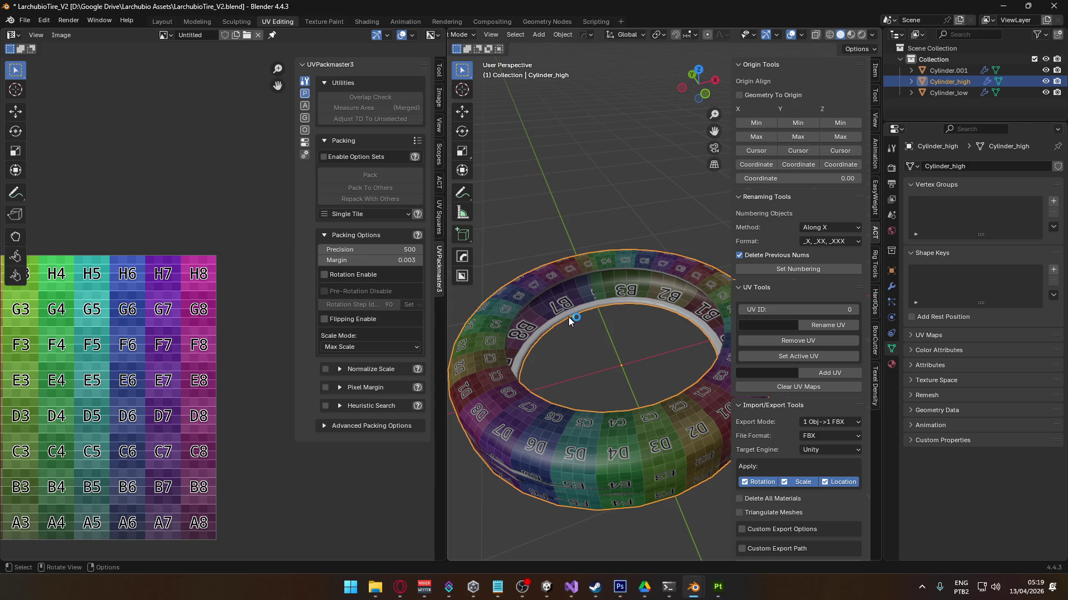
{"action": "left_click", "coordinate": [716, 593]}
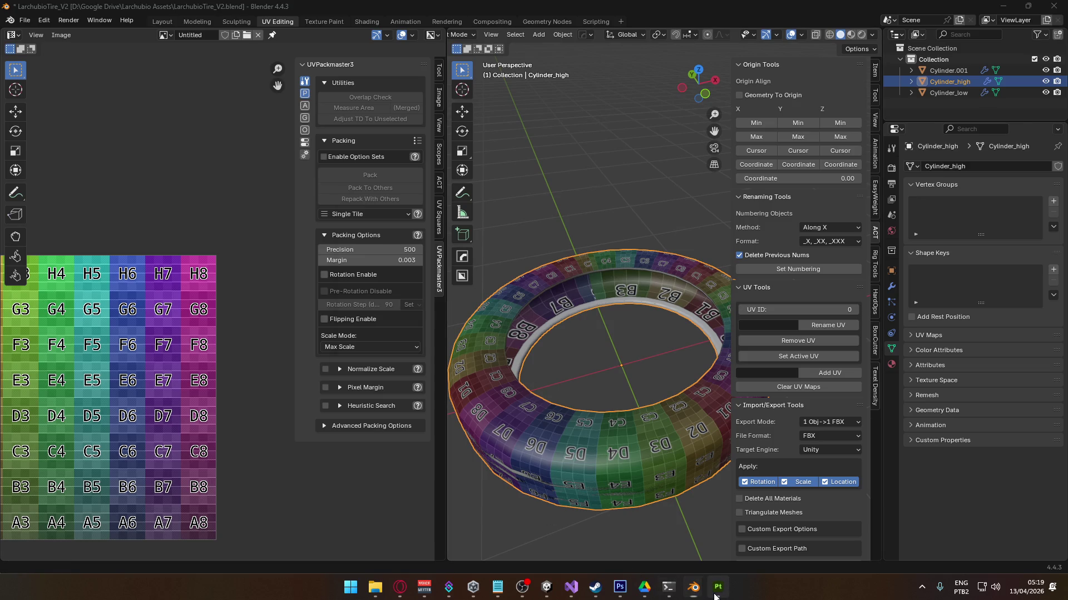
- Dismiss the startup notices and create a new project from D:/Bakes/tire_low.fbx
{"action": "left_click", "coordinate": [665, 342]}
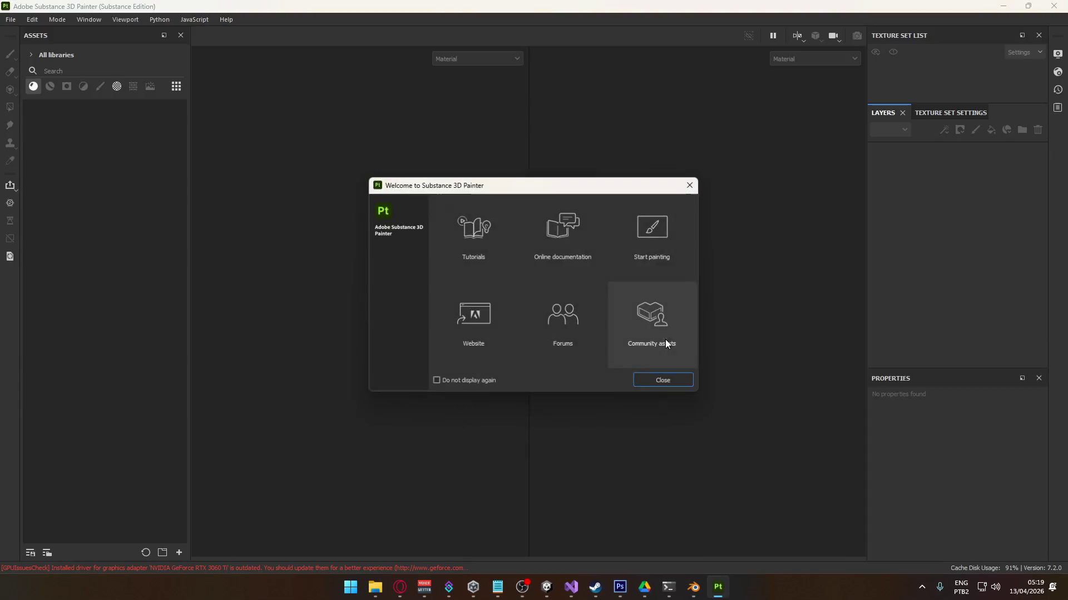
{"action": "left_click", "coordinate": [667, 382]}
{"action": "left_click", "coordinate": [10, 19]}
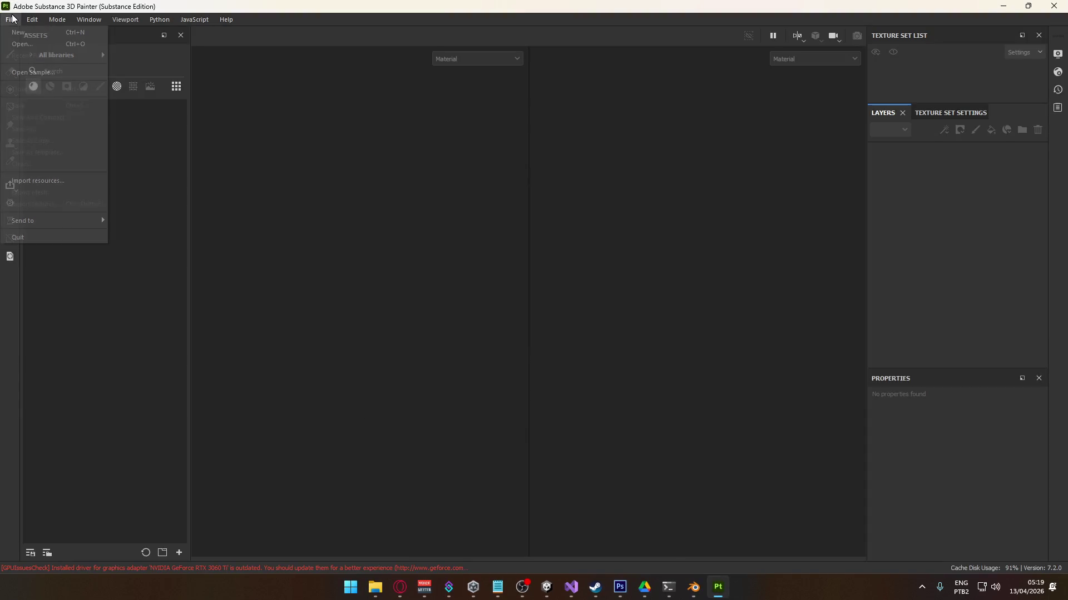
{"action": "left_click", "coordinate": [45, 33]}
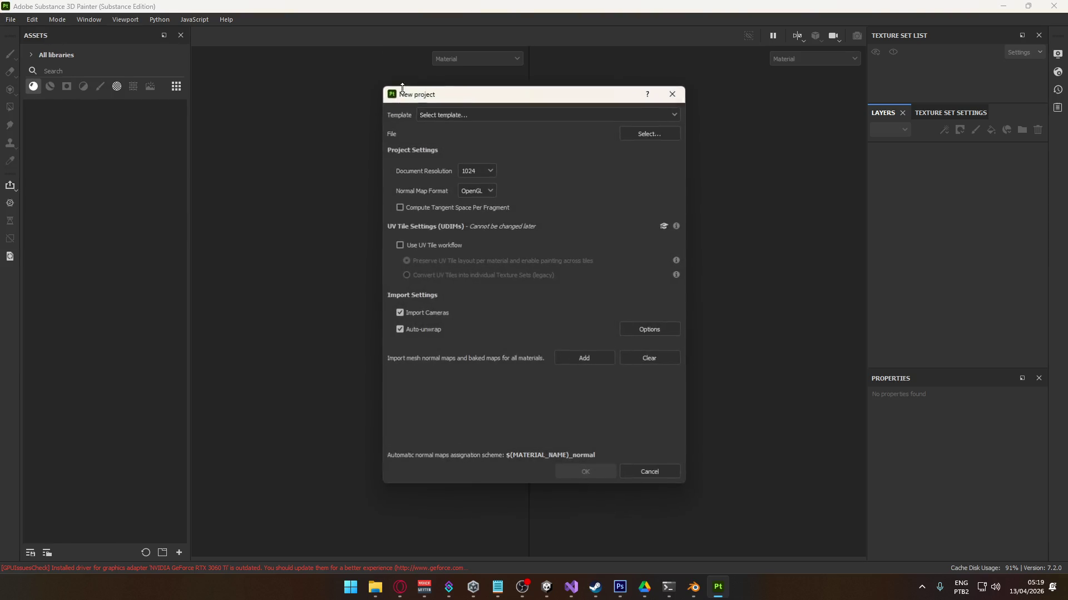
{"action": "left_click", "coordinate": [649, 132]}
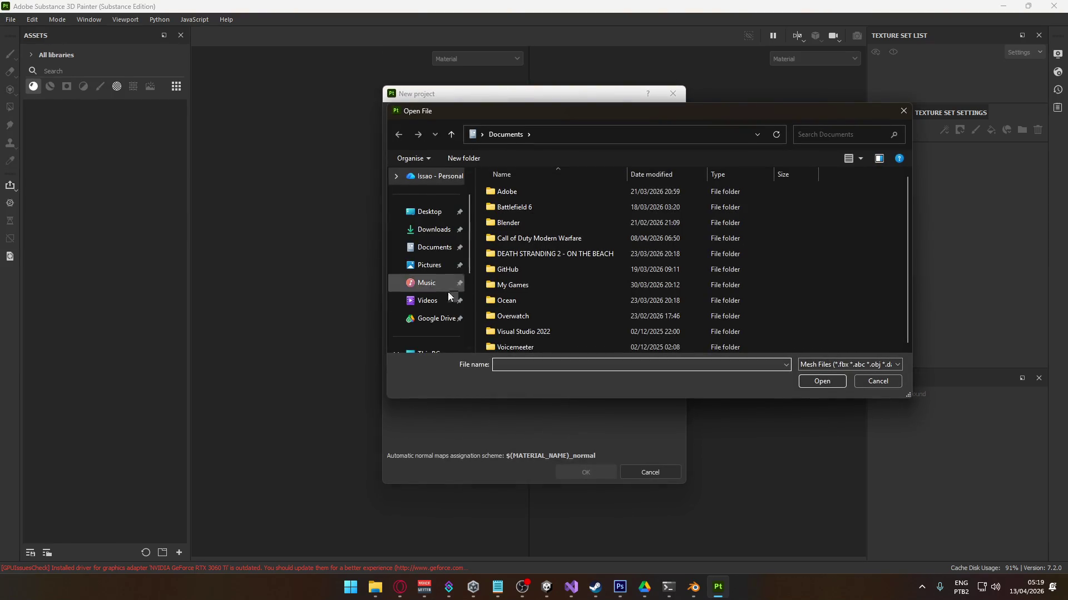
{"action": "left_click", "coordinate": [442, 247]}
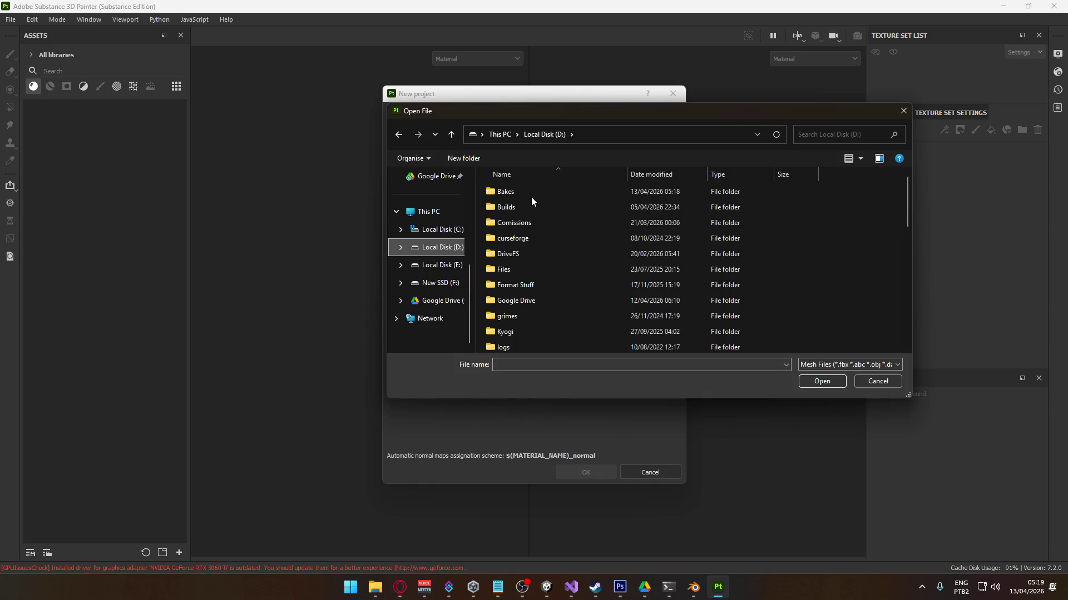
{"action": "double_click", "coordinate": [529, 194]}
{"action": "left_click", "coordinate": [533, 208]}
{"action": "left_click", "coordinate": [538, 223]}
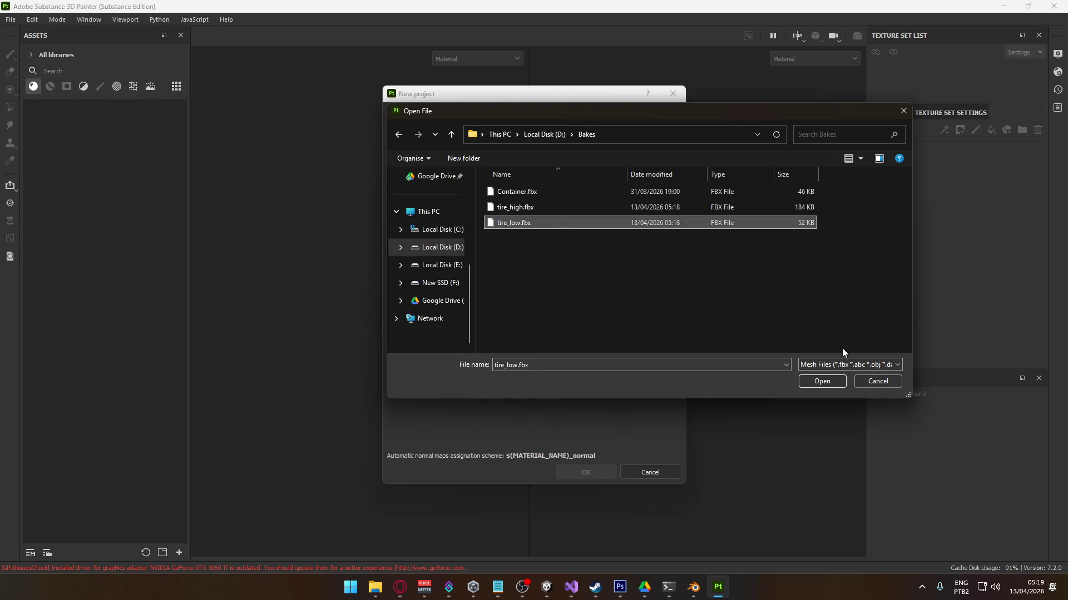
{"action": "left_click", "coordinate": [821, 381]}
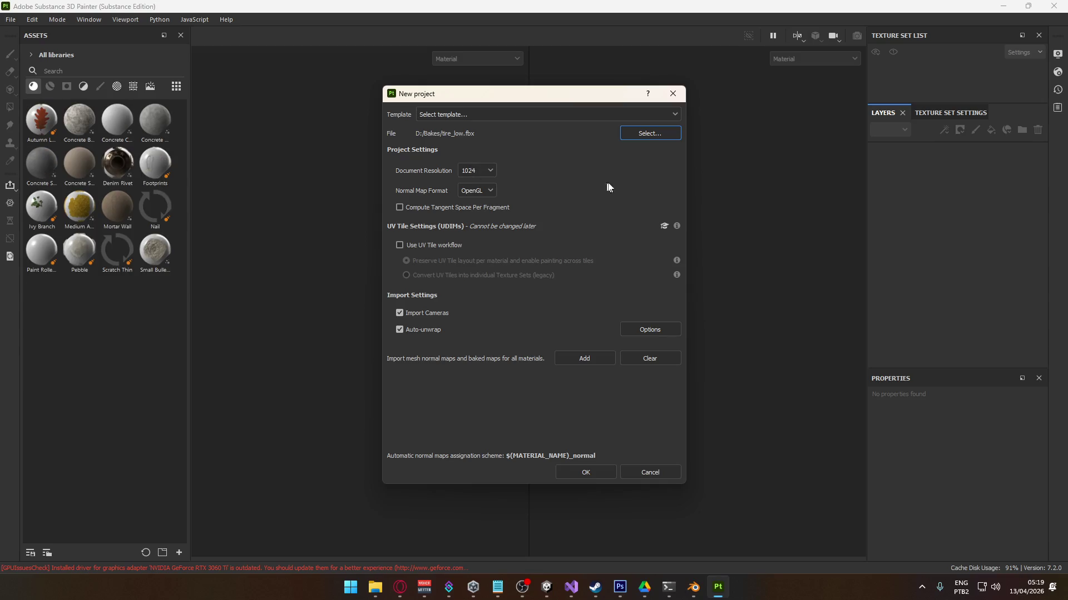
{"action": "left_click", "coordinate": [585, 472]}
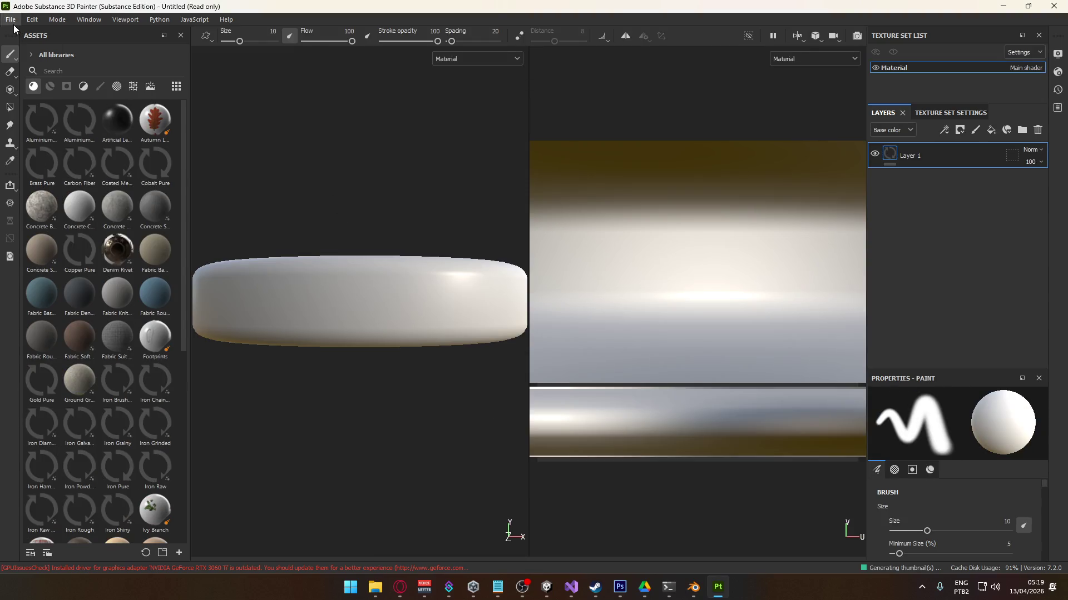
- Review the Texture Set mesh map settings, then in Blender hide the low-poly tire Cylinder_low
{"action": "mouse_move", "coordinate": [301, 183]}
{"action": "left_mouse_down", "text": "alt"}
{"action": "mouse_move", "coordinate": [300, 198]}
{"action": "mouse_move", "coordinate": [279, 193]}
{"action": "mouse_move", "coordinate": [410, 224]}
{"action": "left_mouse_up", "text": "alt"}
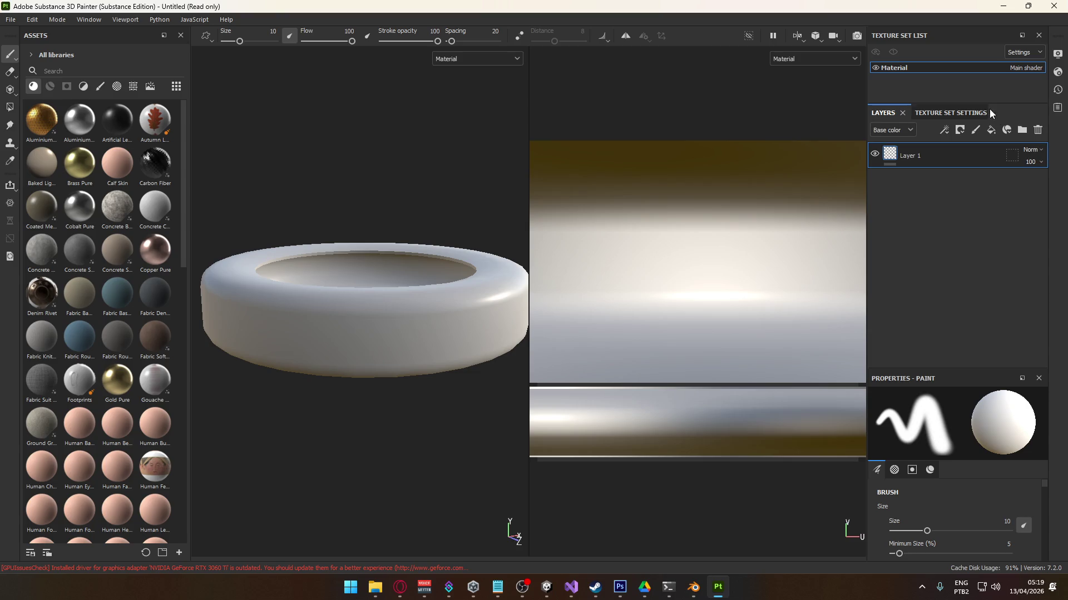
{"action": "left_click", "coordinate": [950, 113]}
{"action": "scroll", "coordinate": [1025, 315], "scroll_direction": "down", "scroll_amount": 5}
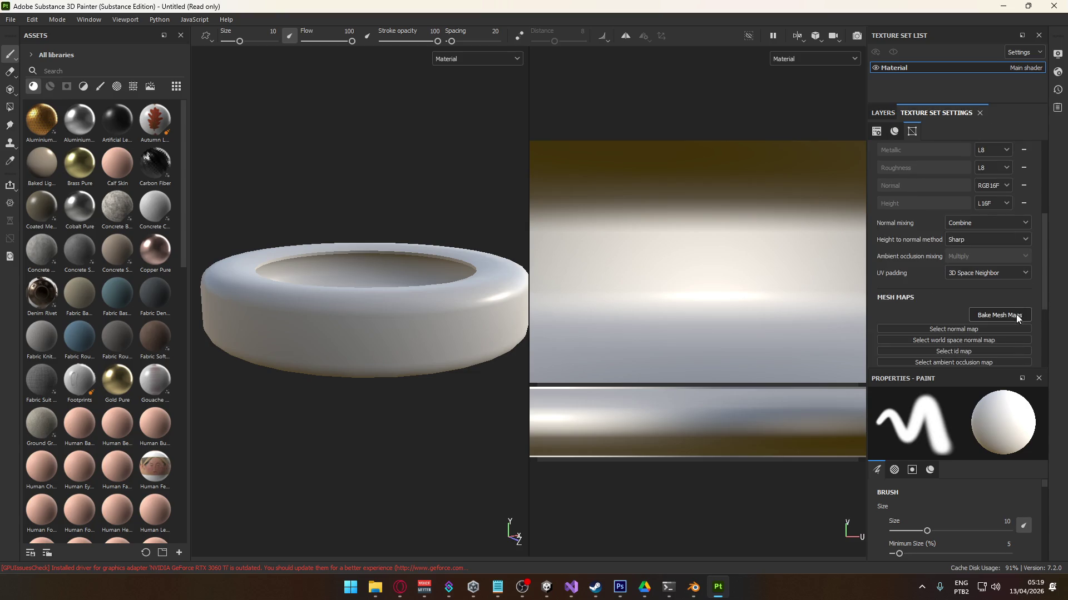
{"action": "key", "text": "alt+Tab"}
{"action": "middle_click_drag", "start_coordinate": [615, 379], "coordinate": [572, 278]}
{"action": "left_click", "coordinate": [1045, 92]}
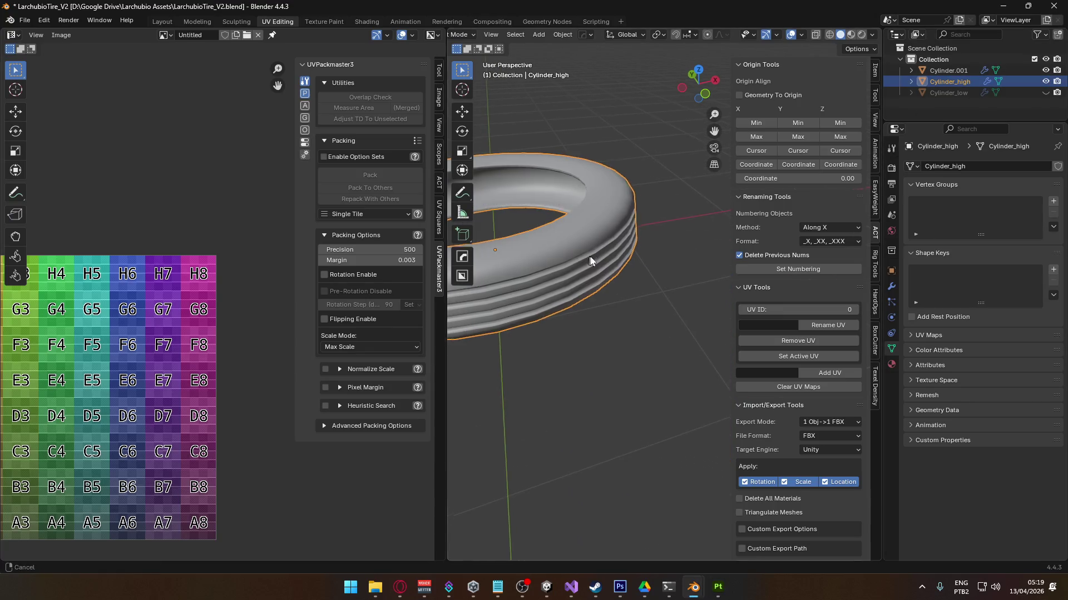
- Select Cylinder_high, enter Edit Mode and select all of its mesh
{"action": "left_click", "coordinate": [620, 281]}
{"action": "key", "text": "Tab"}
{"action": "middle_click_drag", "start_coordinate": [609, 284], "coordinate": [670, 372]}
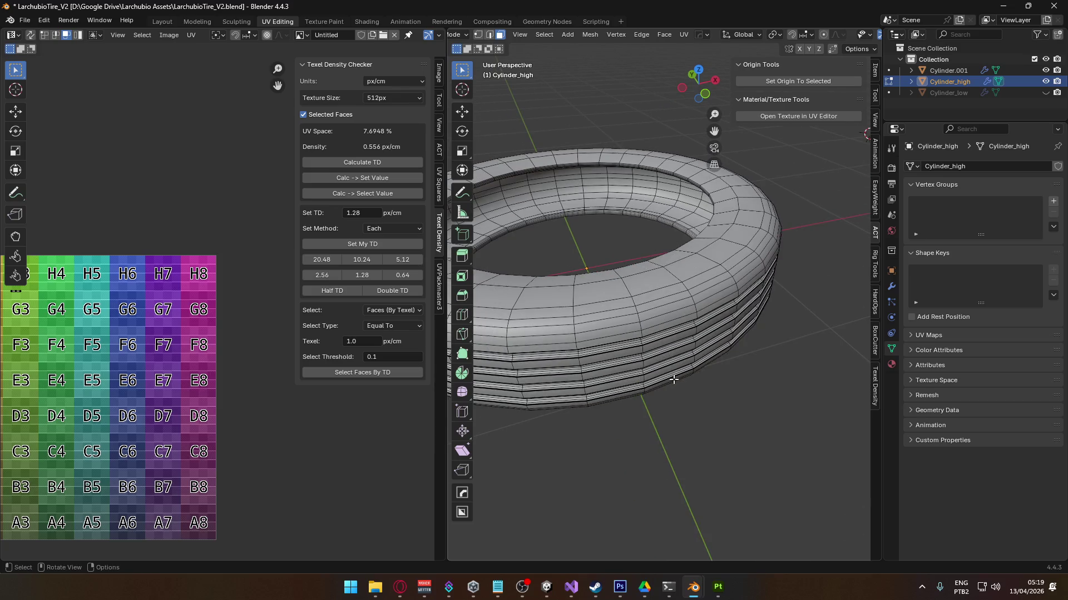
{"action": "key", "text": "a"}
{"action": "scroll", "coordinate": [649, 310], "scroll_direction": "up", "scroll_amount": 2}
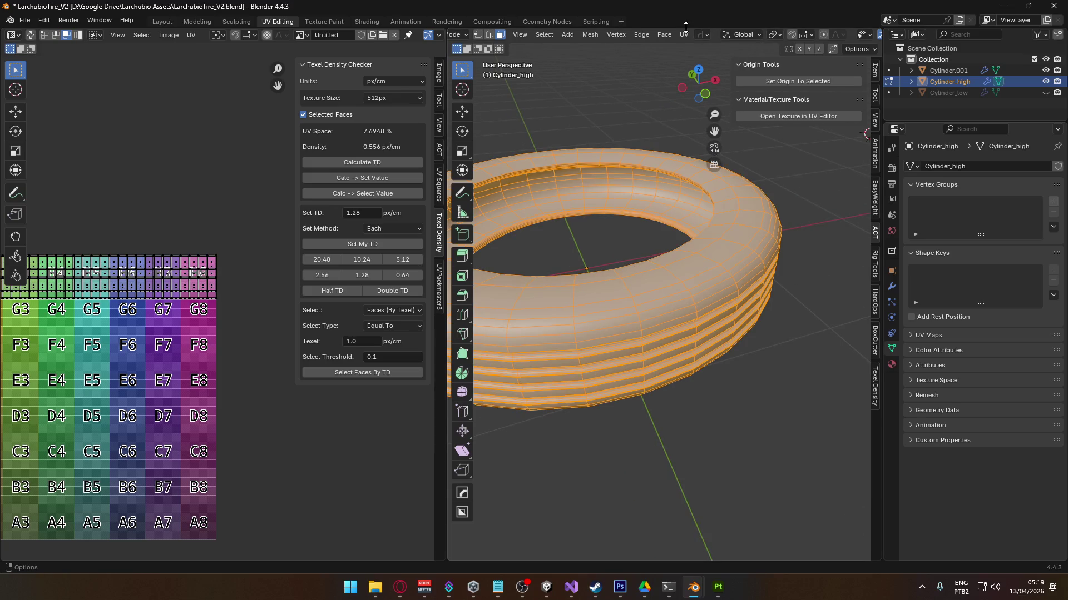
{"action": "scroll", "coordinate": [604, 257], "scroll_direction": "down", "scroll_amount": 4}
{"action": "scroll", "coordinate": [604, 257], "scroll_direction": "up", "scroll_amount": 3}
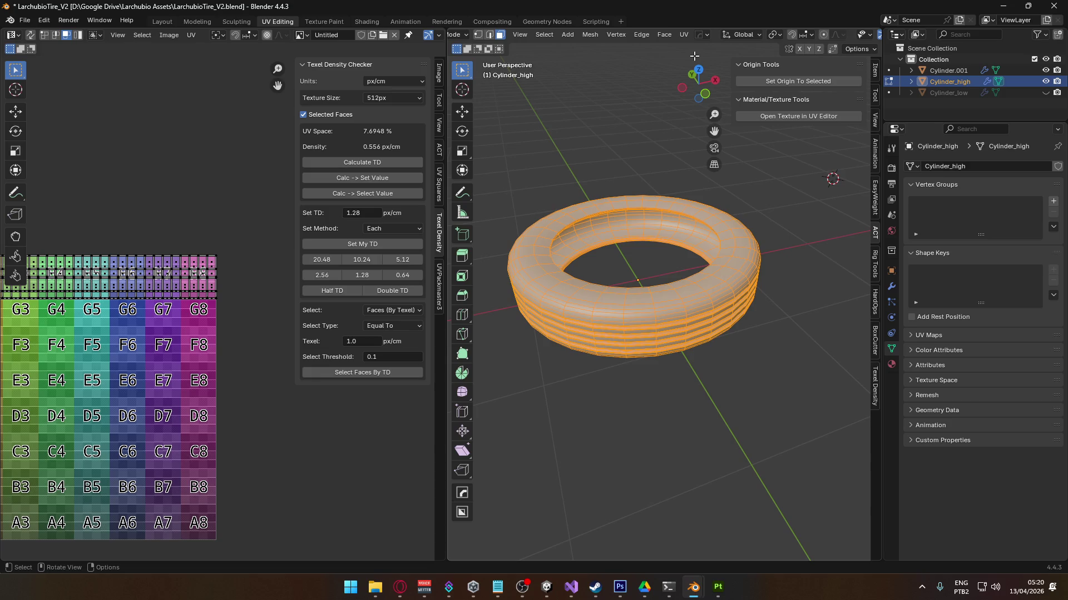
- Turn on Statistics in the viewport Overlays menu
{"action": "left_click", "coordinate": [782, 35]}
{"action": "left_click", "coordinate": [782, 35]}
{"action": "scroll", "coordinate": [761, 33], "scroll_direction": "down", "scroll_amount": 5}
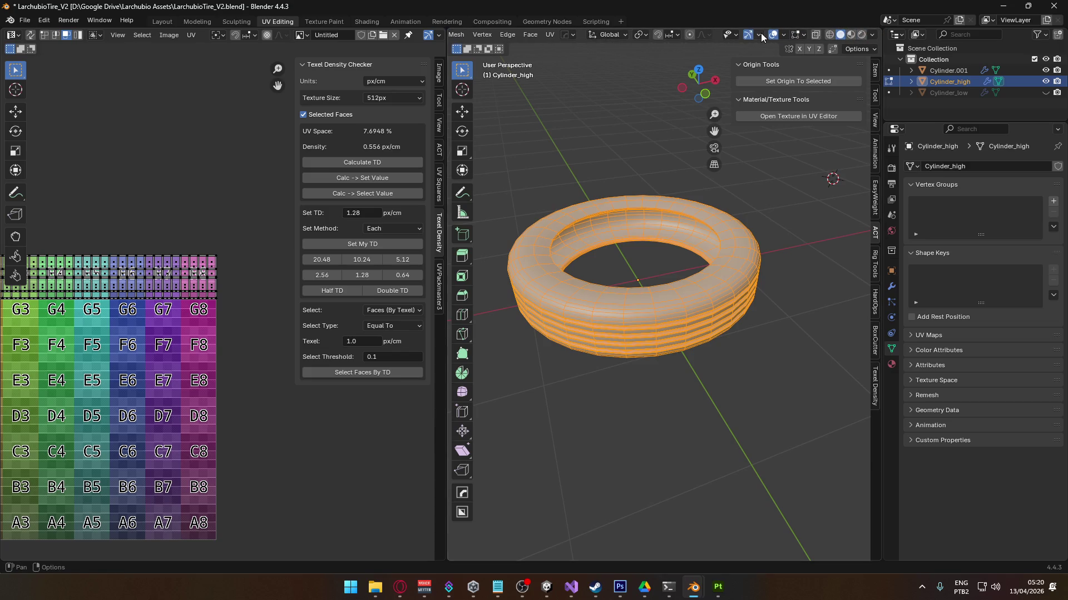
{"action": "left_click", "coordinate": [760, 32]}
{"action": "left_click", "coordinate": [785, 35]}
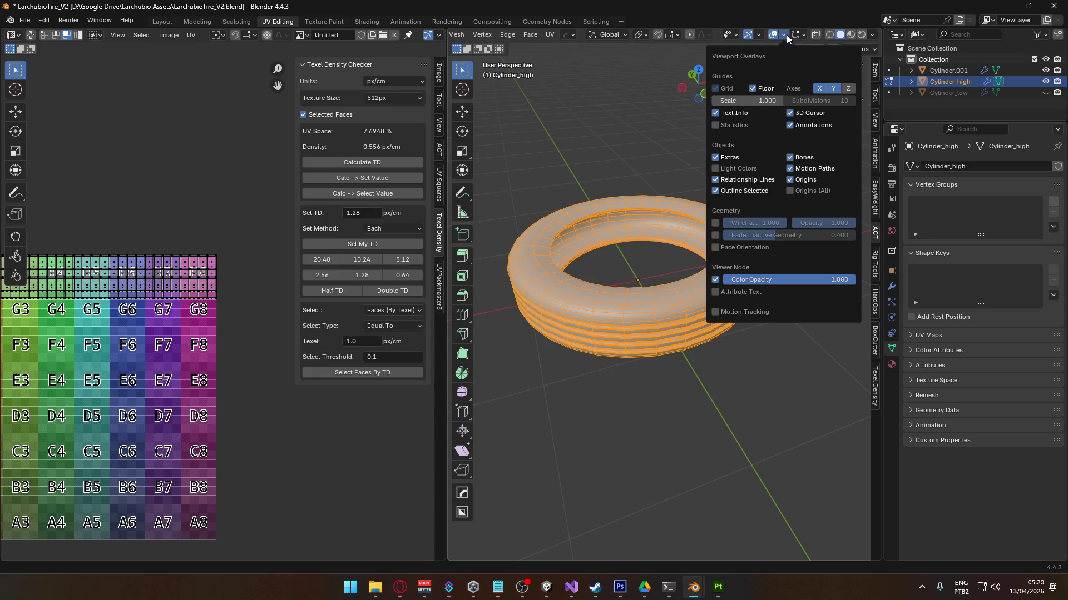
{"action": "left_click", "coordinate": [723, 125]}
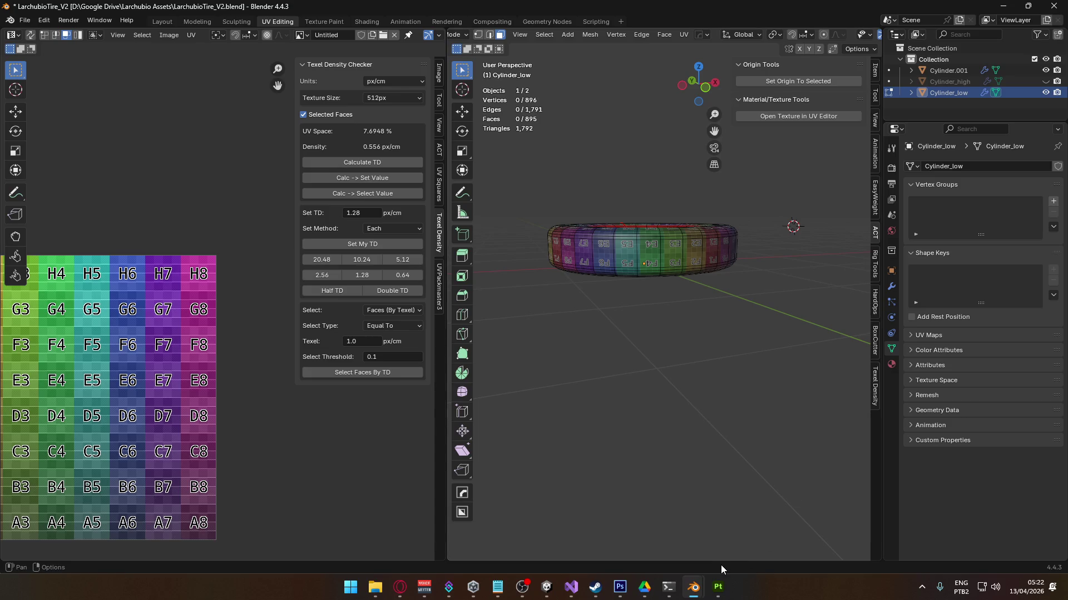
- Orbit the low-poly tire to read its 896 vertices and 1,792 triangles, then return to Painter
{"action": "scroll", "coordinate": [682, 448], "scroll_direction": "up", "scroll_amount": 5}
{"action": "middle_click_drag", "start_coordinate": [681, 447], "coordinate": [669, 372]}
{"action": "middle_click_drag", "start_coordinate": [729, 452], "coordinate": [739, 482]}
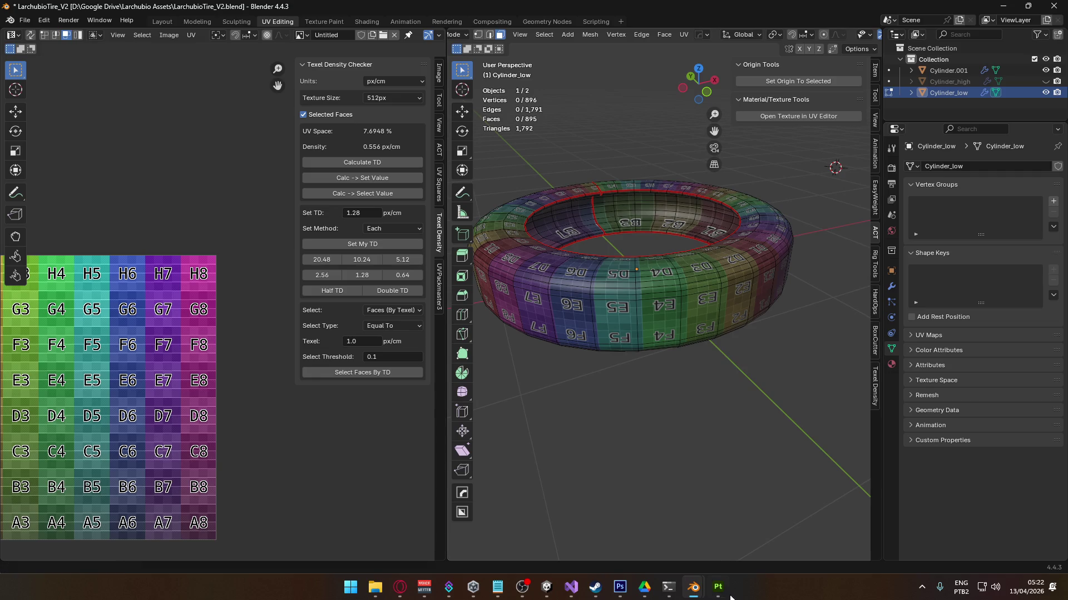
{"action": "mouse_move", "coordinate": [718, 587]}
{"action": "left_click", "coordinate": [701, 517]}
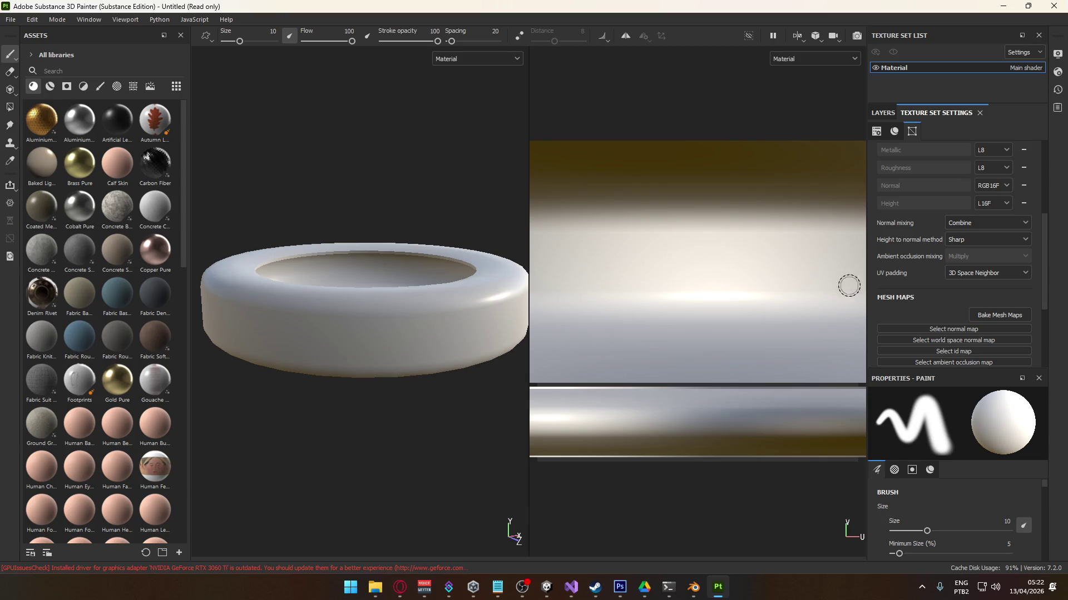
- Set the baker's output size to 2048, add tire_high.fbx as the high-definition mesh, and bake
{"action": "left_click", "coordinate": [999, 315]}
{"action": "left_click", "coordinate": [506, 141]}
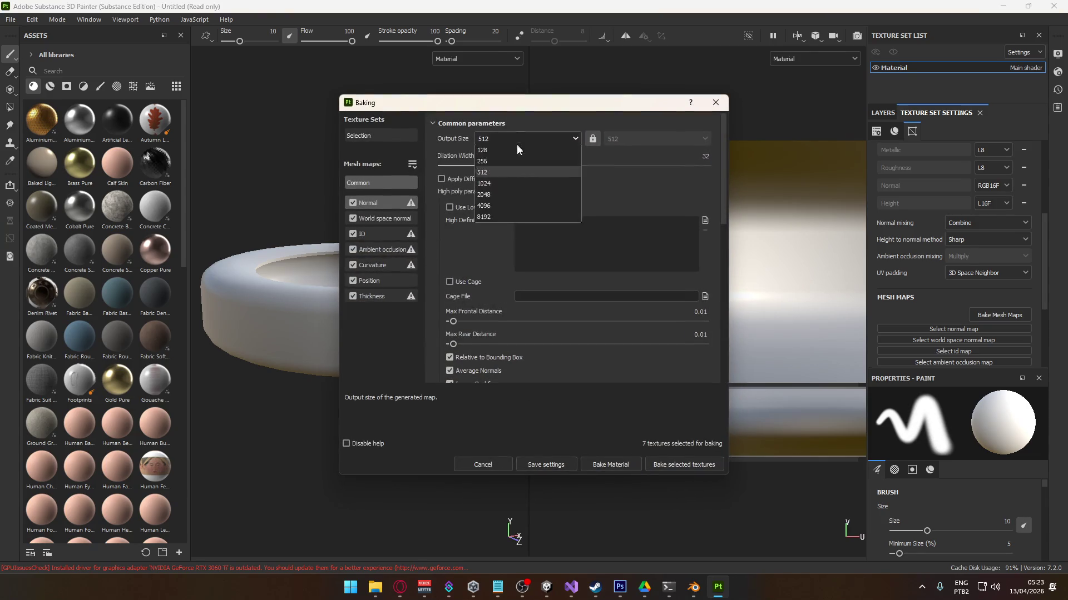
{"action": "left_click", "coordinate": [505, 219]}
{"action": "left_click_drag", "start_coordinate": [534, 105], "coordinate": [623, 112]}
{"action": "left_click", "coordinate": [634, 217]}
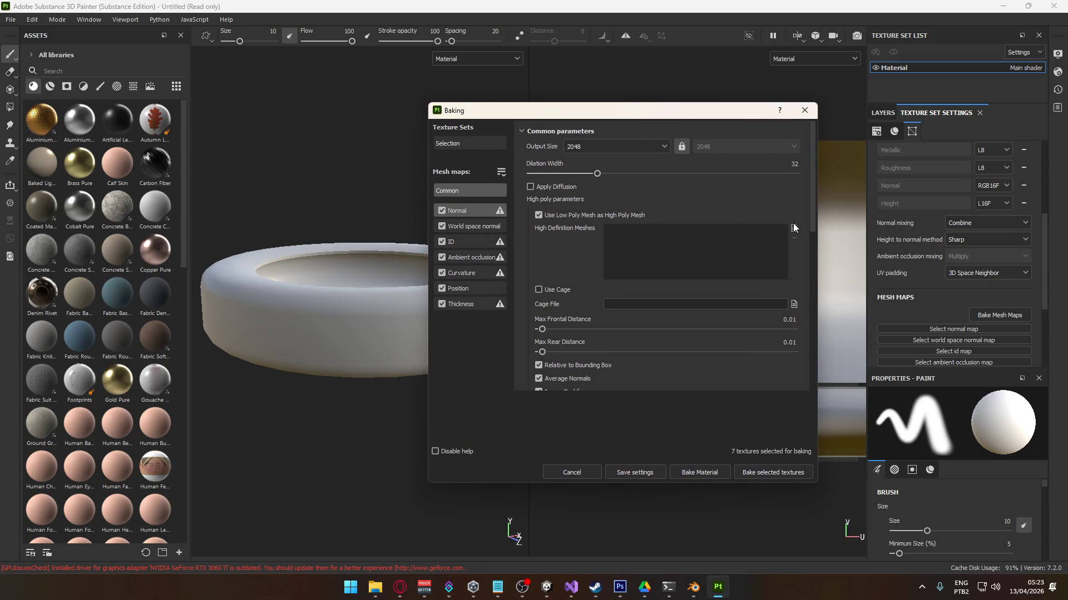
{"action": "left_click", "coordinate": [628, 214]}
{"action": "left_click", "coordinate": [793, 228]}
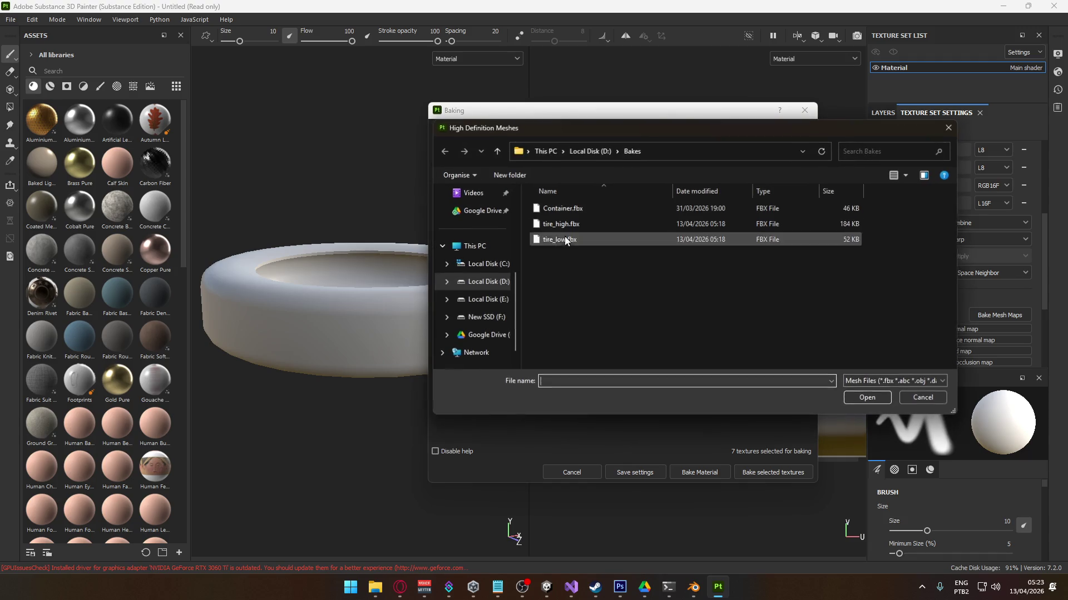
{"action": "double_click", "coordinate": [581, 222]}
{"action": "scroll", "coordinate": [649, 307], "scroll_direction": "down", "scroll_amount": 3}
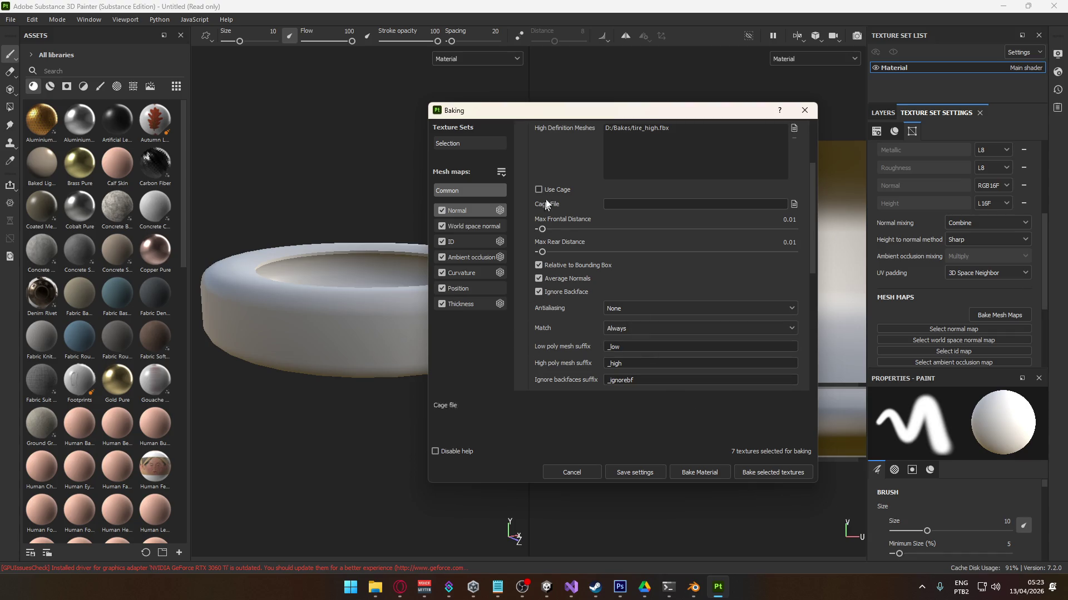
{"action": "mouse_move", "coordinate": [644, 112]}
{"action": "left_mouse_down"}
{"action": "mouse_move", "coordinate": [839, 95]}
{"action": "mouse_move", "coordinate": [792, 94]}
{"action": "left_mouse_up"}
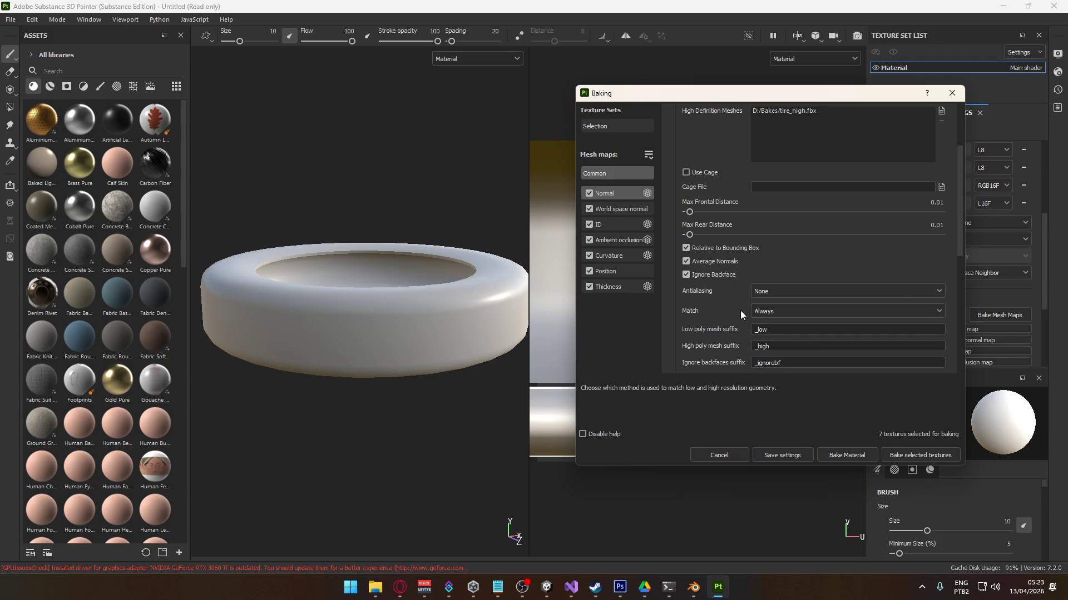
{"action": "left_click", "coordinate": [848, 453]}
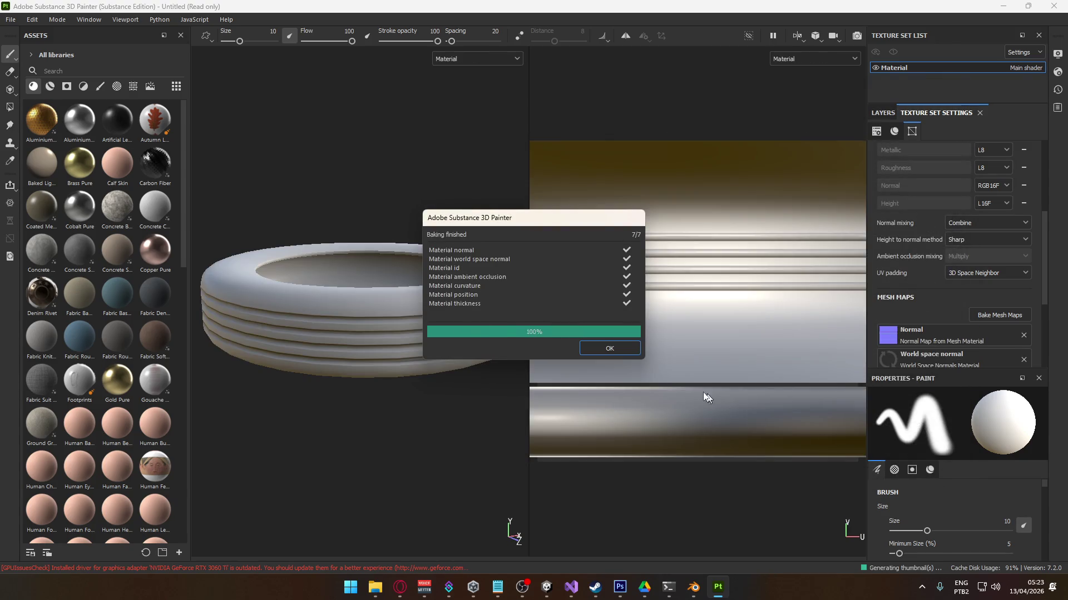
- Dismiss the baking report, orbit to check the baked grooves side-on and from above, then switch to Blender
{"action": "left_click", "coordinate": [606, 348]}
{"action": "mouse_move", "coordinate": [401, 302]}
{"action": "left_mouse_down", "text": "alt"}
{"action": "mouse_move", "coordinate": [450, 434]}
{"action": "mouse_move", "coordinate": [479, 395]}
{"action": "mouse_move", "coordinate": [431, 379]}
{"action": "mouse_move", "coordinate": [436, 365]}
{"action": "mouse_move", "coordinate": [317, 348]}
{"action": "mouse_move", "coordinate": [460, 371]}
{"action": "mouse_move", "coordinate": [405, 296]}
{"action": "mouse_move", "coordinate": [432, 392]}
{"action": "mouse_move", "coordinate": [478, 417]}
{"action": "mouse_move", "coordinate": [481, 372]}
{"action": "left_mouse_up", "text": "alt"}
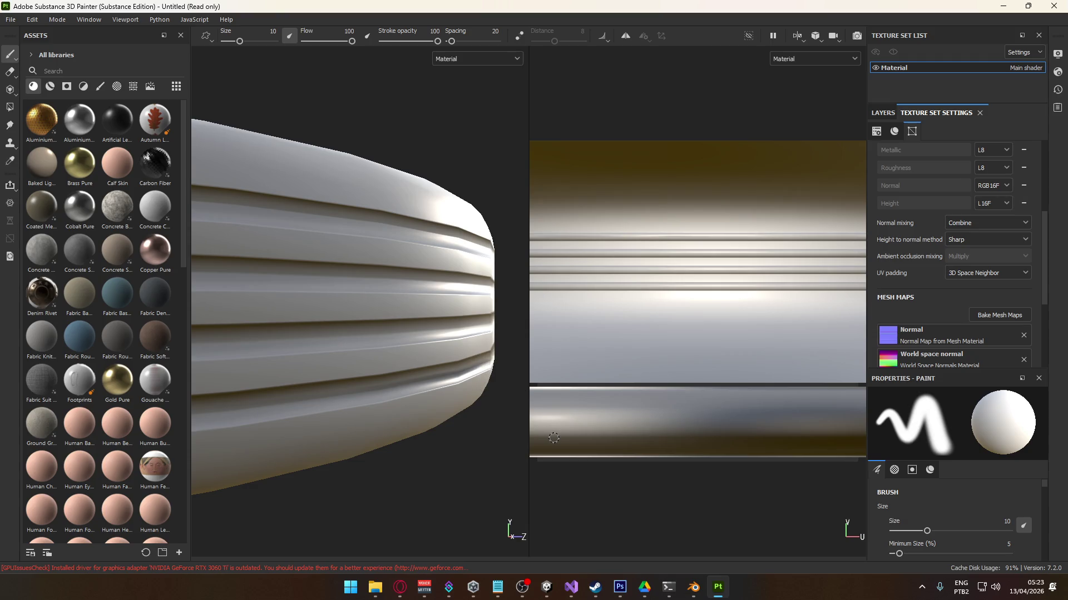
{"action": "scroll", "coordinate": [429, 431], "scroll_direction": "down", "scroll_amount": 10}
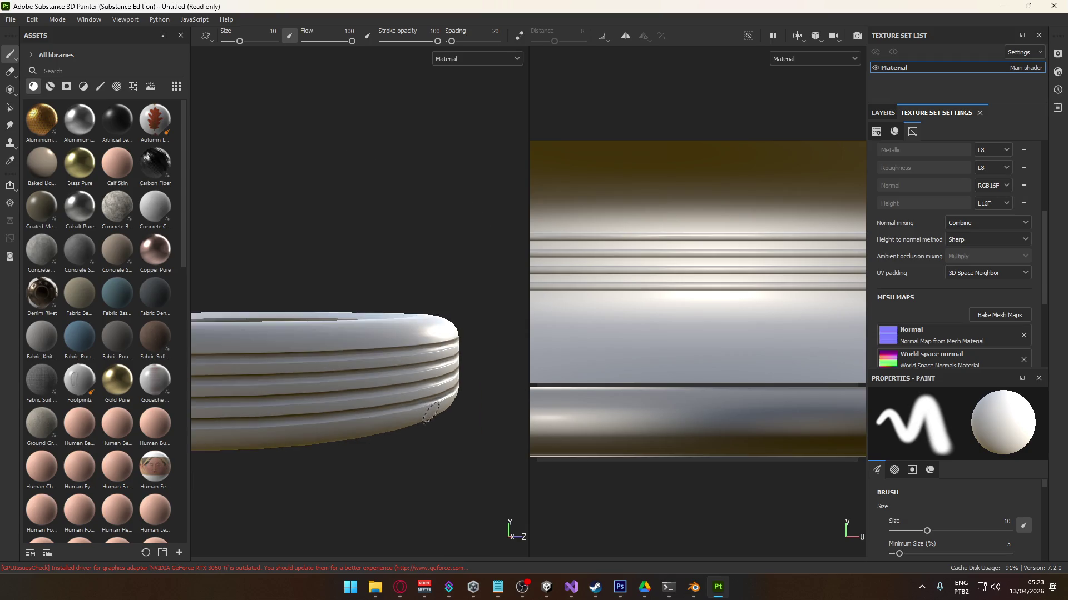
{"action": "mouse_move", "coordinate": [503, 432]}
{"action": "left_mouse_down", "text": "alt"}
{"action": "mouse_move", "coordinate": [455, 444]}
{"action": "mouse_move", "coordinate": [367, 385]}
{"action": "mouse_move", "coordinate": [381, 381]}
{"action": "mouse_move", "coordinate": [418, 434]}
{"action": "mouse_move", "coordinate": [311, 441]}
{"action": "mouse_move", "coordinate": [374, 443]}
{"action": "left_mouse_up", "text": "alt"}
{"action": "key", "text": "alt+Tab"}
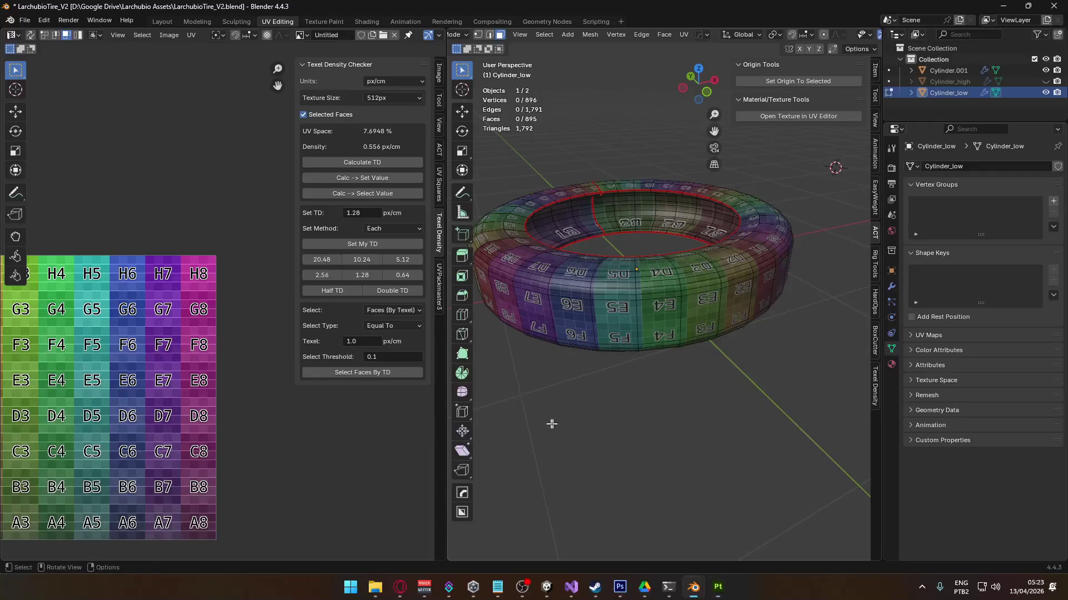
- Hide Cylinder_low, unhide Cylinder_high, and orbit to a flat edge-on view
{"action": "middle_click_drag", "start_coordinate": [609, 379], "coordinate": [593, 374]}
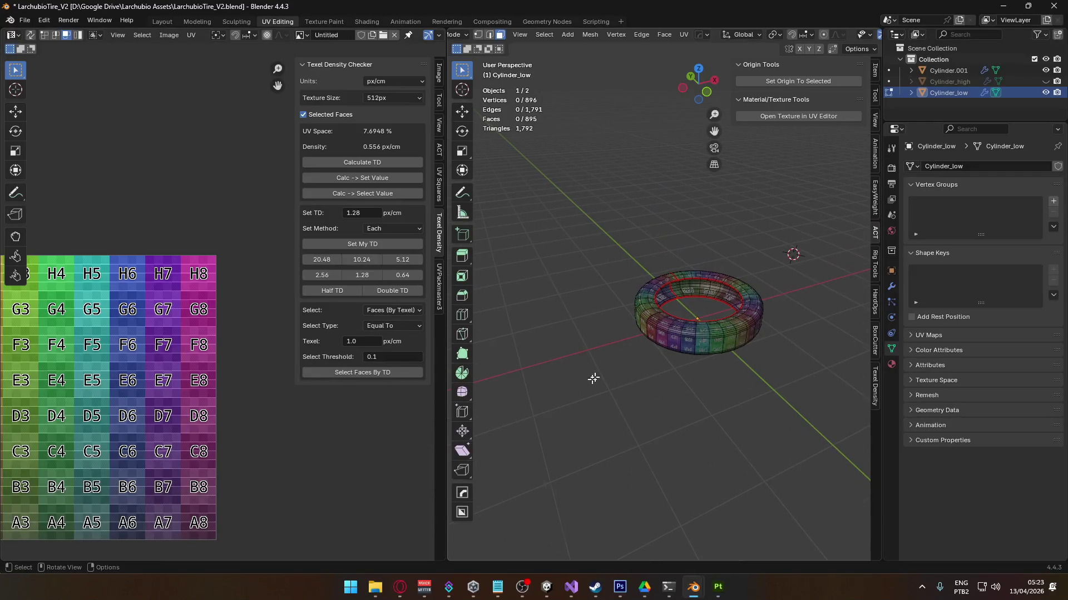
{"action": "left_click", "coordinate": [1045, 93]}
{"action": "left_click", "coordinate": [1047, 82]}
{"action": "mouse_move", "coordinate": [672, 372]}
{"action": "middle_mouse_down"}
{"action": "mouse_move", "coordinate": [679, 330]}
{"action": "mouse_move", "coordinate": [670, 333]}
{"action": "middle_mouse_up"}
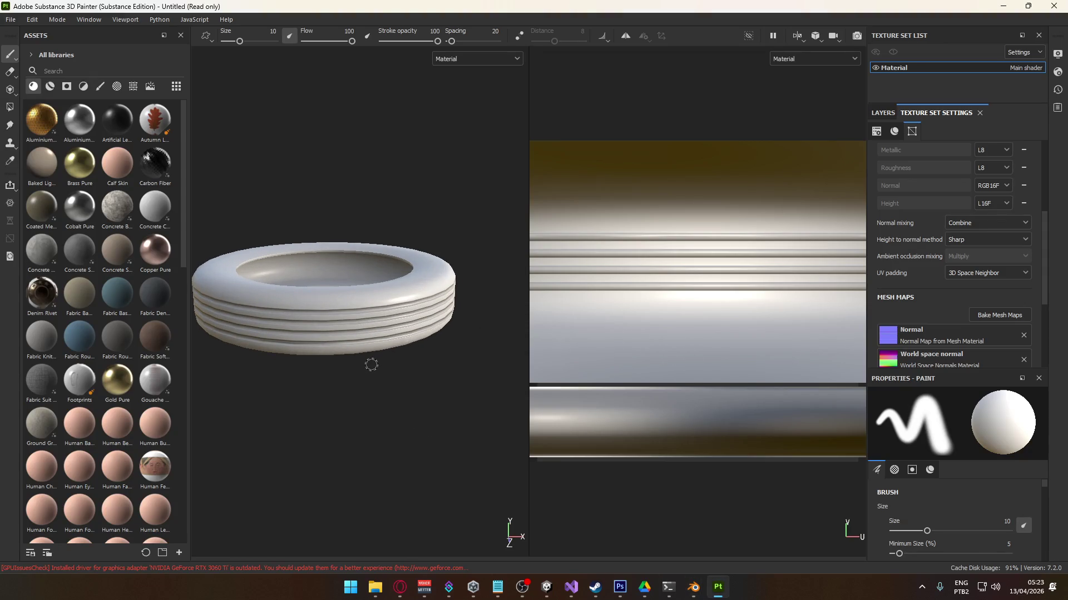
- Show the Layers panel, search the assets for 'nail', and select the Nail brush
{"action": "scroll", "coordinate": [443, 365], "scroll_direction": "up", "scroll_amount": 2}
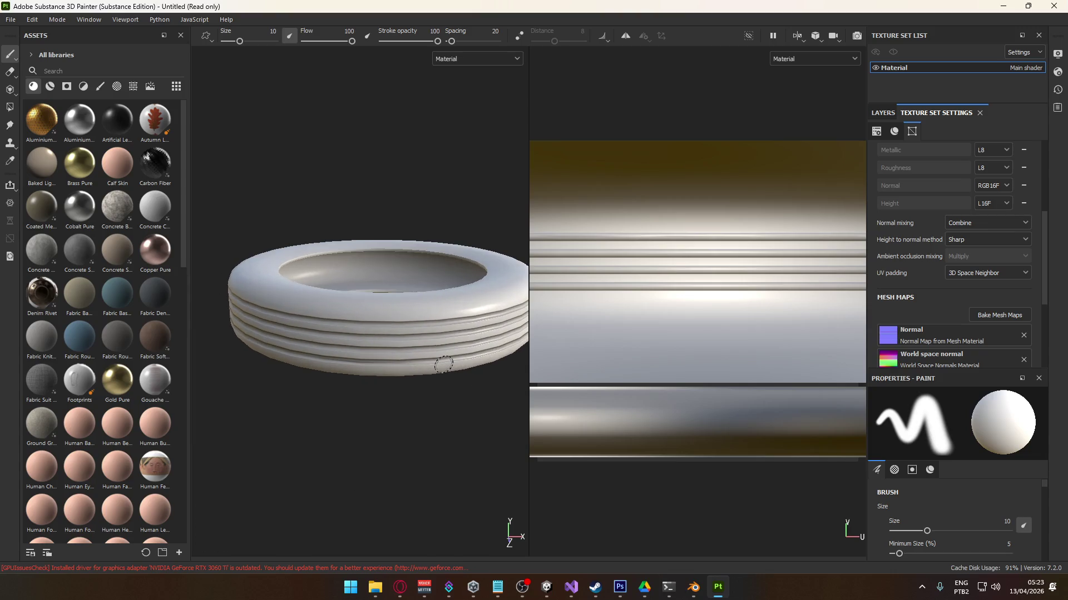
{"action": "scroll", "coordinate": [443, 364], "scroll_direction": "up", "scroll_amount": 1}
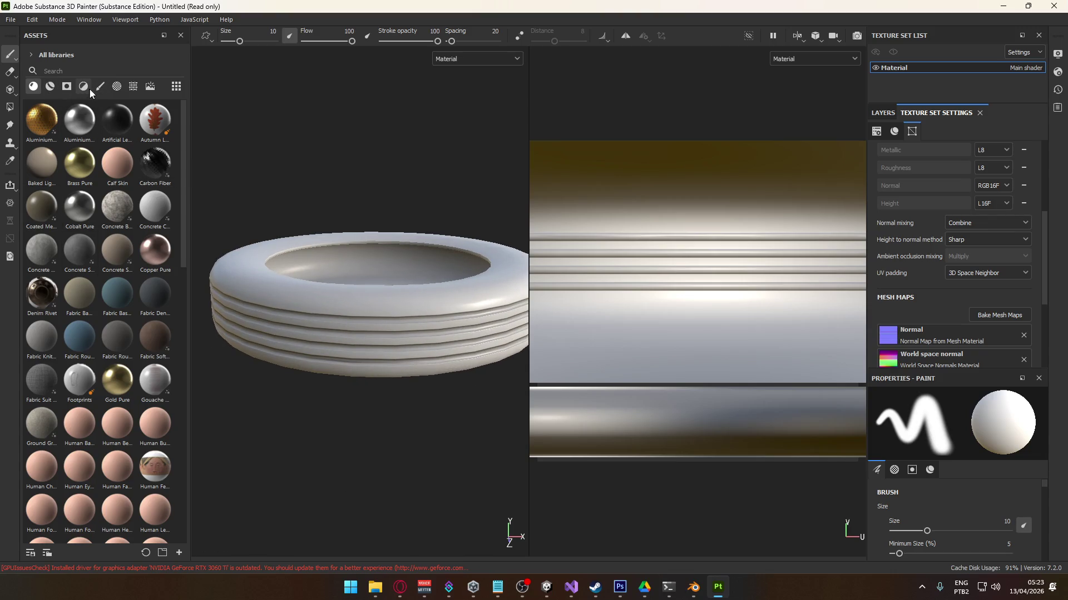
{"action": "left_click", "coordinate": [878, 111]}
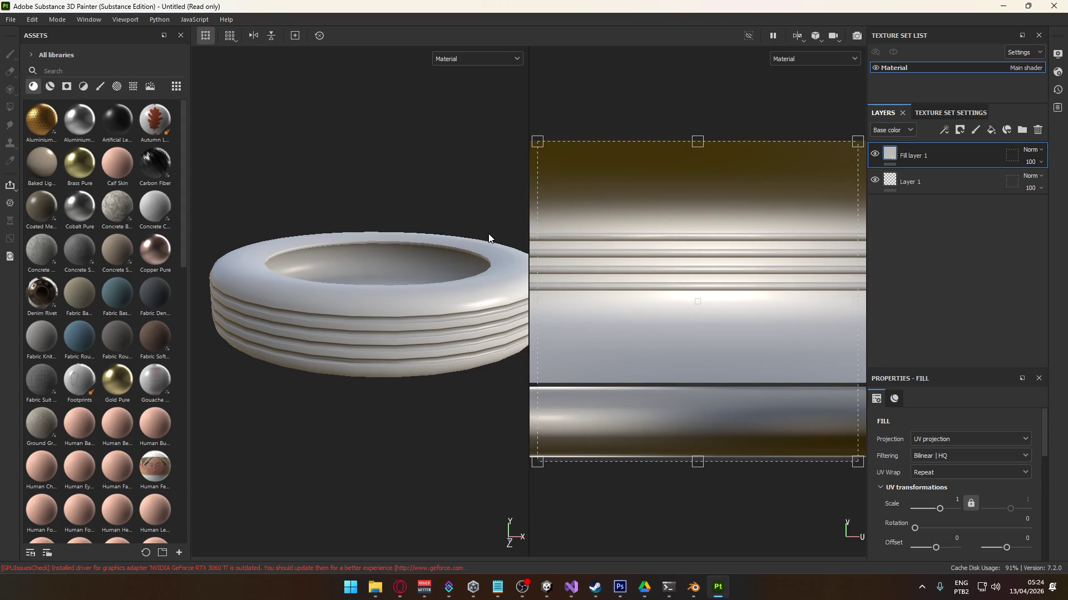
{"action": "scroll", "coordinate": [119, 284], "scroll_direction": "down", "scroll_amount": 5}
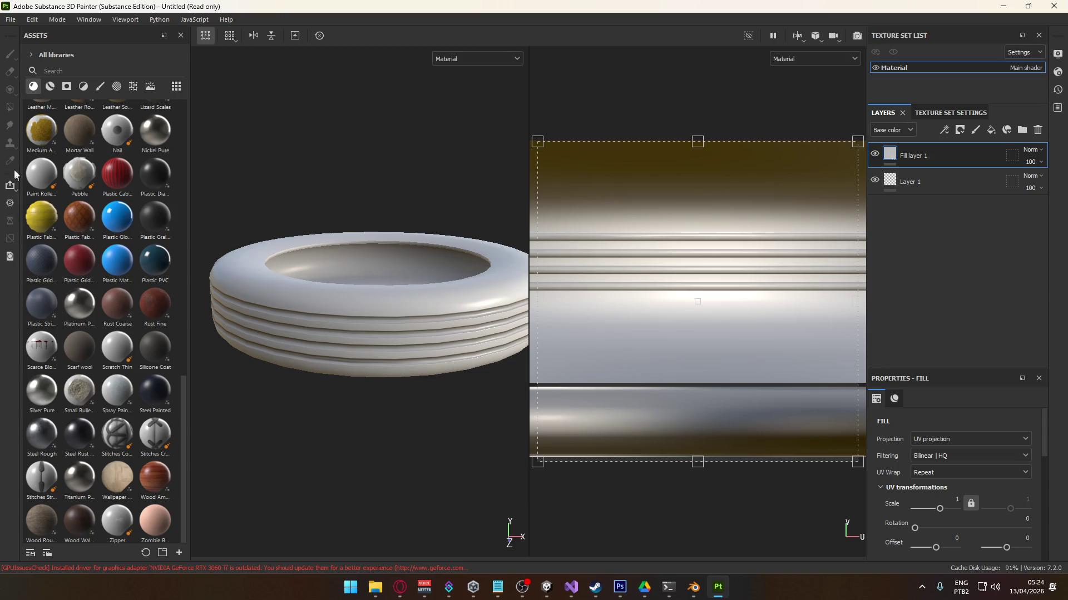
{"action": "left_click", "coordinate": [104, 87]}
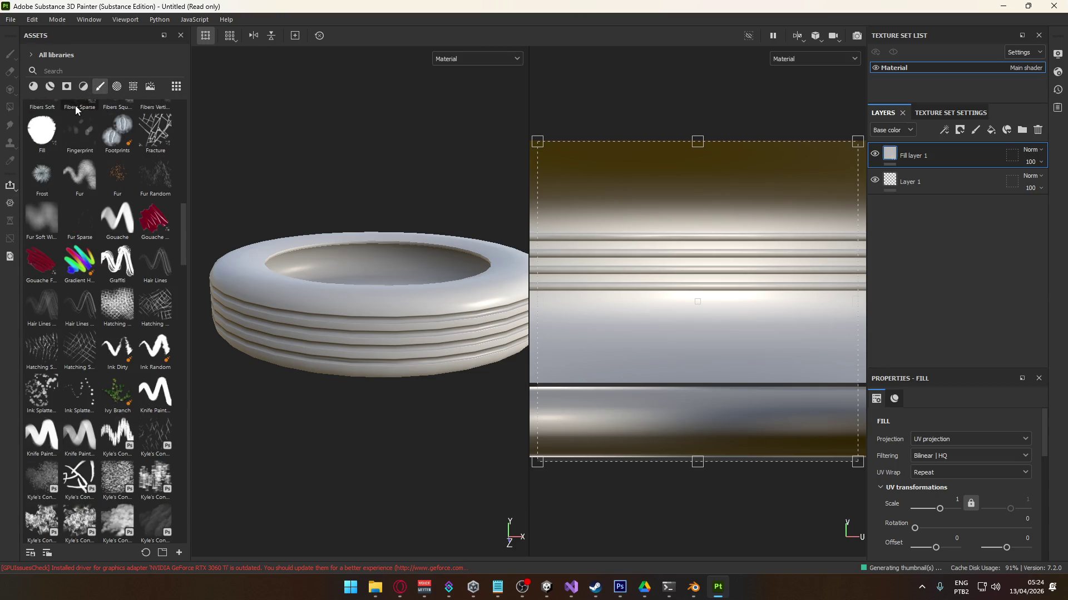
{"action": "left_click", "coordinate": [95, 74]}
{"action": "type", "text": "nail"}
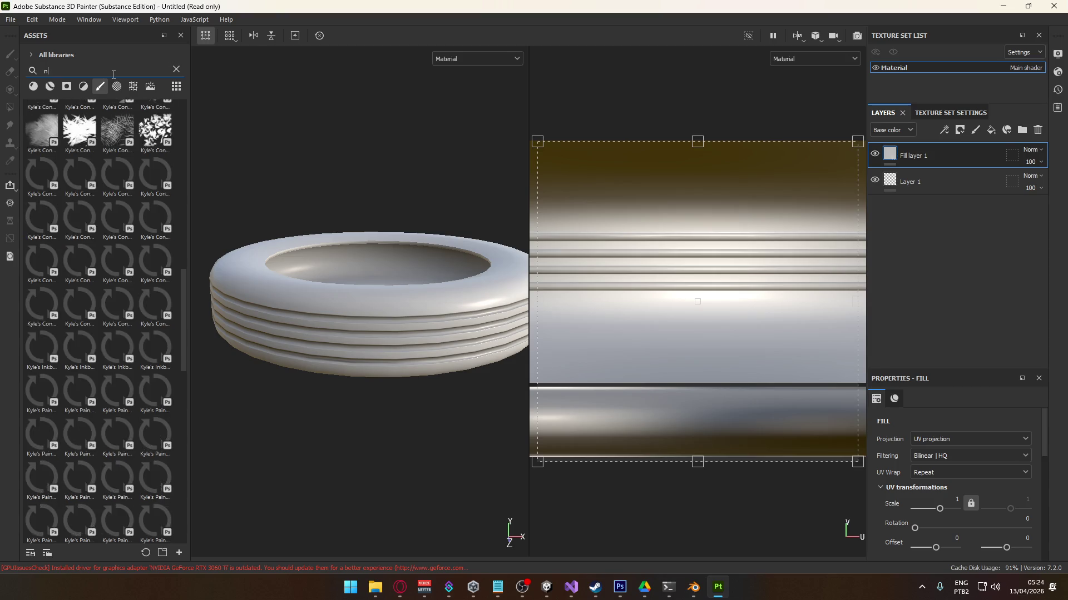
{"action": "left_click", "coordinate": [42, 119]}
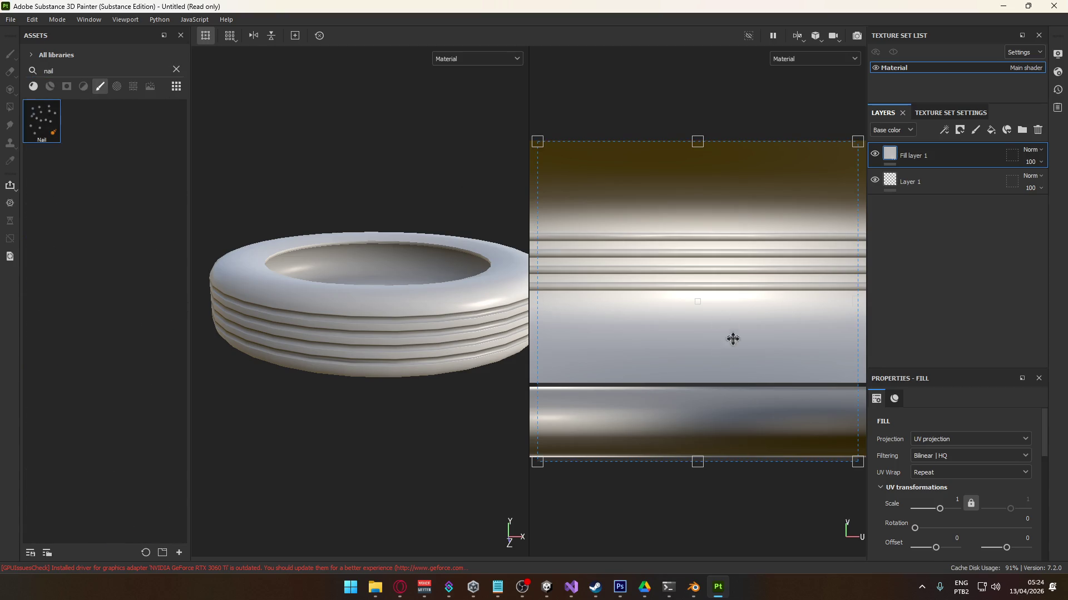
{"action": "scroll", "coordinate": [352, 298], "scroll_direction": "up", "scroll_amount": 5}
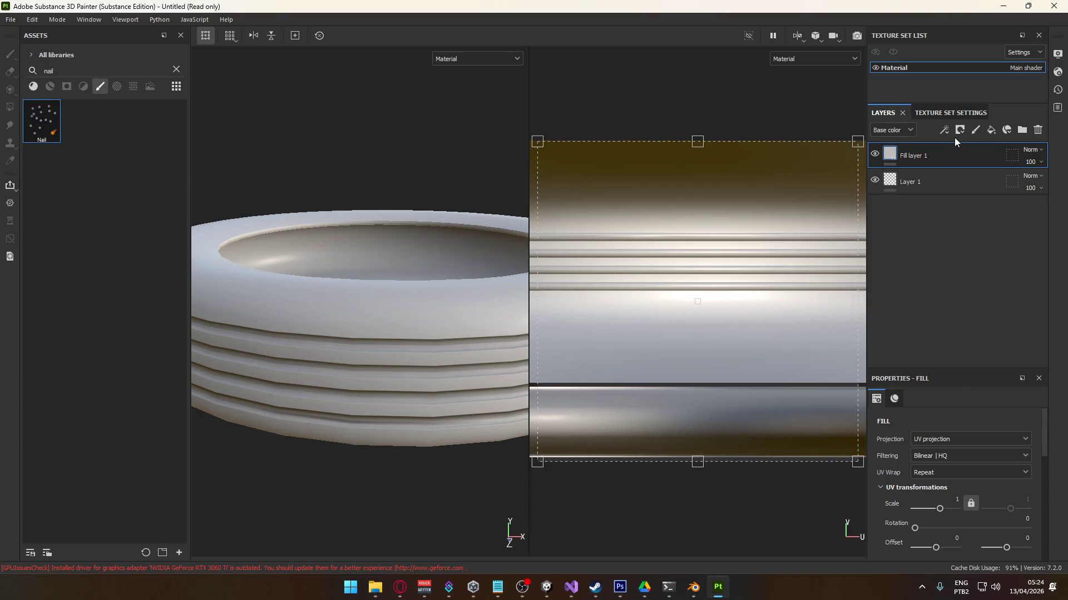
{"action": "left_click", "coordinate": [100, 85]}
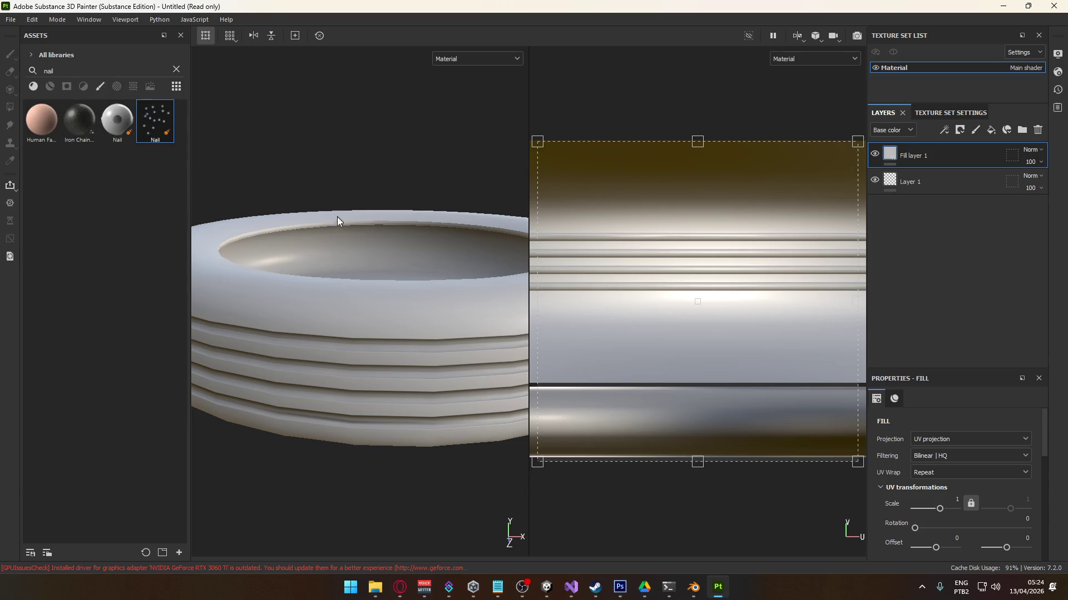
{"action": "left_click", "coordinate": [347, 303]}
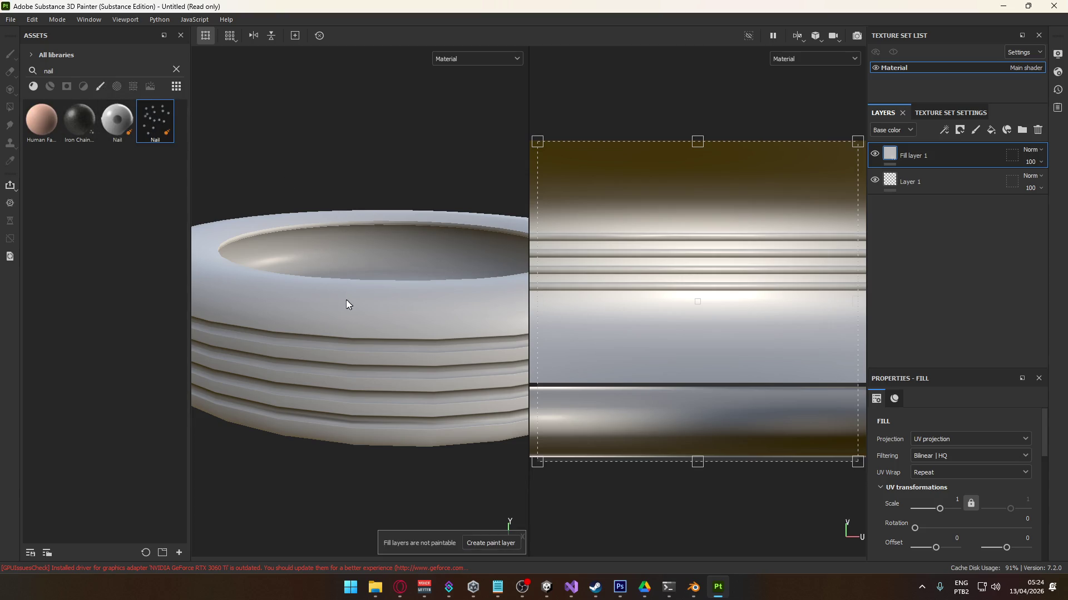
- Delete the extra paint and fill layers, add a fresh paint layer, and pick the Nail stamp
{"action": "left_click", "coordinate": [490, 543]}
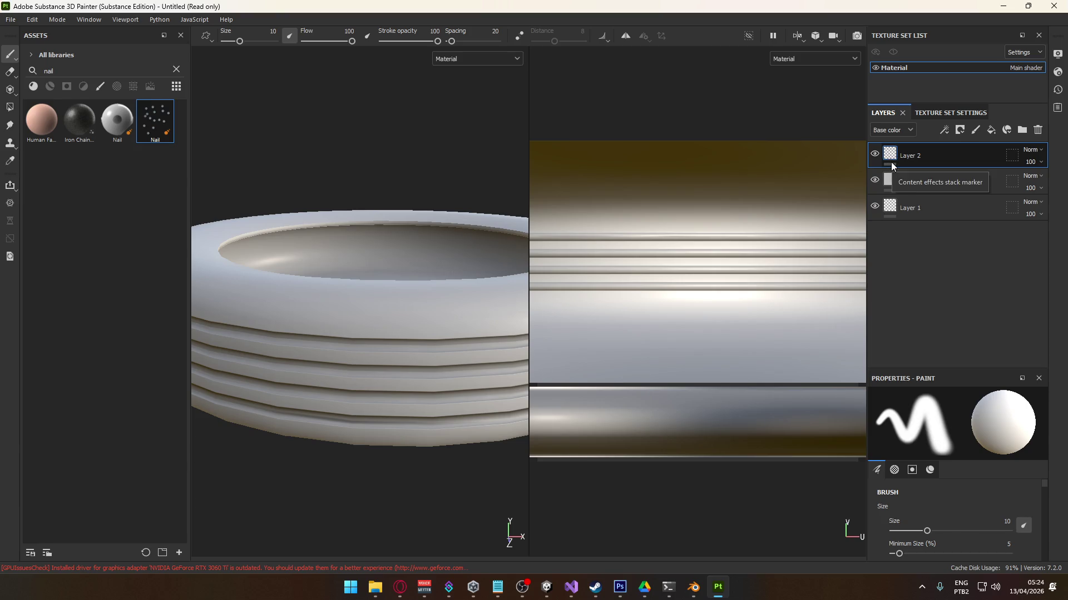
{"action": "left_click", "coordinate": [1038, 131]}
{"action": "left_click", "coordinate": [1038, 132]}
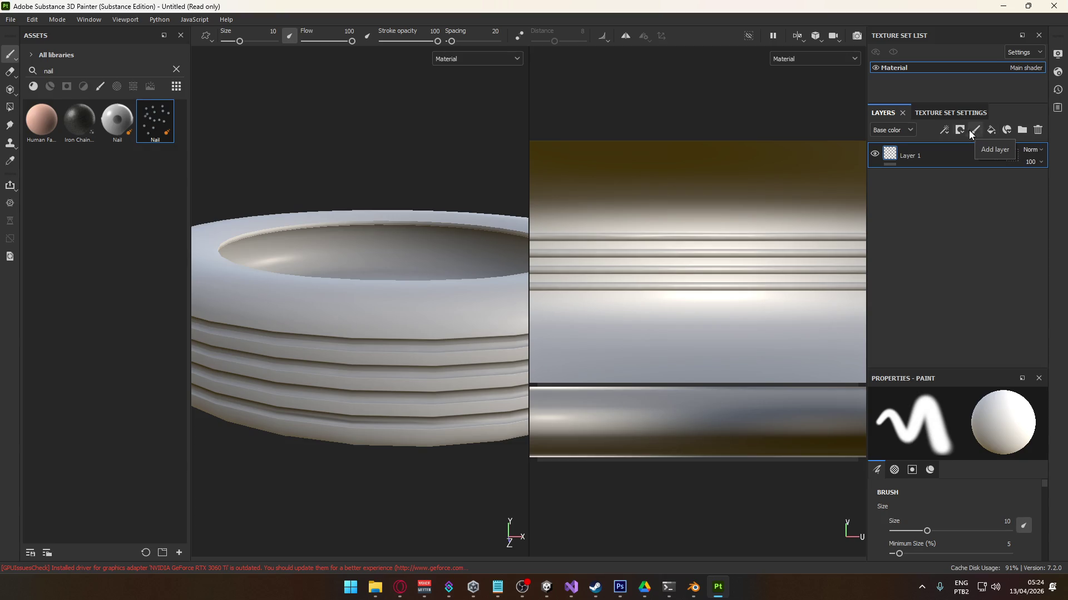
{"action": "left_click", "coordinate": [975, 130]}
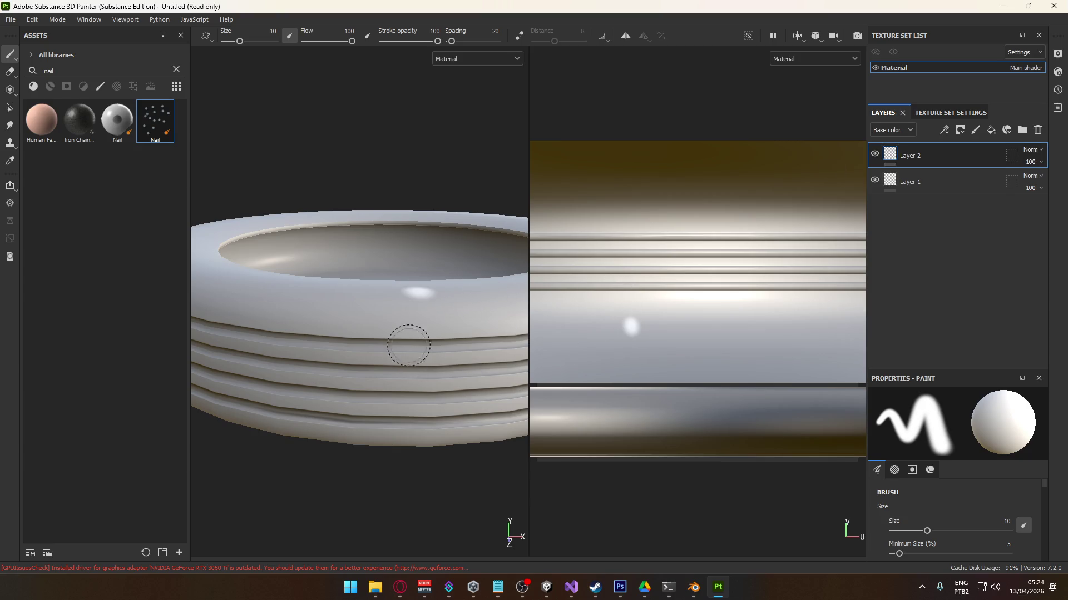
{"action": "left_click", "coordinate": [117, 120]}
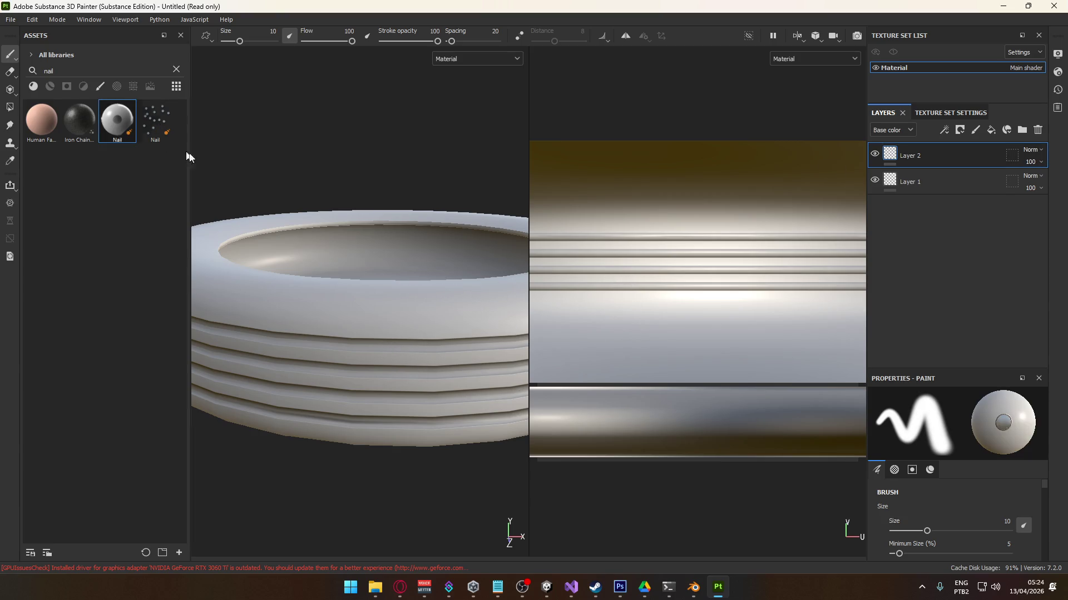
- Try a first nail stamp and orbit to look down on the ring's top
{"action": "left_click", "coordinate": [621, 335]}
{"action": "scroll", "coordinate": [639, 381], "scroll_direction": "up", "scroll_amount": 2}
{"action": "left_click_drag", "start_coordinate": [389, 356], "coordinate": [341, 417], "text": "alt"}
{"action": "scroll", "coordinate": [362, 409], "scroll_direction": "up", "scroll_amount": 5}
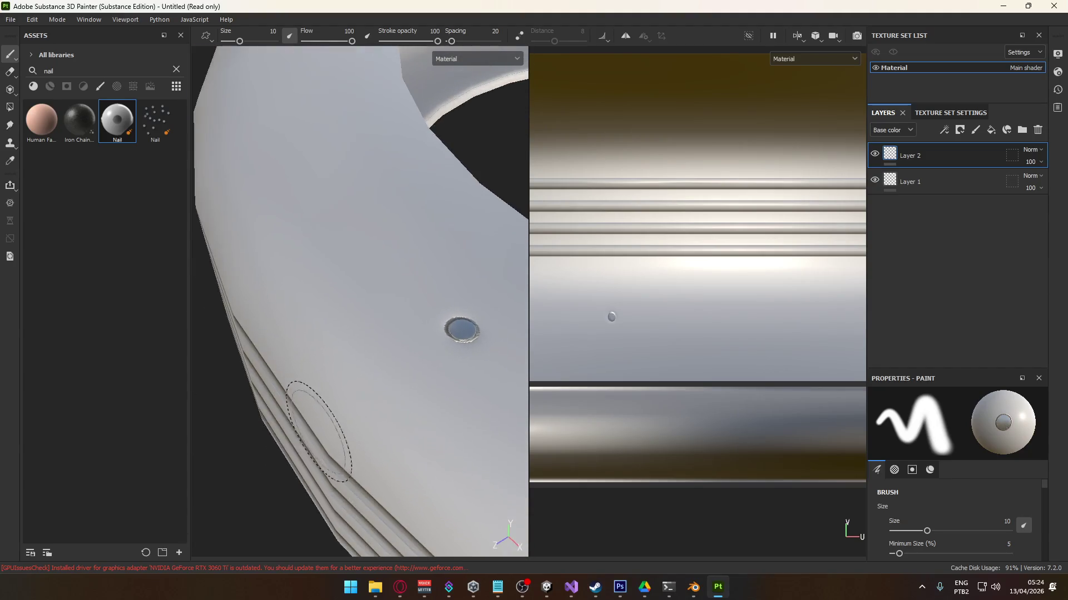
{"action": "scroll", "coordinate": [320, 435], "scroll_direction": "down", "scroll_amount": 3}
{"action": "mouse_move", "coordinate": [293, 417]}
{"action": "left_mouse_down", "text": "alt"}
{"action": "mouse_move", "coordinate": [379, 355]}
{"action": "mouse_move", "coordinate": [458, 388]}
{"action": "mouse_move", "coordinate": [439, 405]}
{"action": "mouse_move", "coordinate": [424, 400]}
{"action": "left_mouse_up", "text": "alt"}
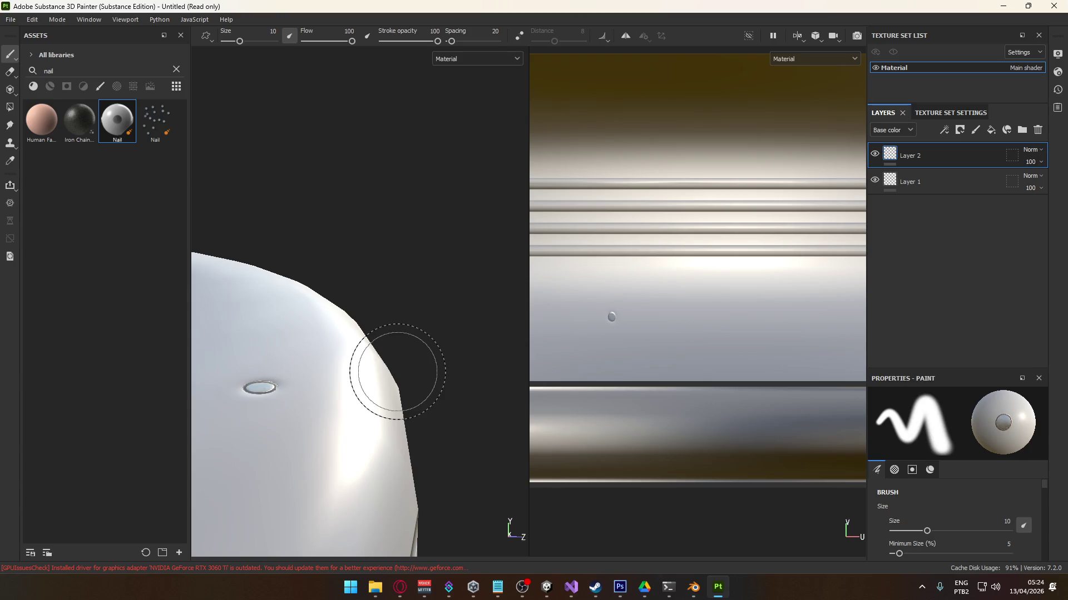
{"action": "mouse_move", "coordinate": [397, 371]}
{"action": "left_mouse_down", "text": "alt"}
{"action": "mouse_move", "coordinate": [348, 389]}
{"action": "mouse_move", "coordinate": [445, 393]}
{"action": "mouse_move", "coordinate": [424, 436]}
{"action": "mouse_move", "coordinate": [375, 445]}
{"action": "mouse_move", "coordinate": [293, 386]}
{"action": "mouse_move", "coordinate": [429, 340]}
{"action": "left_mouse_up", "text": "alt"}
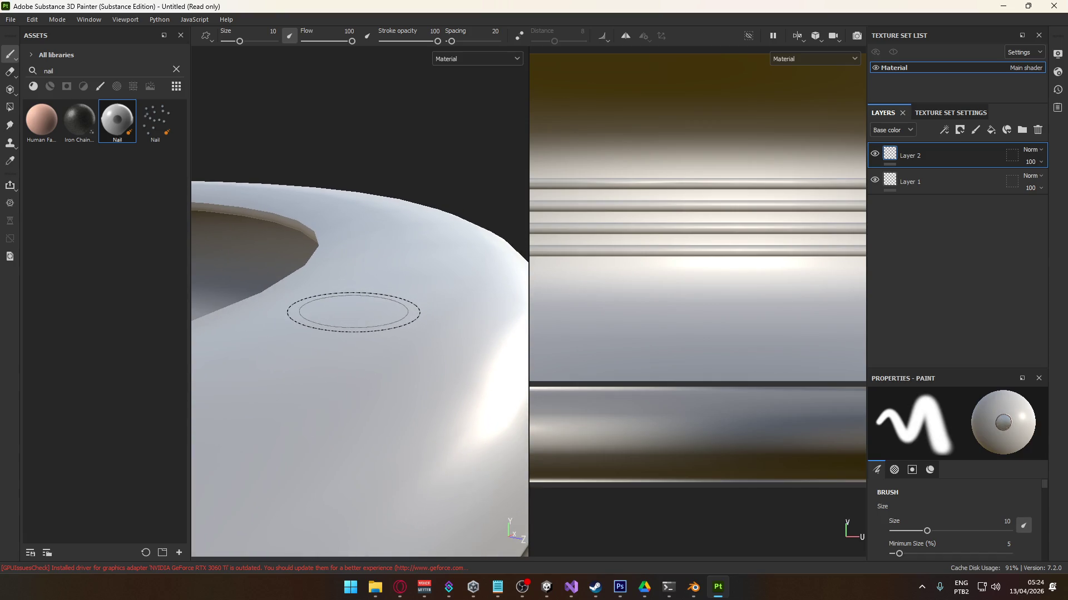
- Stamp four nail heads close together on the tire's top surface
{"action": "left_click", "coordinate": [612, 307]}
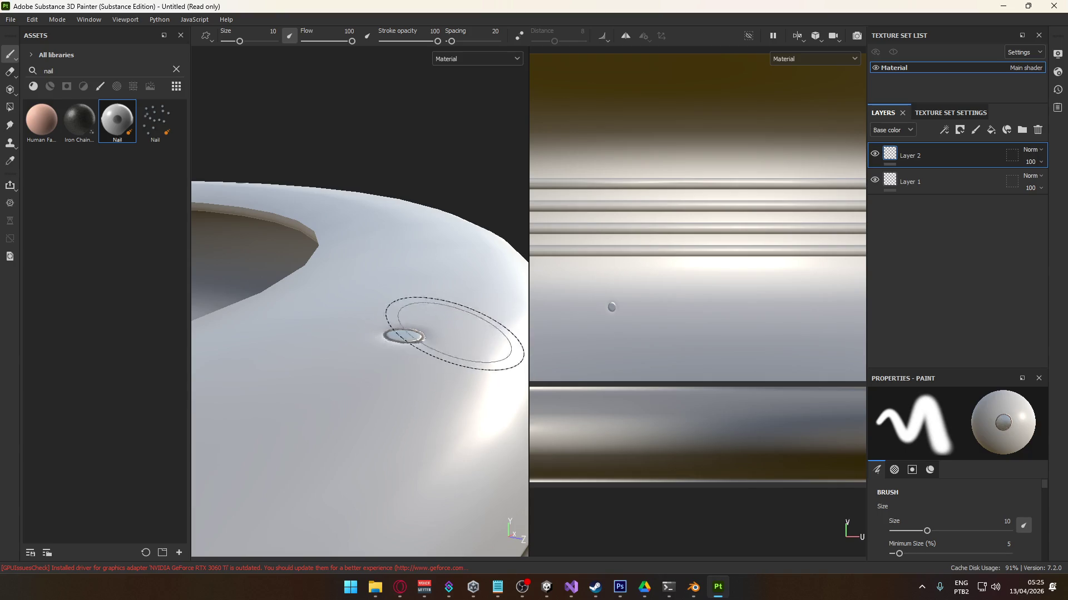
{"action": "left_click", "coordinate": [645, 330]}
{"action": "left_click", "coordinate": [664, 299]}
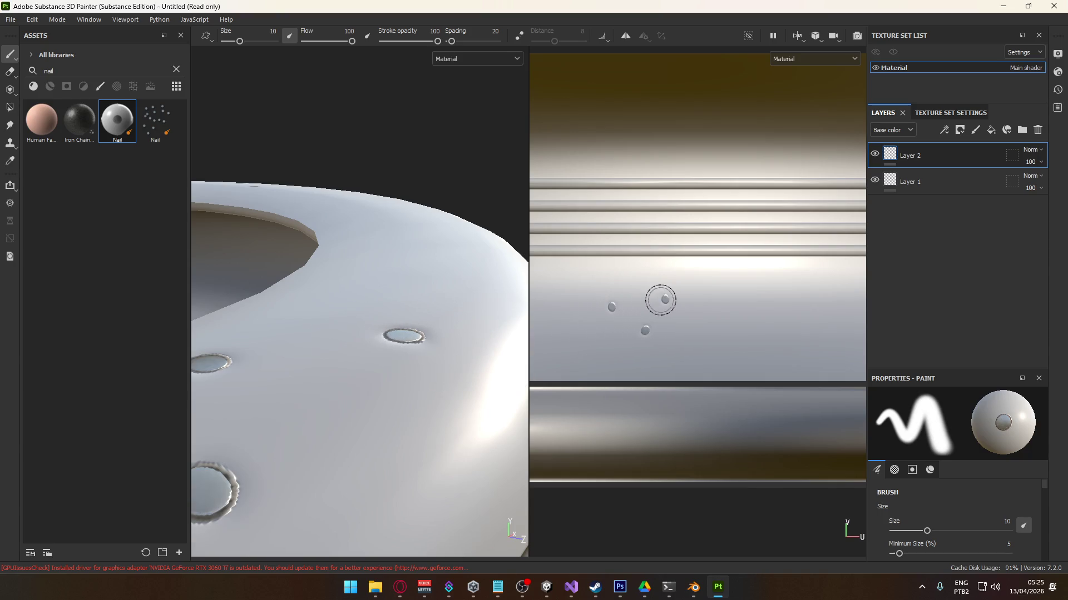
{"action": "left_click", "coordinate": [643, 309]}
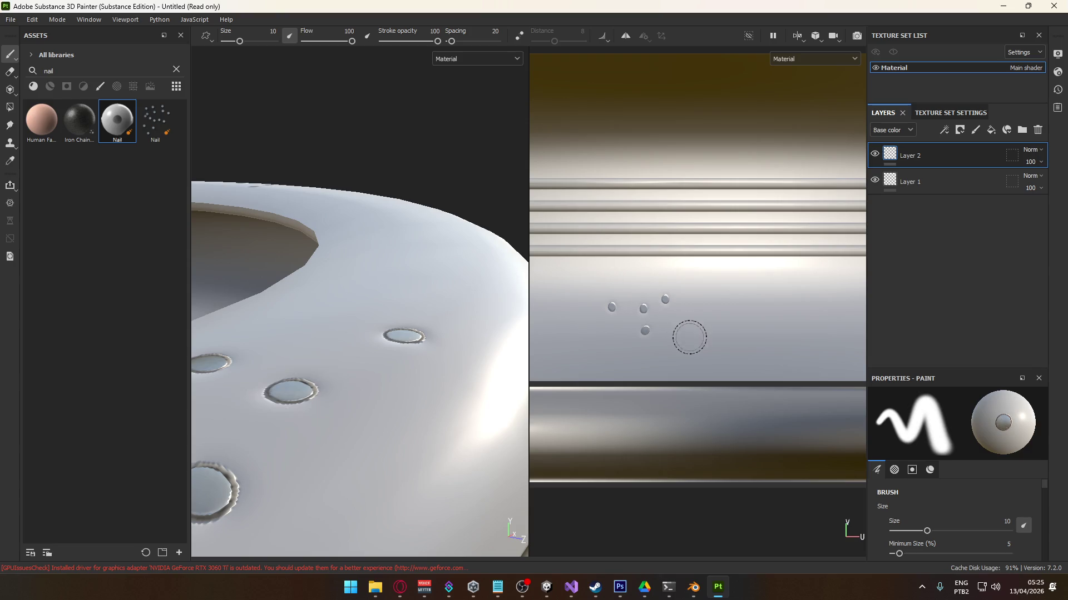
{"action": "scroll", "coordinate": [429, 441], "scroll_direction": "down", "scroll_amount": 2}
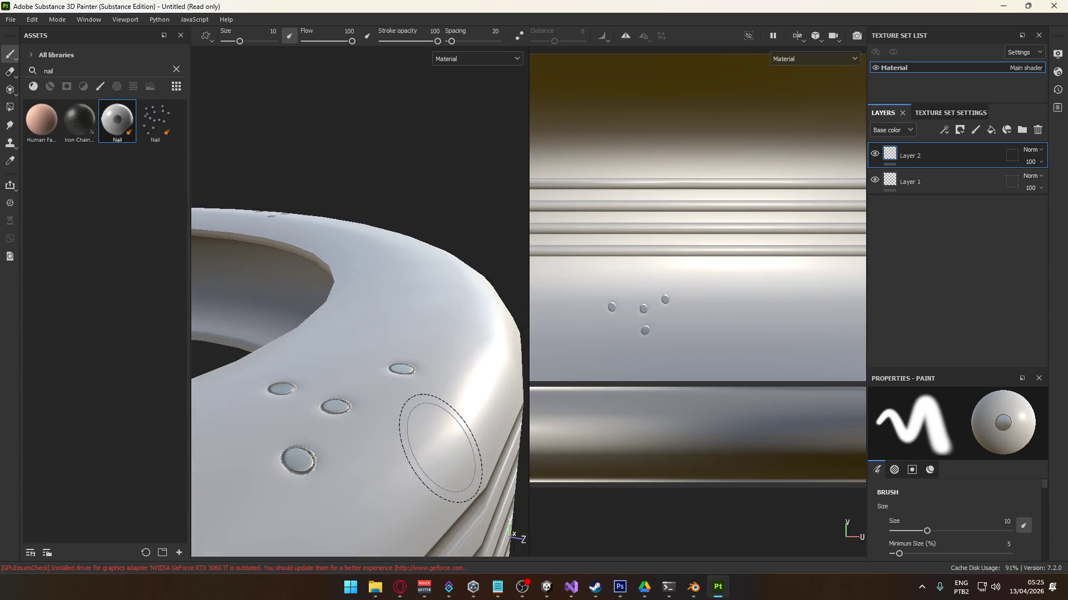
{"action": "scroll", "coordinate": [440, 449], "scroll_direction": "down", "scroll_amount": 2}
{"action": "mouse_move", "coordinate": [453, 453]}
{"action": "left_mouse_down", "text": "alt"}
{"action": "mouse_move", "coordinate": [503, 430]}
{"action": "mouse_move", "coordinate": [454, 457]}
{"action": "left_mouse_up", "text": "alt"}
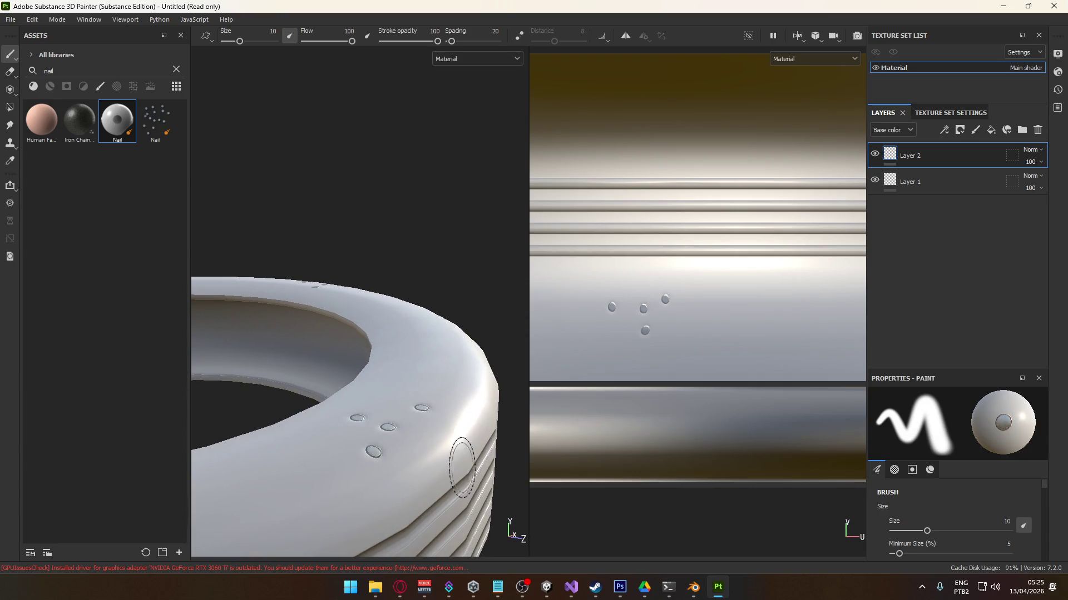
- Switch the viewports to the Normal and World space normal channels to inspect the normals
{"action": "left_click", "coordinate": [460, 62]}
{"action": "left_click", "coordinate": [460, 139]}
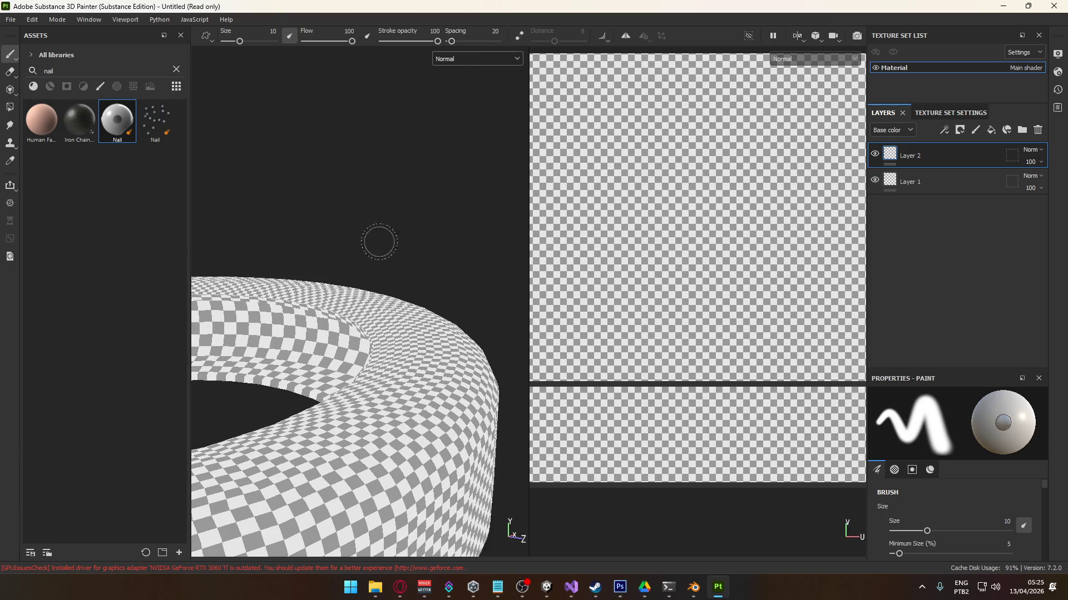
{"action": "left_click", "coordinate": [463, 58]}
{"action": "scroll", "coordinate": [466, 125], "scroll_direction": "down", "scroll_amount": 3}
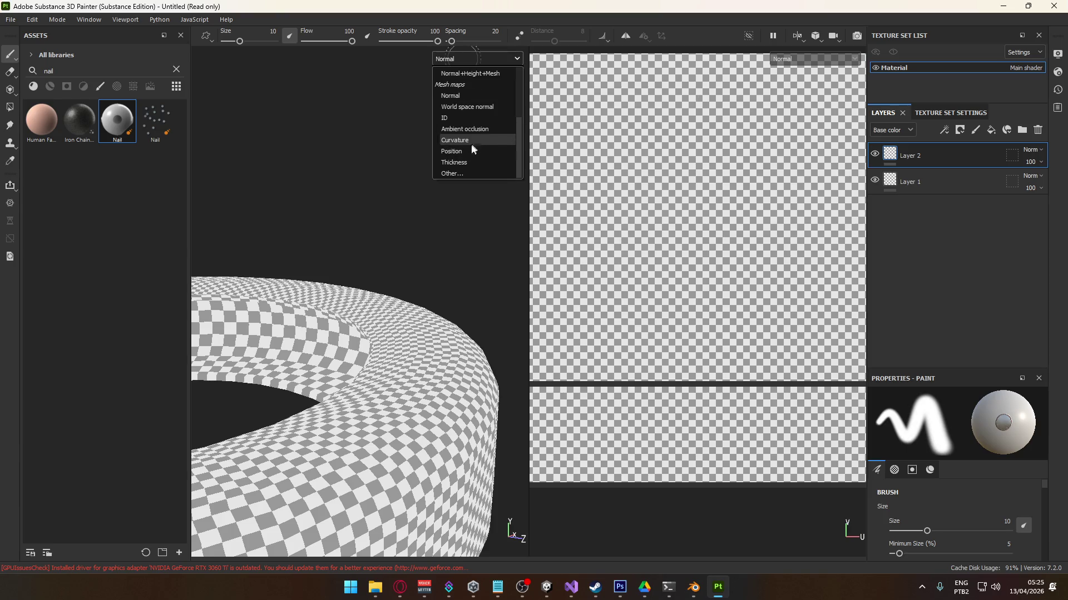
{"action": "left_click", "coordinate": [471, 111]}
{"action": "left_click", "coordinate": [476, 60]}
{"action": "scroll", "coordinate": [478, 89], "scroll_direction": "up", "scroll_amount": 3}
{"action": "left_click", "coordinate": [474, 98]}
{"action": "mouse_move", "coordinate": [417, 324]}
{"action": "left_mouse_down", "text": "alt"}
{"action": "mouse_move", "coordinate": [381, 209]}
{"action": "mouse_move", "coordinate": [396, 252]}
{"action": "mouse_move", "coordinate": [449, 250]}
{"action": "mouse_move", "coordinate": [510, 291]}
{"action": "mouse_move", "coordinate": [475, 291]}
{"action": "left_mouse_up", "text": "alt"}
- Set the viewport channel back to Material and orbit to see the nail holes
{"action": "left_click", "coordinate": [472, 62]}
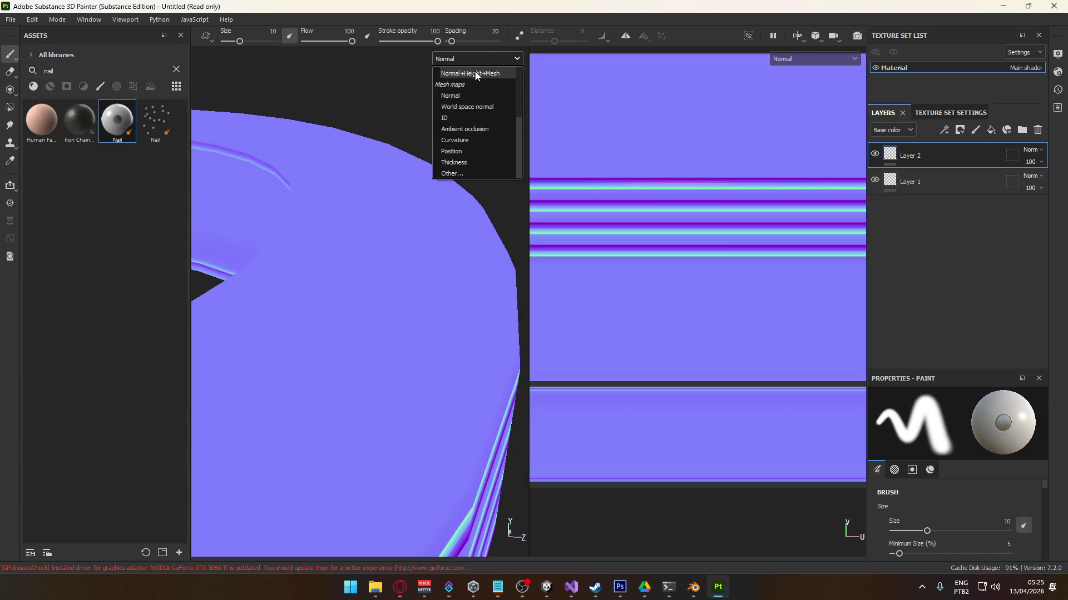
{"action": "scroll", "coordinate": [480, 120], "scroll_direction": "up", "scroll_amount": 3}
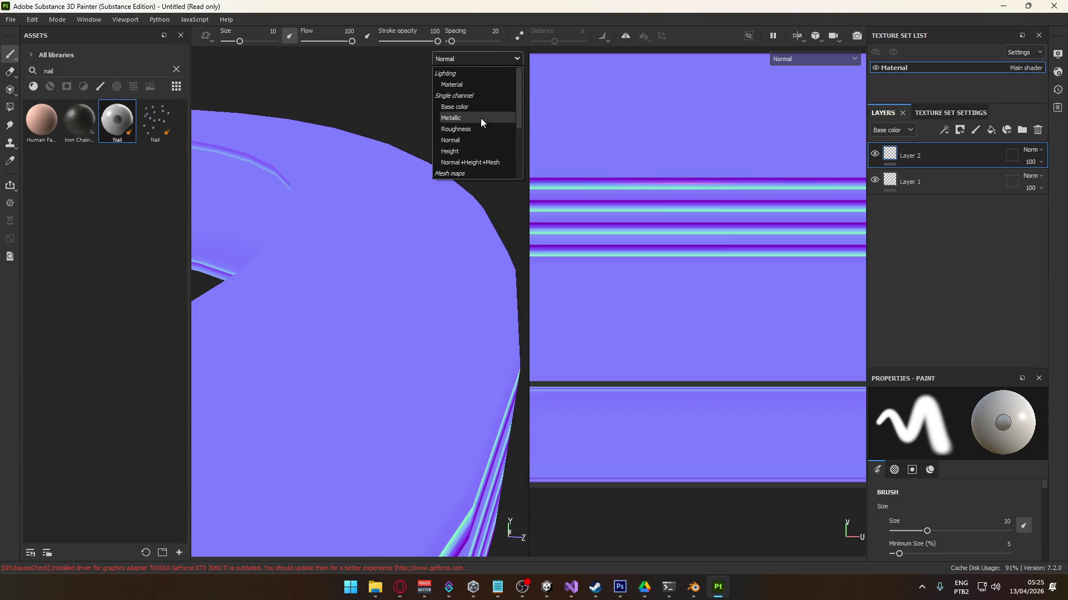
{"action": "left_click", "coordinate": [467, 84]}
{"action": "mouse_move", "coordinate": [447, 298]}
{"action": "left_mouse_down", "text": "alt"}
{"action": "mouse_move", "coordinate": [425, 274]}
{"action": "mouse_move", "coordinate": [453, 293]}
{"action": "mouse_move", "coordinate": [453, 317]}
{"action": "mouse_move", "coordinate": [466, 323]}
{"action": "mouse_move", "coordinate": [453, 333]}
{"action": "left_mouse_up", "text": "alt"}
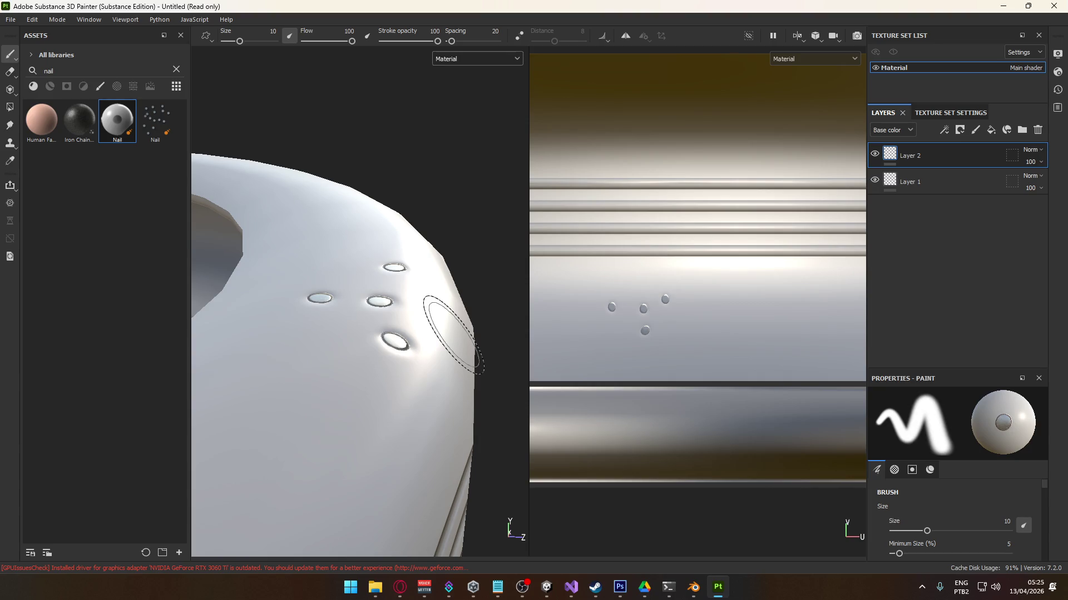
- Orbit around the tire's inner hole and zoom the 2D texture view out
{"action": "mouse_move", "coordinate": [453, 333]}
{"action": "left_mouse_down", "text": "alt"}
{"action": "mouse_move", "coordinate": [419, 354]}
{"action": "mouse_move", "coordinate": [428, 403]}
{"action": "mouse_move", "coordinate": [410, 448]}
{"action": "mouse_move", "coordinate": [428, 421]}
{"action": "left_mouse_up", "text": "alt"}
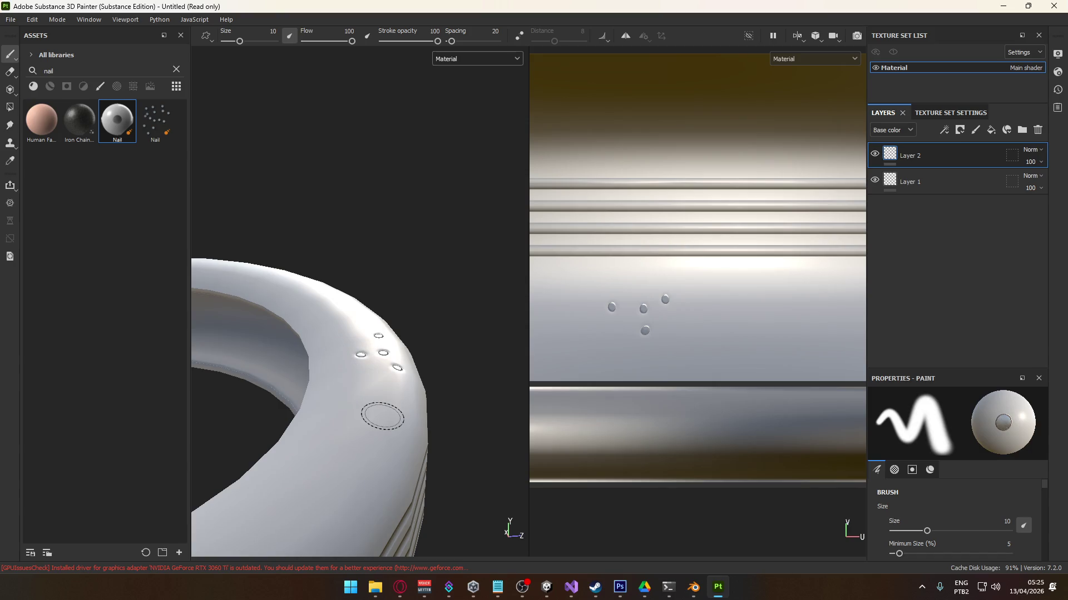
{"action": "scroll", "coordinate": [383, 417], "scroll_direction": "down", "scroll_amount": 3}
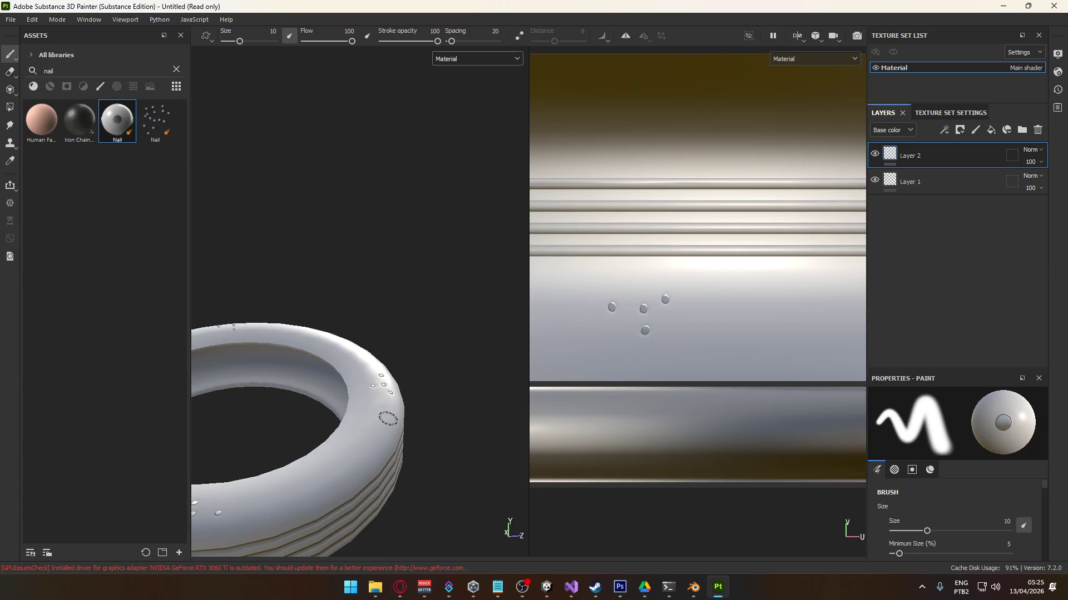
{"action": "mouse_move", "coordinate": [307, 419]}
{"action": "left_mouse_down", "text": "alt"}
{"action": "mouse_move", "coordinate": [291, 388]}
{"action": "mouse_move", "coordinate": [441, 286]}
{"action": "mouse_move", "coordinate": [427, 317]}
{"action": "mouse_move", "coordinate": [376, 365]}
{"action": "mouse_move", "coordinate": [386, 381]}
{"action": "mouse_move", "coordinate": [305, 322]}
{"action": "left_mouse_up", "text": "alt"}
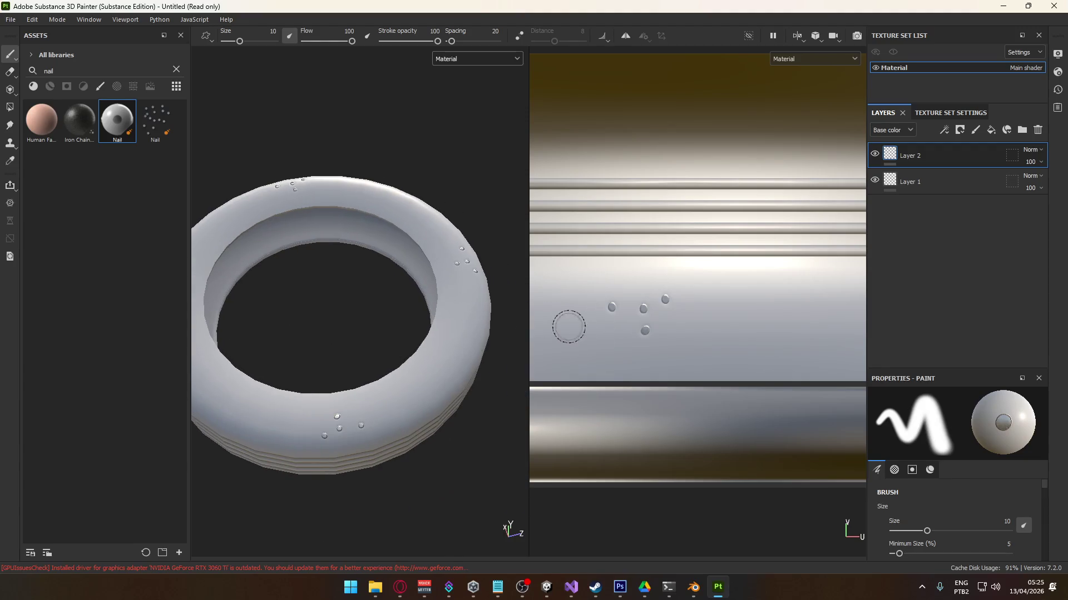
{"action": "key", "text": "f"}
{"action": "scroll", "coordinate": [692, 345], "scroll_direction": "down", "scroll_amount": 5}
{"action": "mouse_move", "coordinate": [681, 350]}
{"action": "middle_mouse_down"}
{"action": "mouse_move", "coordinate": [575, 349]}
{"action": "mouse_move", "coordinate": [746, 339]}
{"action": "mouse_move", "coordinate": [709, 334]}
{"action": "mouse_move", "coordinate": [795, 324]}
{"action": "middle_mouse_up"}
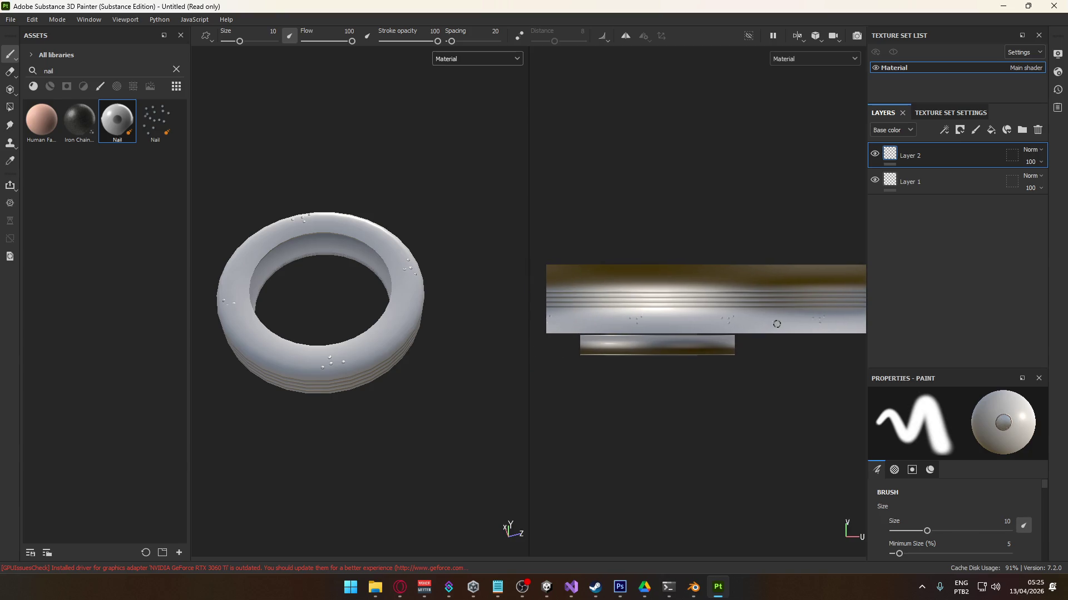
{"action": "scroll", "coordinate": [332, 380], "scroll_direction": "up", "scroll_amount": 2}
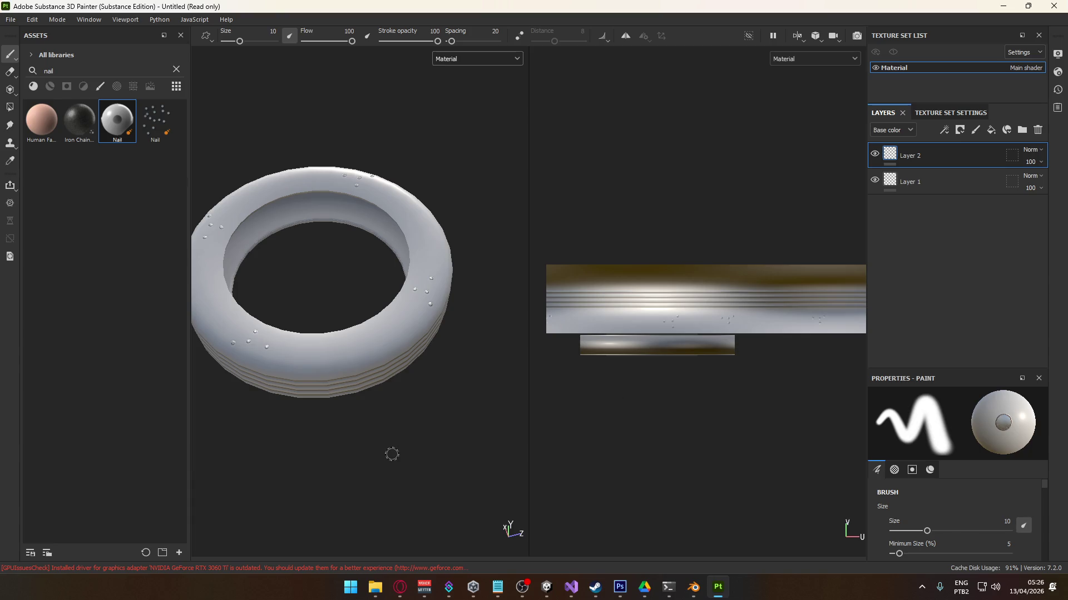
{"action": "scroll", "coordinate": [409, 425], "scroll_direction": "down", "scroll_amount": 2}
- Orbit the tire side-on, then switch to Blender and return to Object Mode
{"action": "mouse_move", "coordinate": [377, 438]}
{"action": "left_mouse_down", "text": "alt"}
{"action": "mouse_move", "coordinate": [436, 401]}
{"action": "mouse_move", "coordinate": [352, 376]}
{"action": "mouse_move", "coordinate": [460, 276]}
{"action": "left_mouse_up", "text": "alt"}
{"action": "middle_click_drag", "start_coordinate": [460, 277], "coordinate": [424, 393], "text": "alt"}
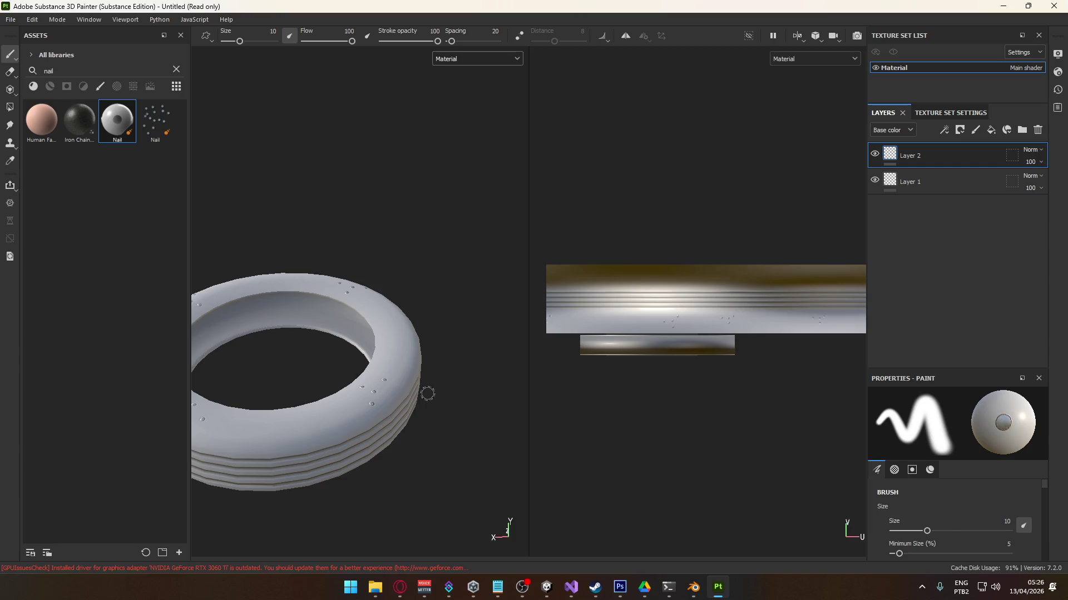
{"action": "key", "text": "alt+Tab"}
{"action": "key", "text": "Tab"}
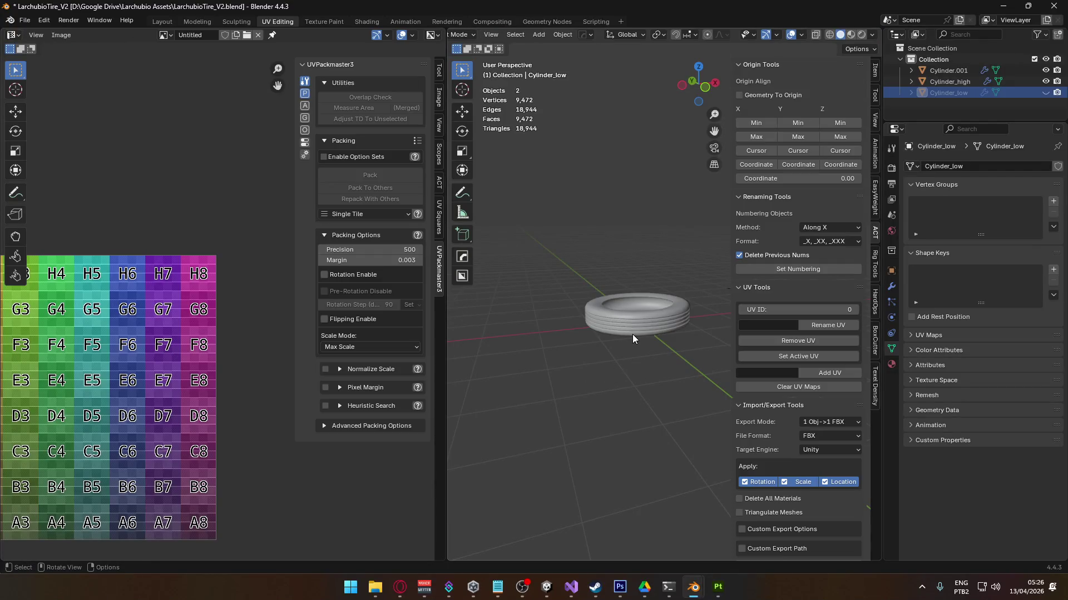
- Show Cylinder_low, hide Cylinder_high, and enter Edit Mode on the low-poly tire
{"action": "left_click", "coordinate": [1046, 92]}
{"action": "left_click", "coordinate": [1045, 81]}
{"action": "scroll", "coordinate": [654, 343], "scroll_direction": "up", "scroll_amount": 5}
{"action": "left_click", "coordinate": [636, 369]}
{"action": "key", "text": "Tab"}
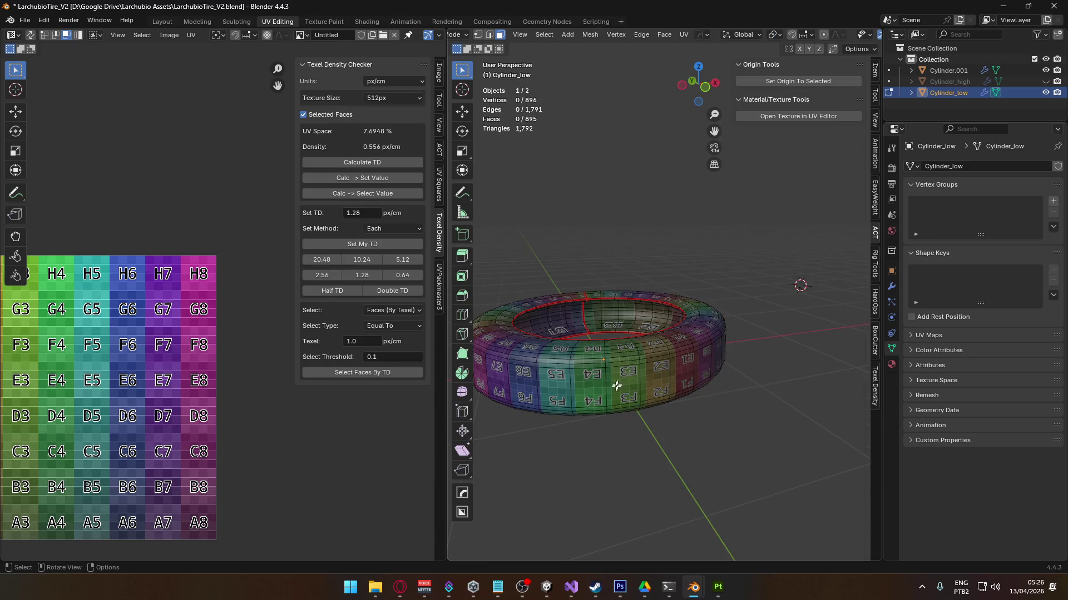
- Select the tire's UV island and squash it into a thin strip
{"action": "scroll", "coordinate": [624, 422], "scroll_direction": "down", "scroll_amount": 3}
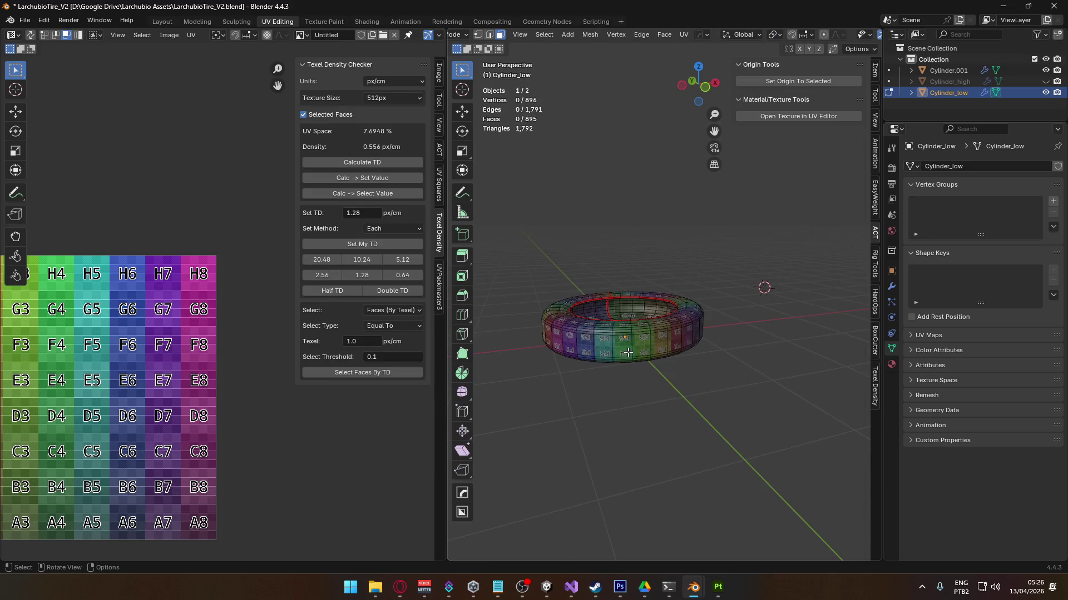
{"action": "key", "text": "l"}
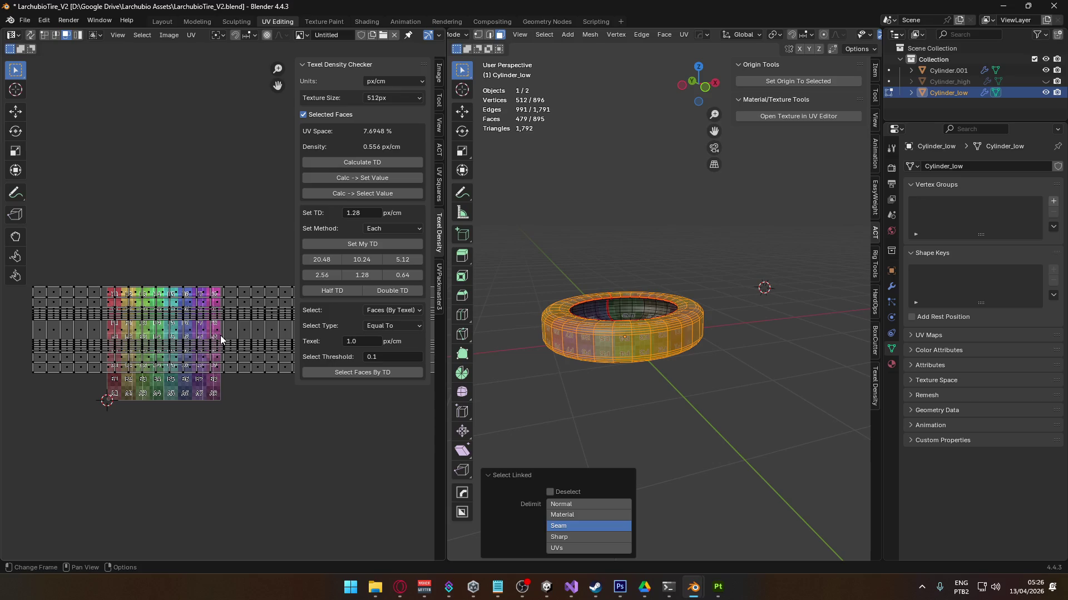
{"action": "key", "text": "l"}
{"action": "middle_click_drag", "start_coordinate": [222, 350], "coordinate": [141, 385]}
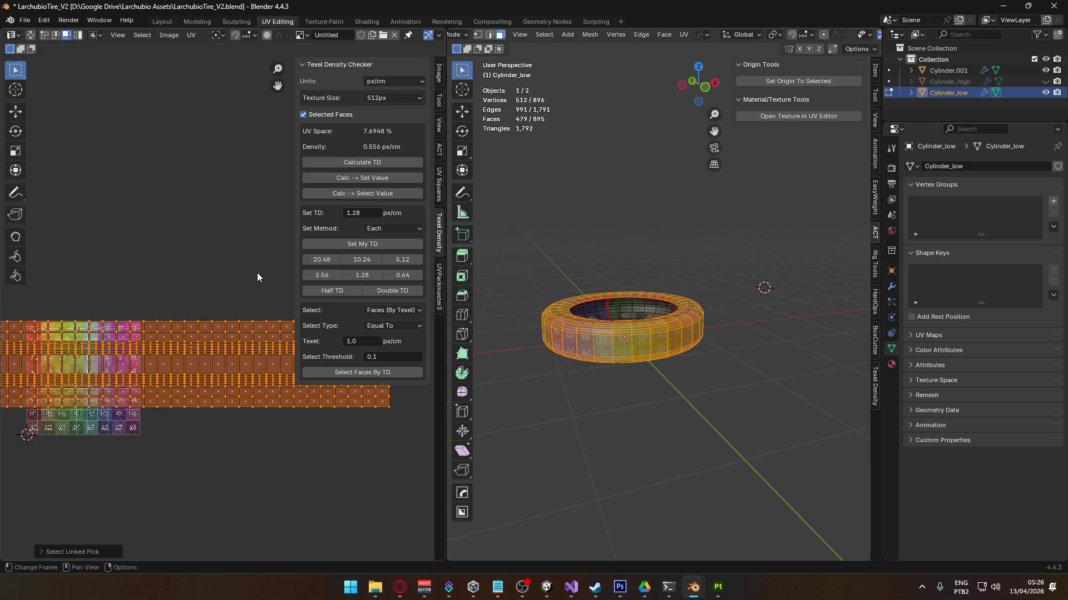
{"action": "key", "text": "s"}
{"action": "left_click", "coordinate": [170, 341]}
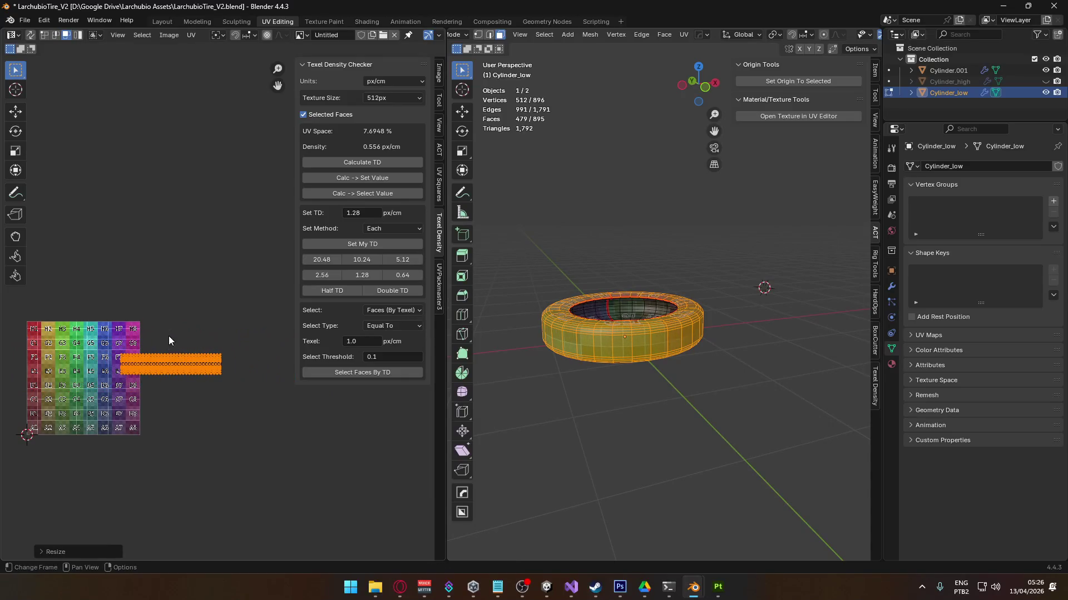
{"action": "middle_click_drag", "start_coordinate": [169, 341], "coordinate": [202, 341]}
- Move the UV strip to the top of the grid and adjust its size
{"action": "key", "text": "g"}
{"action": "left_click", "coordinate": [114, 312]}
{"action": "key", "text": "s"}
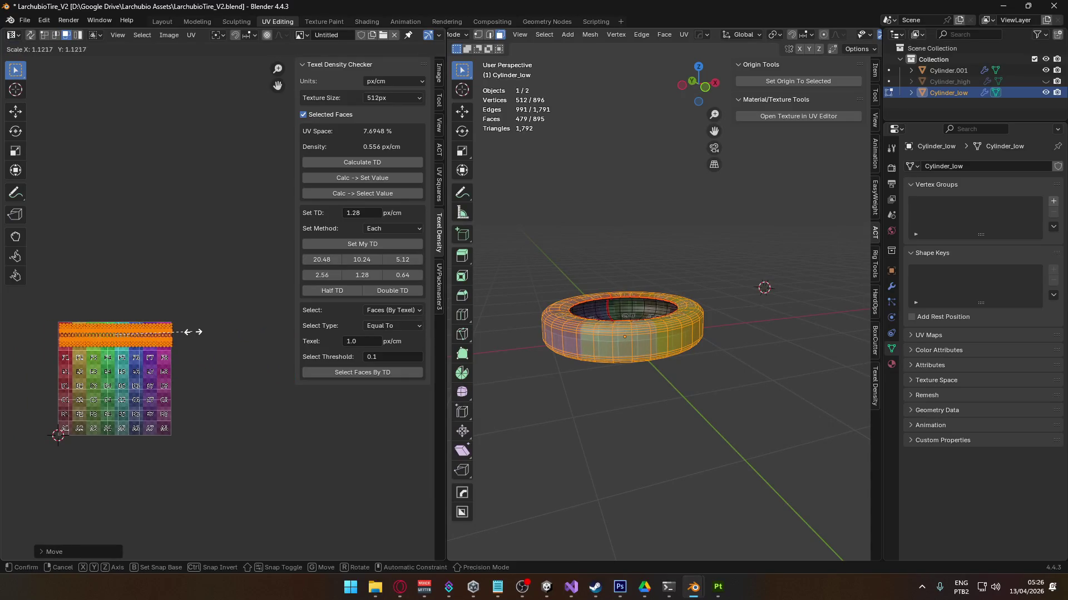
{"action": "left_click", "coordinate": [191, 332]}
{"action": "key", "text": "g"}
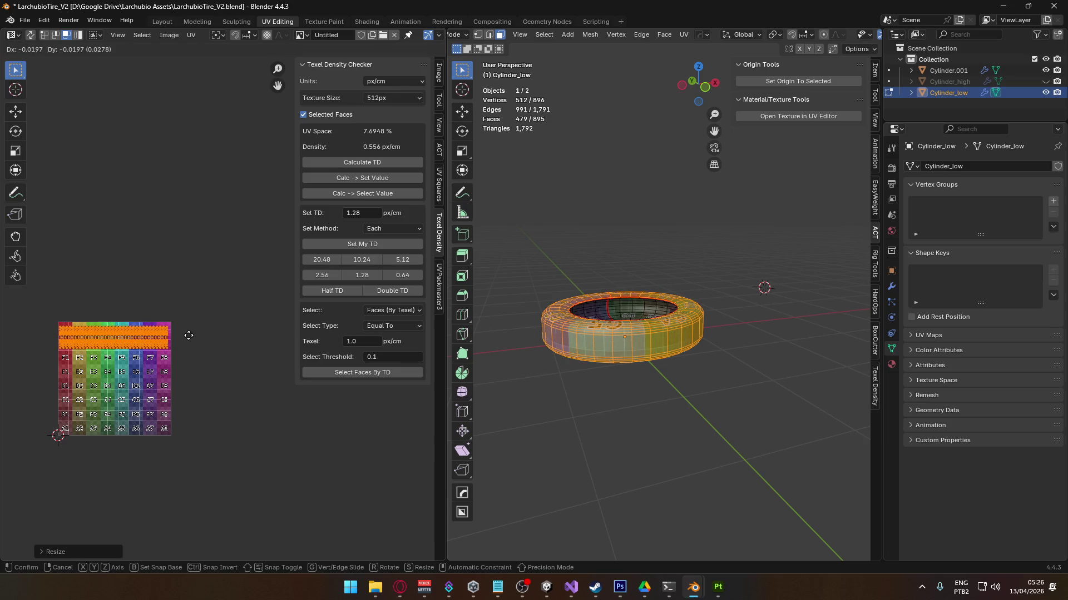
{"action": "left_click", "coordinate": [194, 341]}
{"action": "key", "text": "s"}
{"action": "left_click", "coordinate": [200, 325]}
- Fine-tune the strip's position and set its final size along the grid's top edge
{"action": "scroll", "coordinate": [189, 342], "scroll_direction": "up", "scroll_amount": 3}
{"action": "key", "text": "g"}
{"action": "left_click", "coordinate": [184, 337]}
{"action": "scroll", "coordinate": [185, 336], "scroll_direction": "down", "scroll_amount": 3}
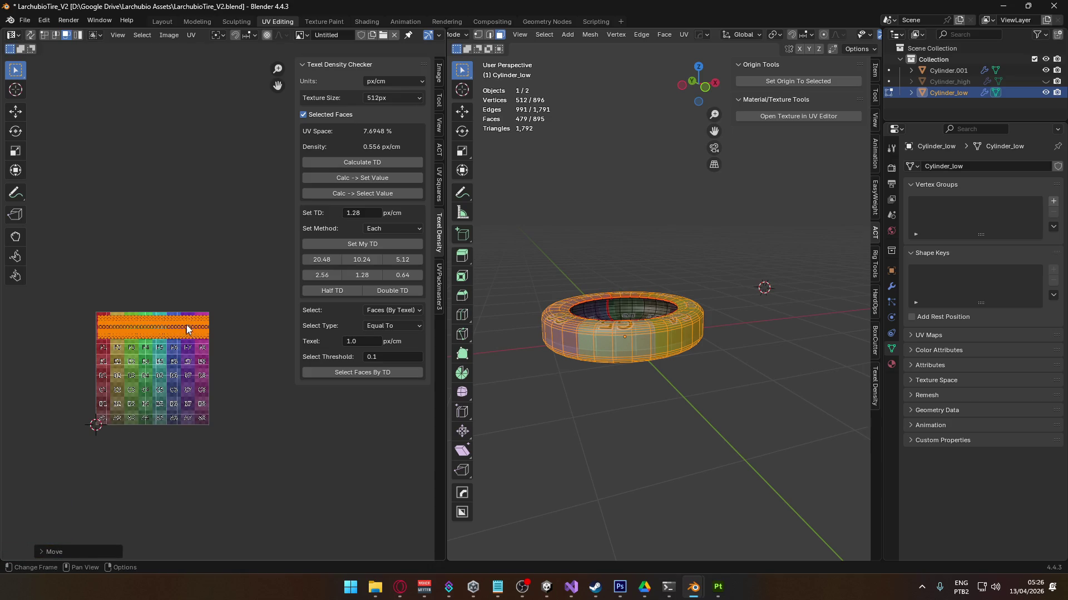
{"action": "scroll", "coordinate": [187, 330], "scroll_direction": "up", "scroll_amount": 5}
{"action": "key", "text": "g"}
{"action": "key", "text": "s"}
{"action": "left_click", "coordinate": [203, 310]}
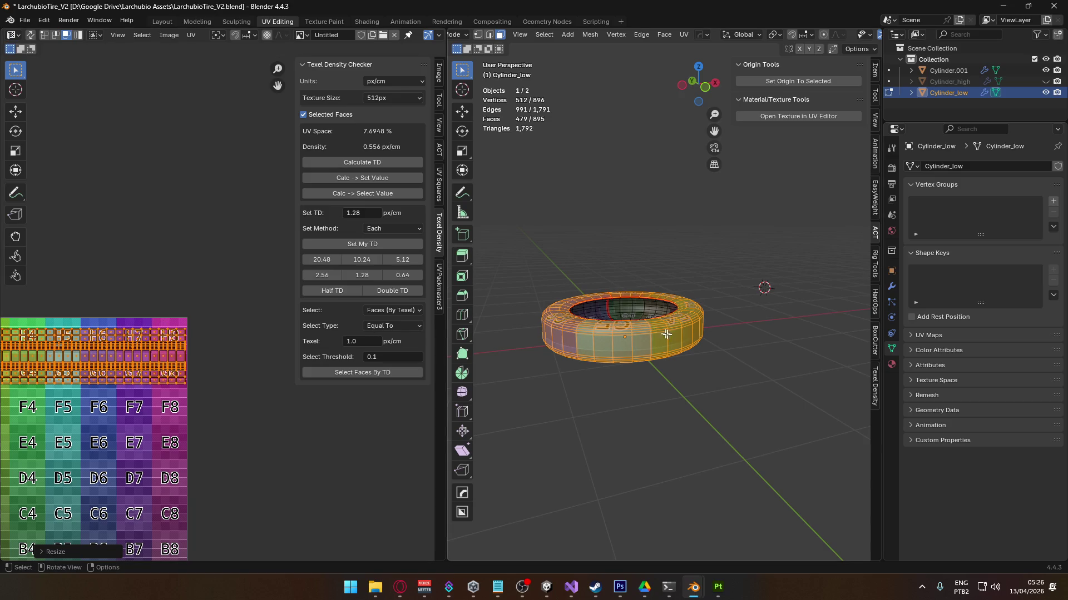
- Return to Object Mode and re-export the tire as FBX, overwriting tire_low.fbx
{"action": "key", "text": "Tab"}
{"action": "scroll", "coordinate": [684, 341], "scroll_direction": "down", "scroll_amount": 2}
{"action": "left_click", "coordinate": [25, 20]}
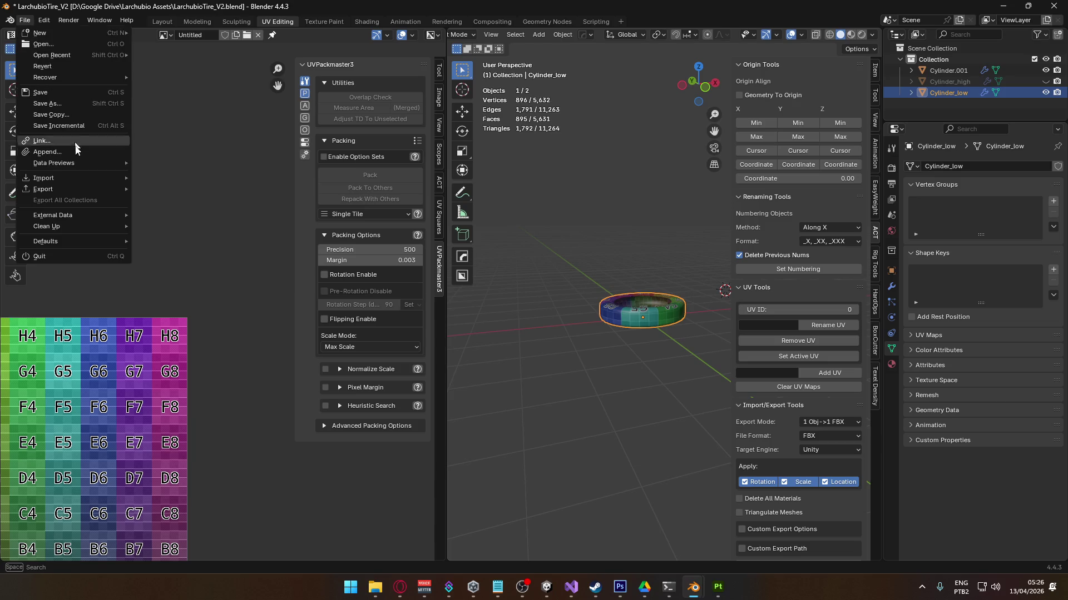
{"action": "mouse_move", "coordinate": [76, 189]}
{"action": "left_click", "coordinate": [215, 285]}
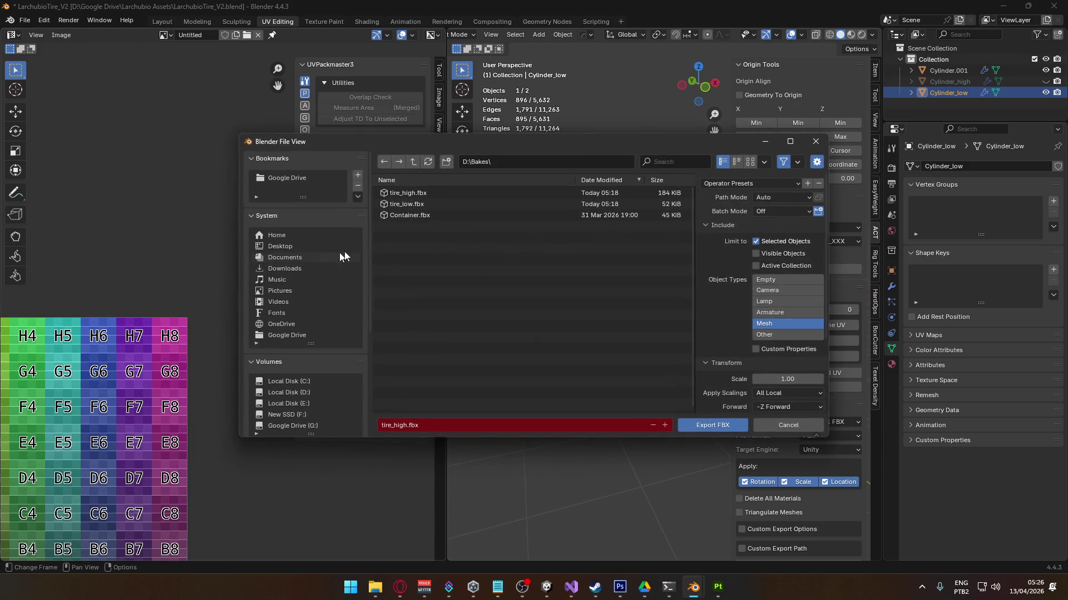
{"action": "double_click", "coordinate": [421, 205]}
{"action": "key", "text": "alt+Tab"}
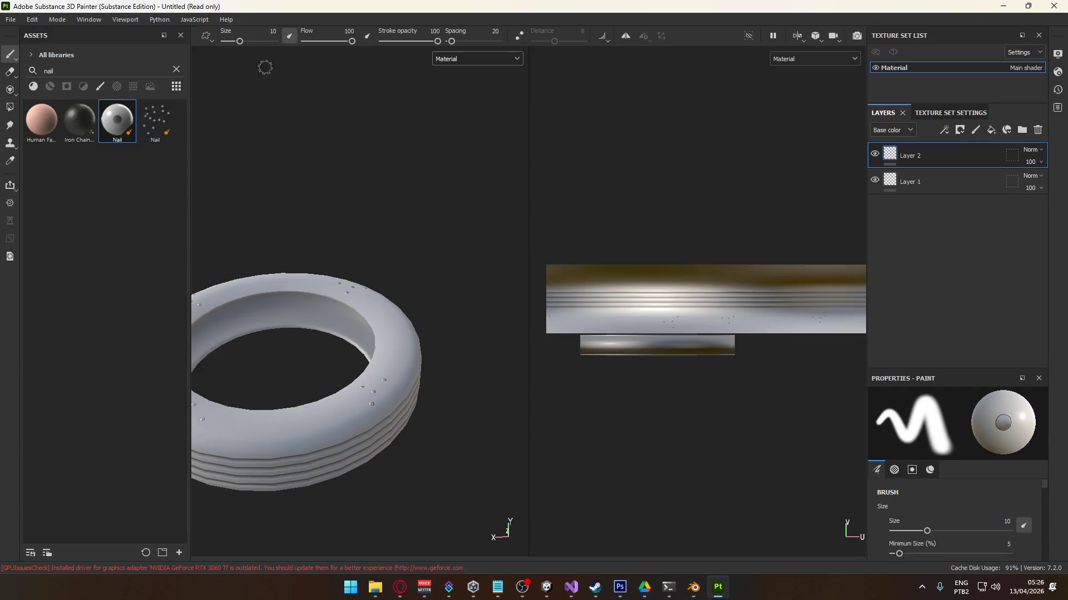
- Replace the project mesh with the updated tire_low.fbx in Project configuration
{"action": "left_click", "coordinate": [31, 20]}
{"action": "left_click", "coordinate": [66, 56]}
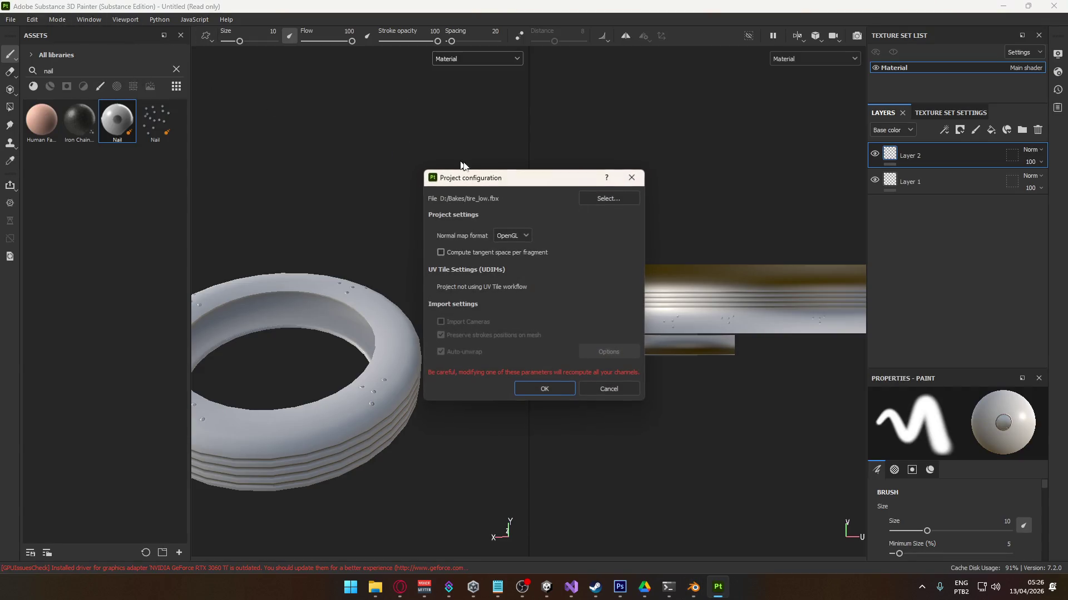
{"action": "left_click", "coordinate": [615, 204]}
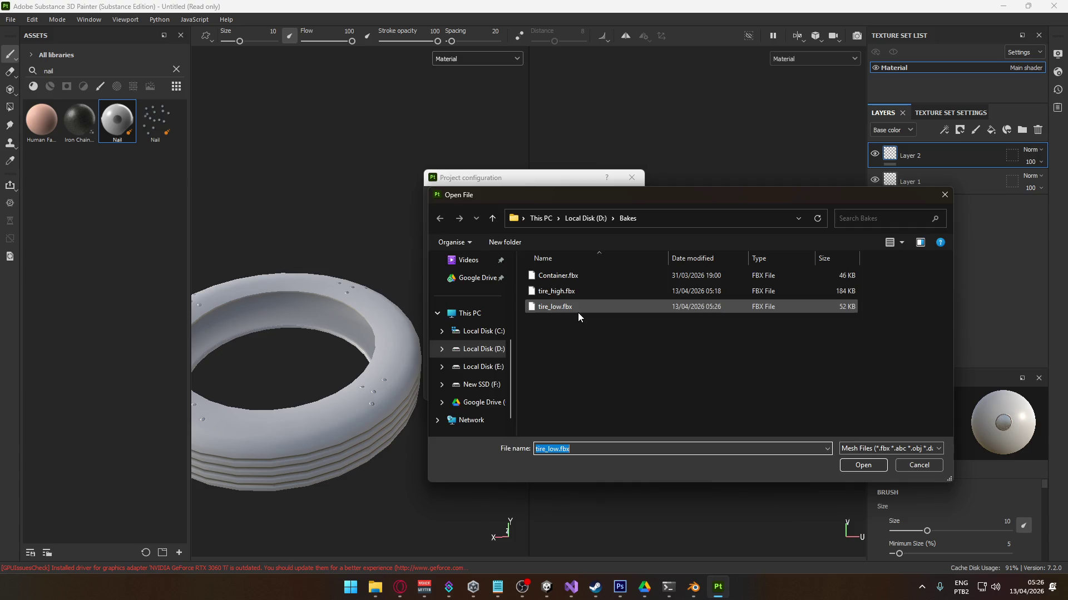
{"action": "double_click", "coordinate": [578, 308]}
{"action": "left_click", "coordinate": [538, 392]}
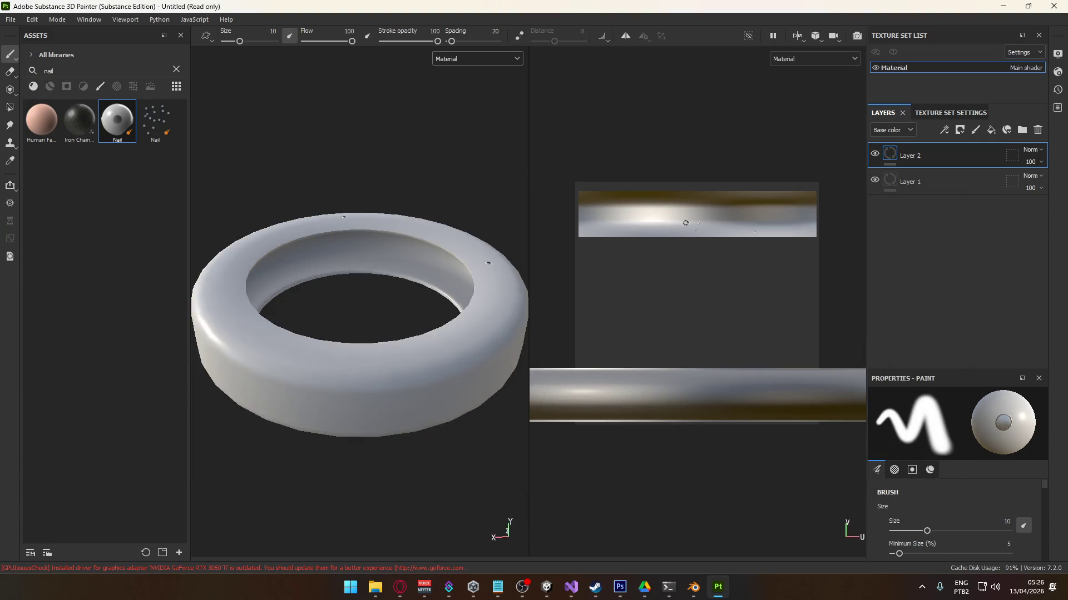
- Rebake the mesh maps from tire_high.fbx, inspect the tire, and undo the last nail stamps
{"action": "left_click", "coordinate": [946, 112]}
{"action": "left_click", "coordinate": [974, 315]}
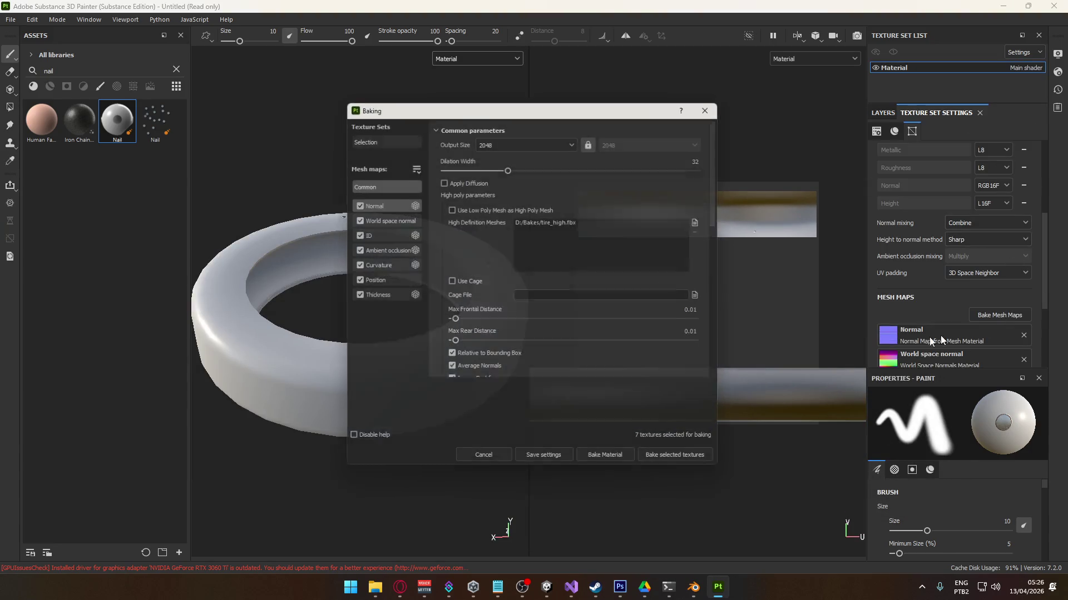
{"action": "left_click", "coordinate": [672, 460]}
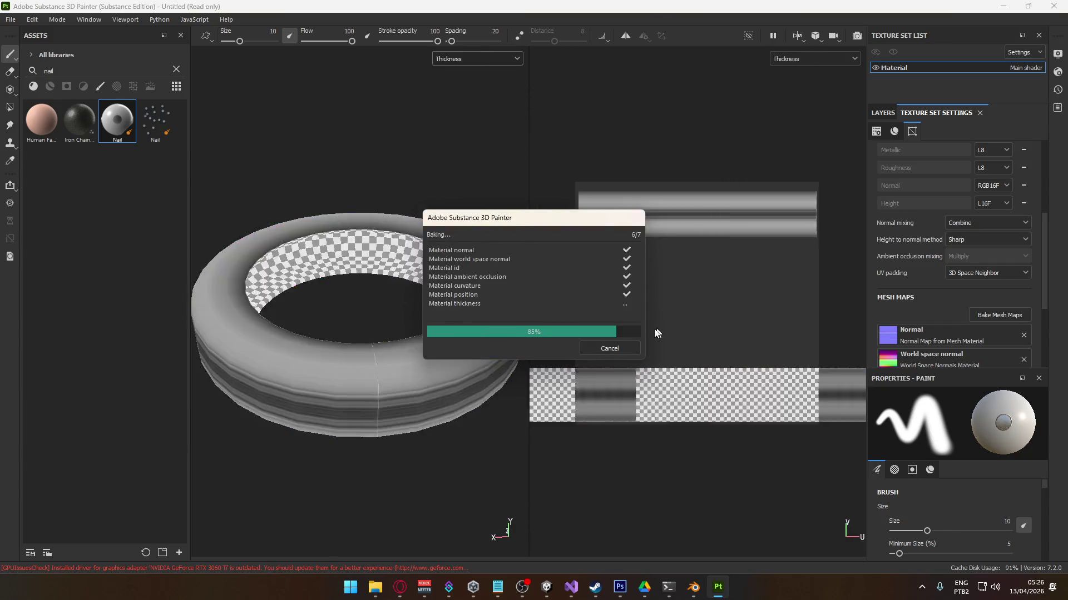
{"action": "mouse_move", "coordinate": [399, 425]}
{"action": "left_mouse_down", "text": "alt"}
{"action": "mouse_move", "coordinate": [339, 362]}
{"action": "mouse_move", "coordinate": [353, 341]}
{"action": "mouse_move", "coordinate": [340, 329]}
{"action": "mouse_move", "coordinate": [365, 312]}
{"action": "mouse_move", "coordinate": [443, 345]}
{"action": "mouse_move", "coordinate": [462, 375]}
{"action": "mouse_move", "coordinate": [448, 359]}
{"action": "left_mouse_up", "text": "alt"}
{"action": "scroll", "coordinate": [351, 336], "scroll_direction": "up", "scroll_amount": 3}
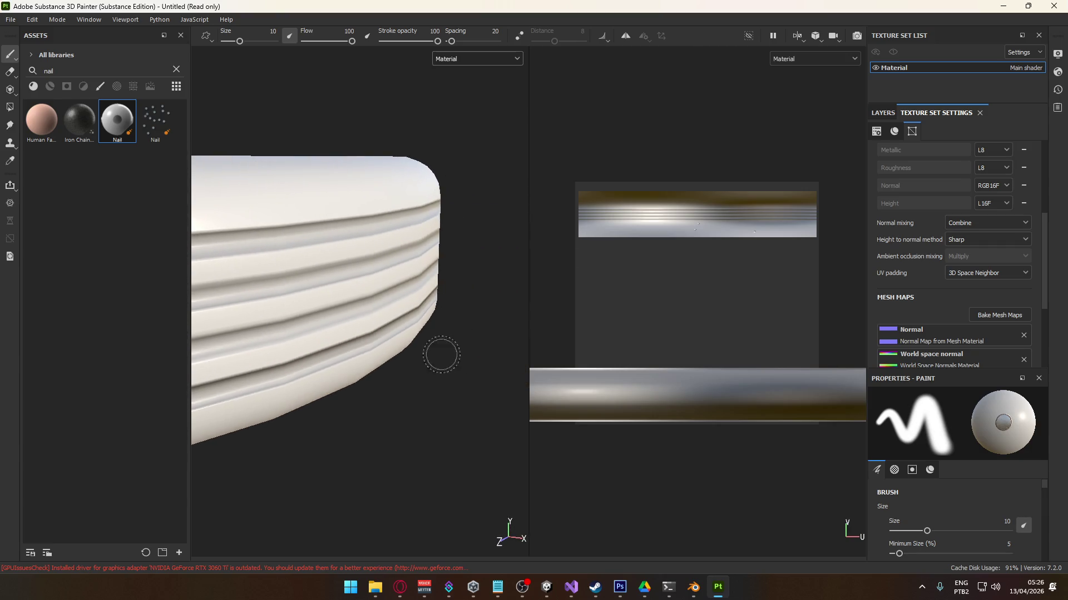
{"action": "scroll", "coordinate": [390, 333], "scroll_direction": "down", "scroll_amount": 5}
{"action": "mouse_move", "coordinate": [389, 329]}
{"action": "left_mouse_down", "text": "alt"}
{"action": "mouse_move", "coordinate": [305, 345]}
{"action": "mouse_move", "coordinate": [377, 386]}
{"action": "left_mouse_up", "text": "alt"}
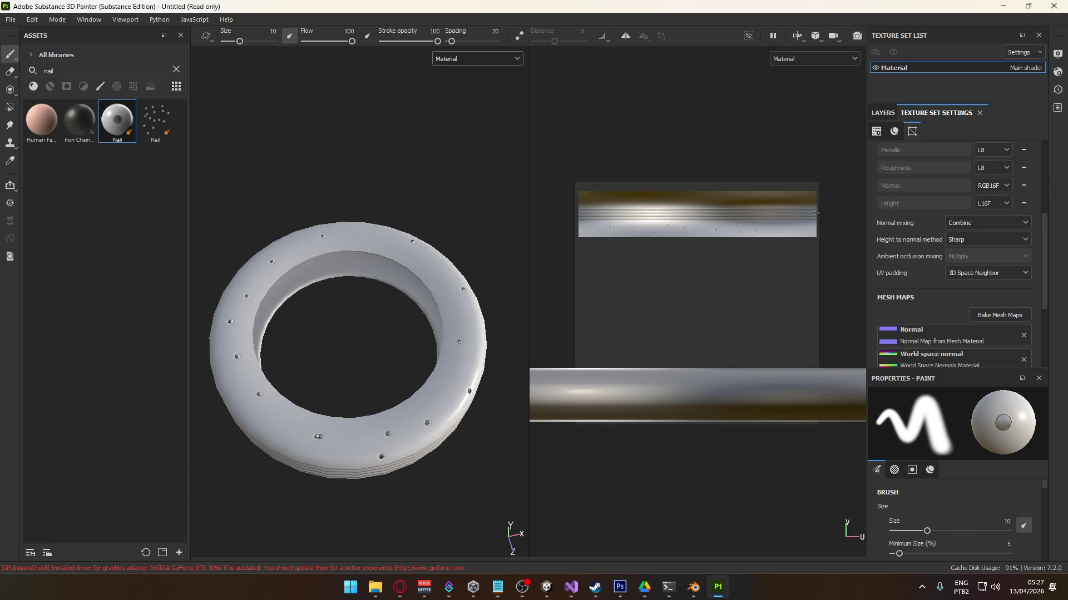
{"action": "key", "text": "ctrl+z"}
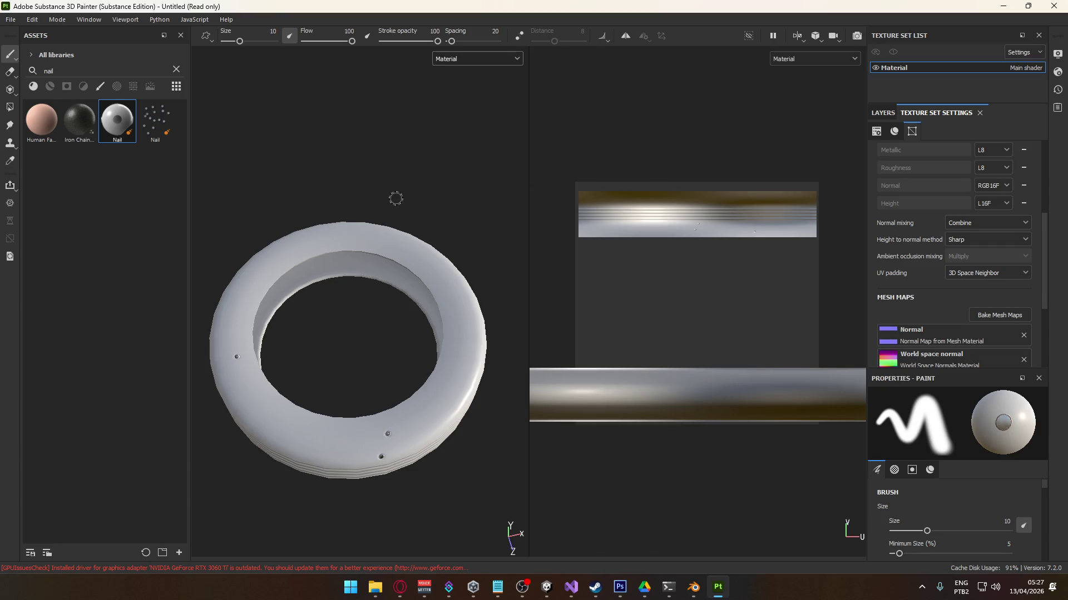
{"action": "left_click", "coordinate": [883, 113]}
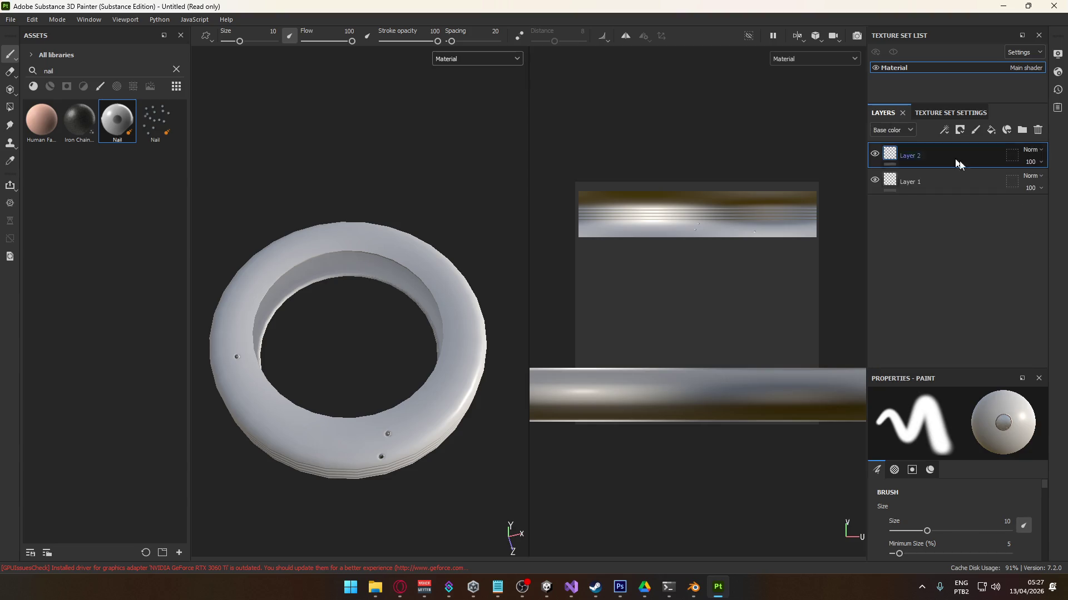
- Delete Layer 2 and bake all seven mesh maps from the high-poly tire
{"action": "left_click", "coordinate": [1038, 130]}
{"action": "left_click", "coordinate": [944, 113]}
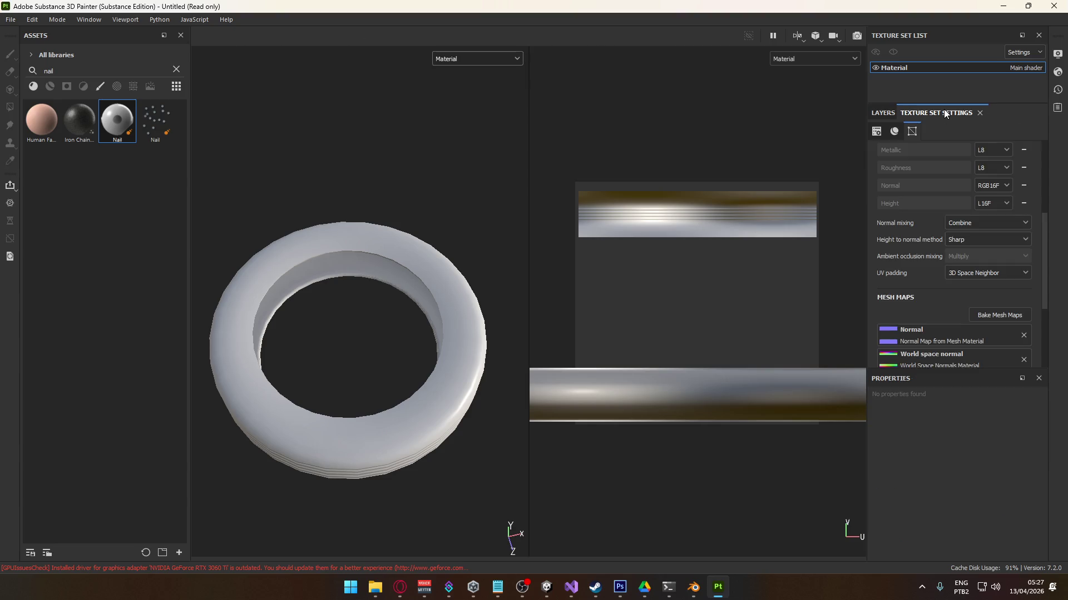
{"action": "left_click", "coordinate": [996, 315]}
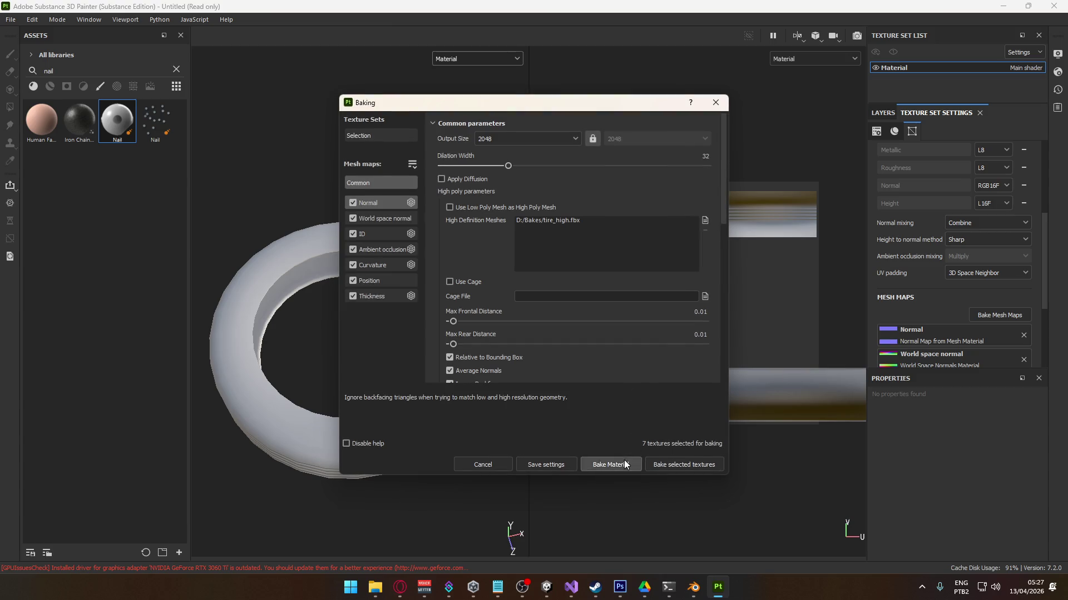
{"action": "left_click", "coordinate": [608, 465]}
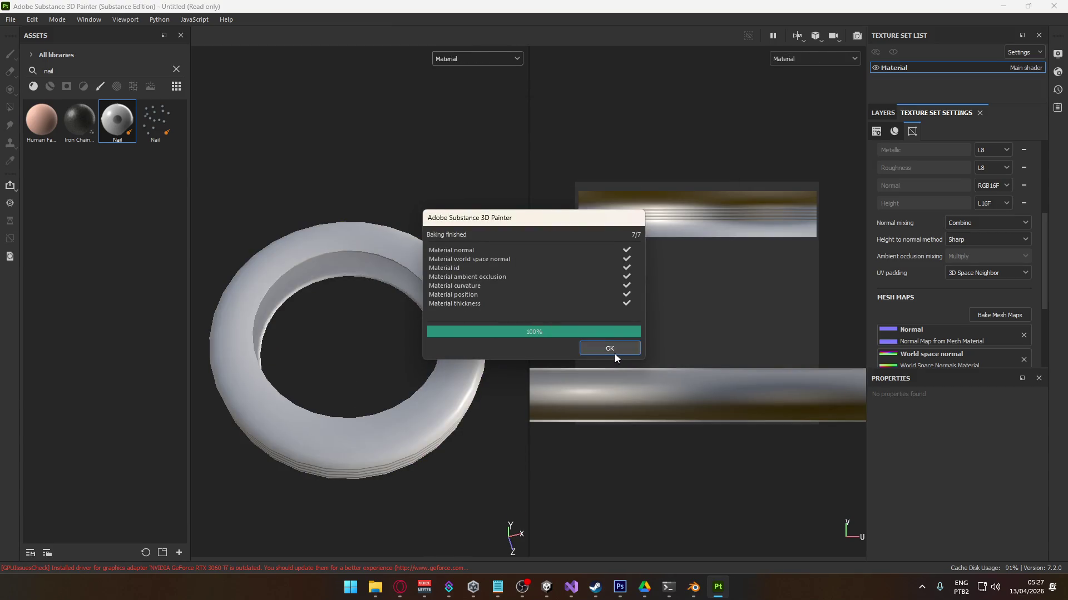
{"action": "left_click", "coordinate": [615, 350]}
- Switch the viewport to Base color and add a grey fill layer to the tire
{"action": "left_click", "coordinate": [469, 58]}
{"action": "left_click", "coordinate": [479, 91]}
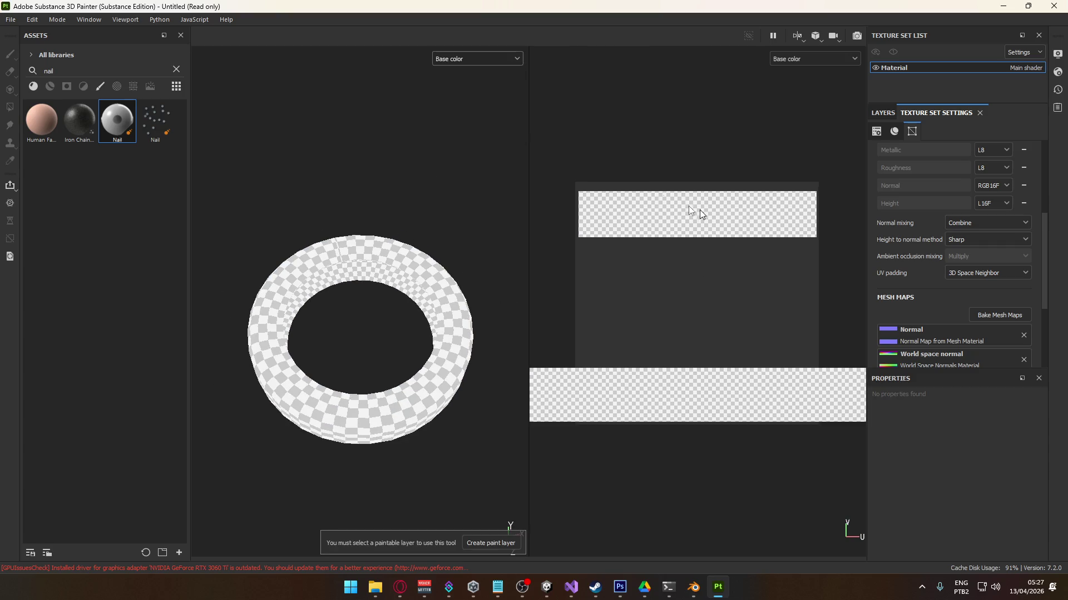
{"action": "left_click", "coordinate": [884, 112]}
{"action": "left_click", "coordinate": [990, 130]}
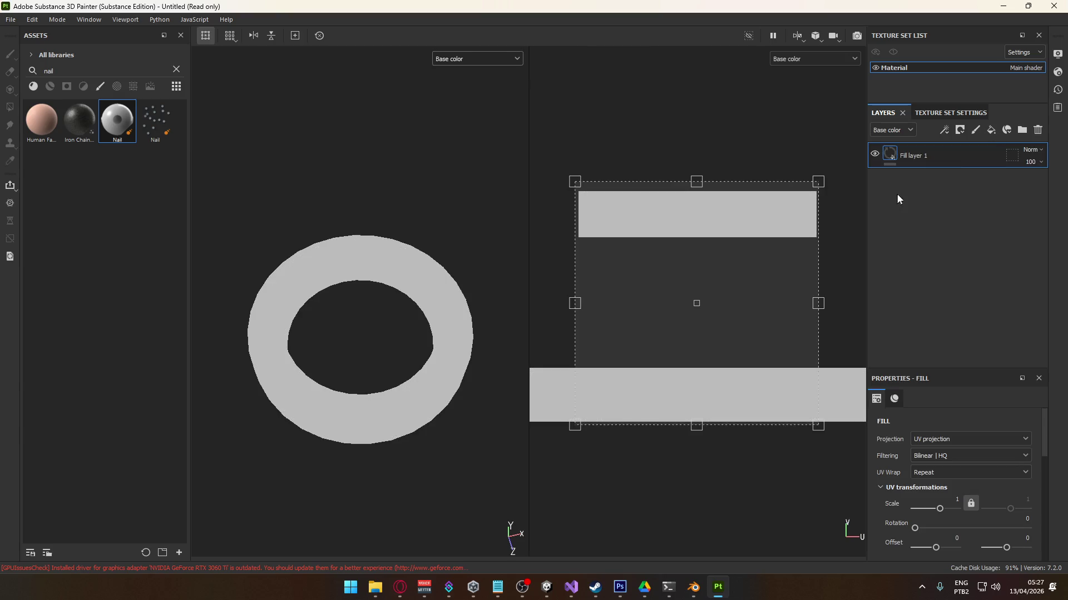
{"action": "mouse_move", "coordinate": [471, 498]}
{"action": "left_mouse_down", "text": "alt"}
{"action": "mouse_move", "coordinate": [382, 441]}
{"action": "mouse_move", "coordinate": [369, 417]}
{"action": "mouse_move", "coordinate": [456, 374]}
{"action": "left_mouse_up", "text": "alt"}
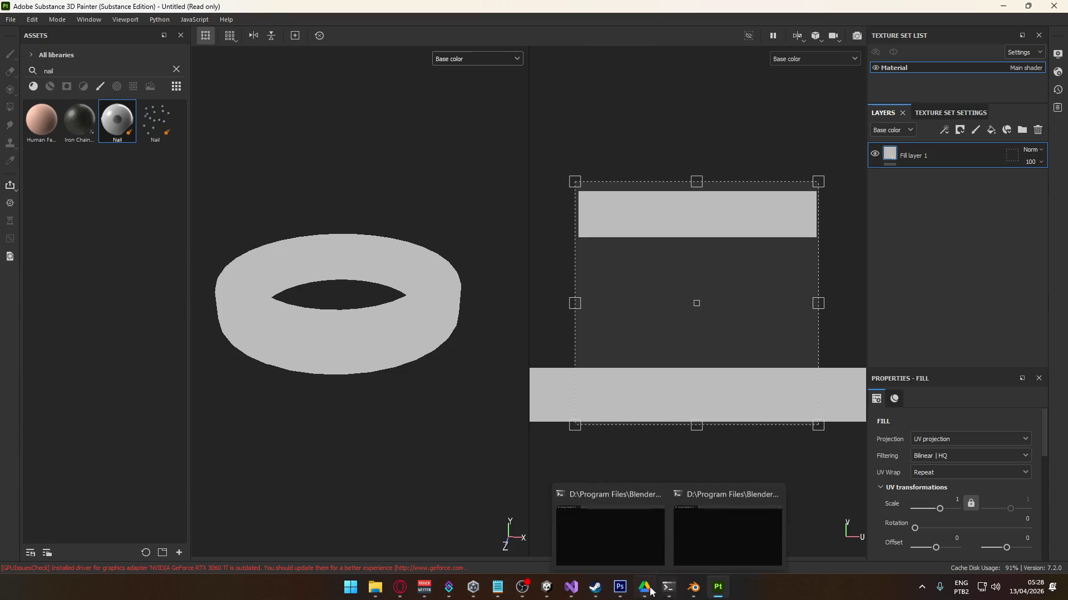
- Un-maximize Unity's Scene view and orbit around the pallet
{"action": "left_click", "coordinate": [542, 591]}
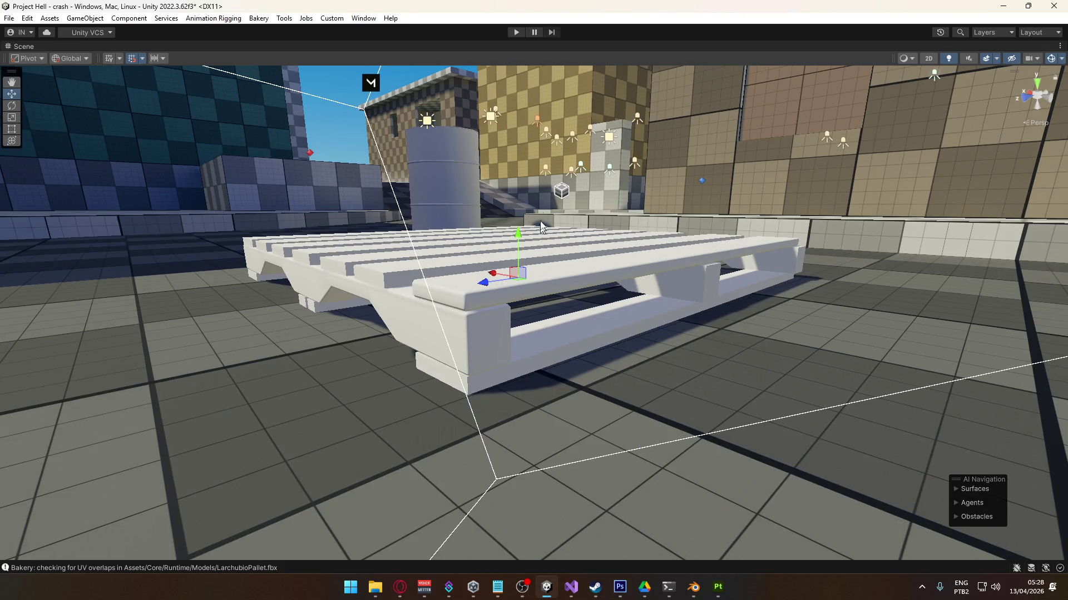
{"action": "right_click", "coordinate": [556, 47]}
{"action": "left_click", "coordinate": [612, 68]}
{"action": "mouse_move", "coordinate": [601, 222]}
{"action": "left_mouse_down", "text": "alt"}
{"action": "mouse_move", "coordinate": [637, 231]}
{"action": "mouse_move", "coordinate": [610, 216]}
{"action": "mouse_move", "coordinate": [533, 217]}
{"action": "mouse_move", "coordinate": [605, 220]}
{"action": "mouse_move", "coordinate": [580, 252]}
{"action": "mouse_move", "coordinate": [628, 253]}
{"action": "mouse_move", "coordinate": [538, 280]}
{"action": "mouse_move", "coordinate": [575, 288]}
{"action": "left_mouse_up", "text": "alt"}
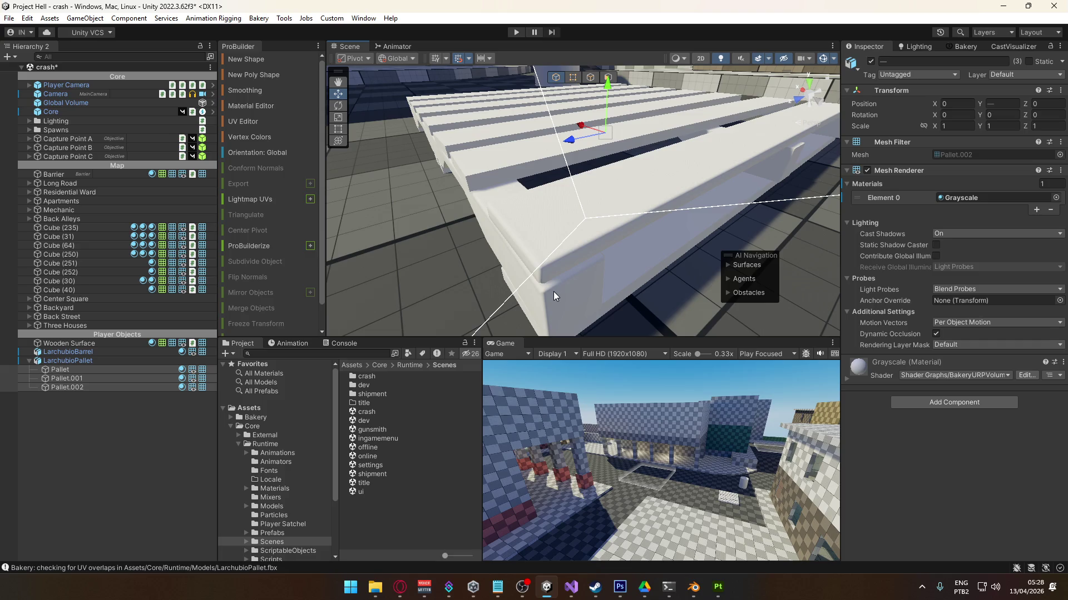
{"action": "mouse_move", "coordinate": [596, 282]}
{"action": "left_mouse_down", "text": "alt"}
{"action": "mouse_move", "coordinate": [540, 301]}
{"action": "mouse_move", "coordinate": [623, 222]}
{"action": "left_mouse_up", "text": "alt"}
- Select LarchubioPallet in the Hierarchy, then bring the tire's Blender file forward
{"action": "scroll", "coordinate": [600, 278], "scroll_direction": "down", "scroll_amount": 10}
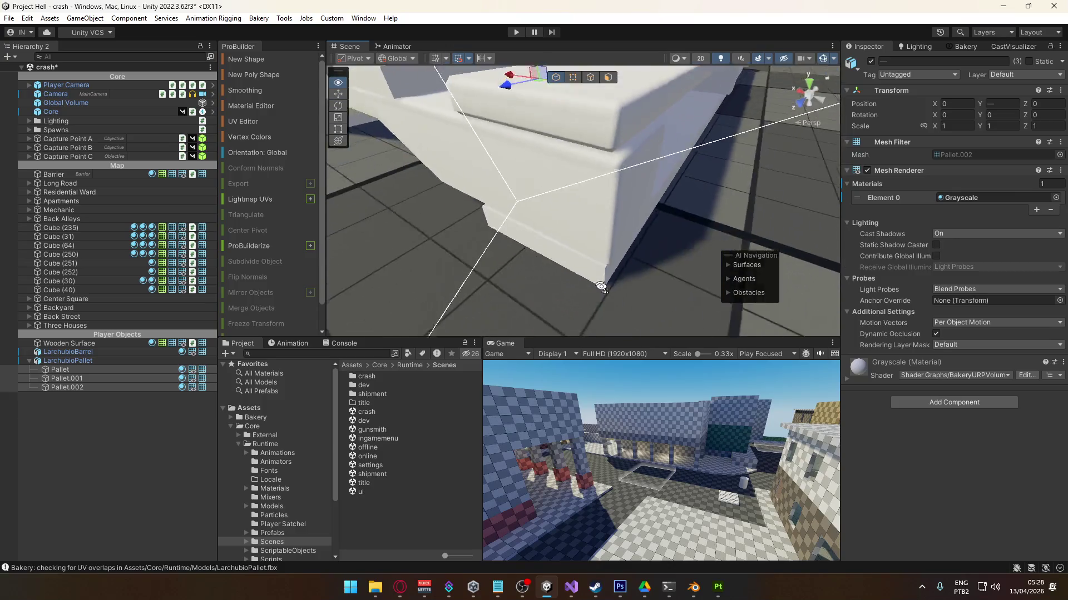
{"action": "left_click", "coordinate": [56, 378]}
{"action": "left_click", "coordinate": [34, 362]}
{"action": "left_click", "coordinate": [29, 362]}
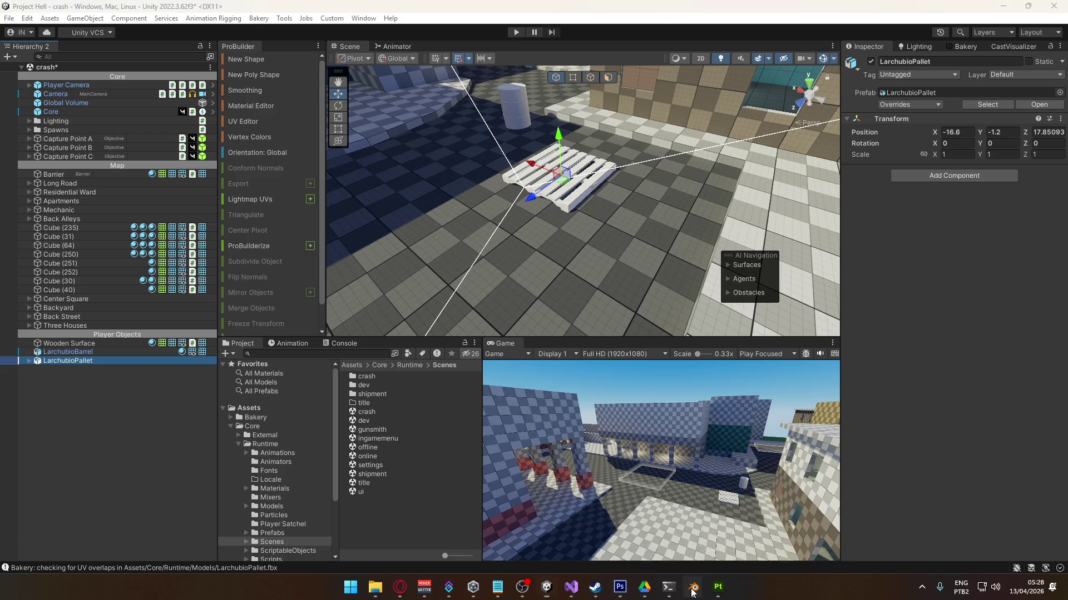
{"action": "mouse_move", "coordinate": [693, 586]}
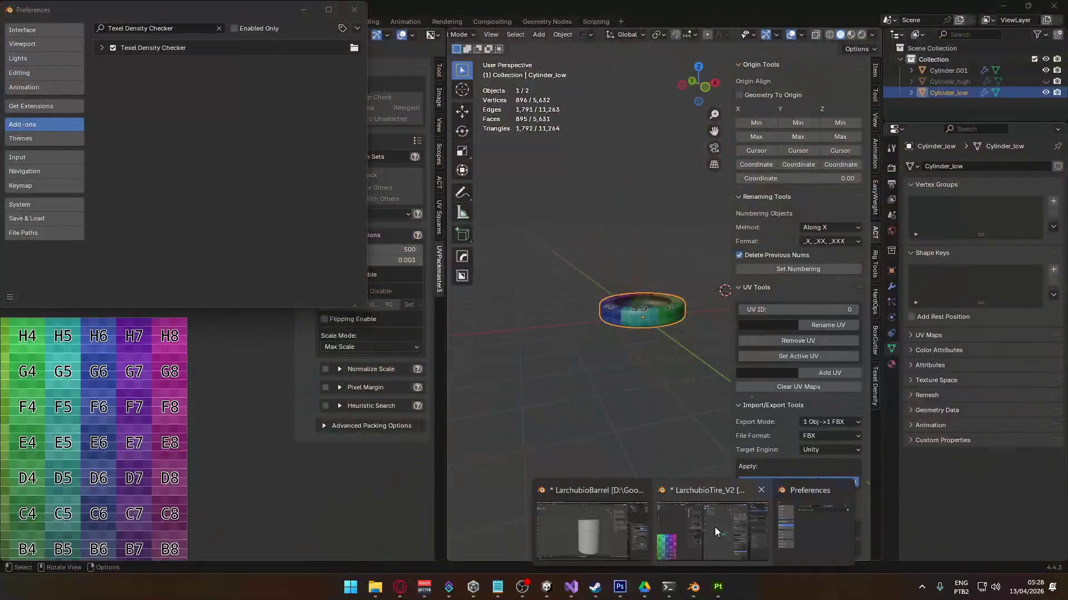
{"action": "left_click", "coordinate": [715, 531]}
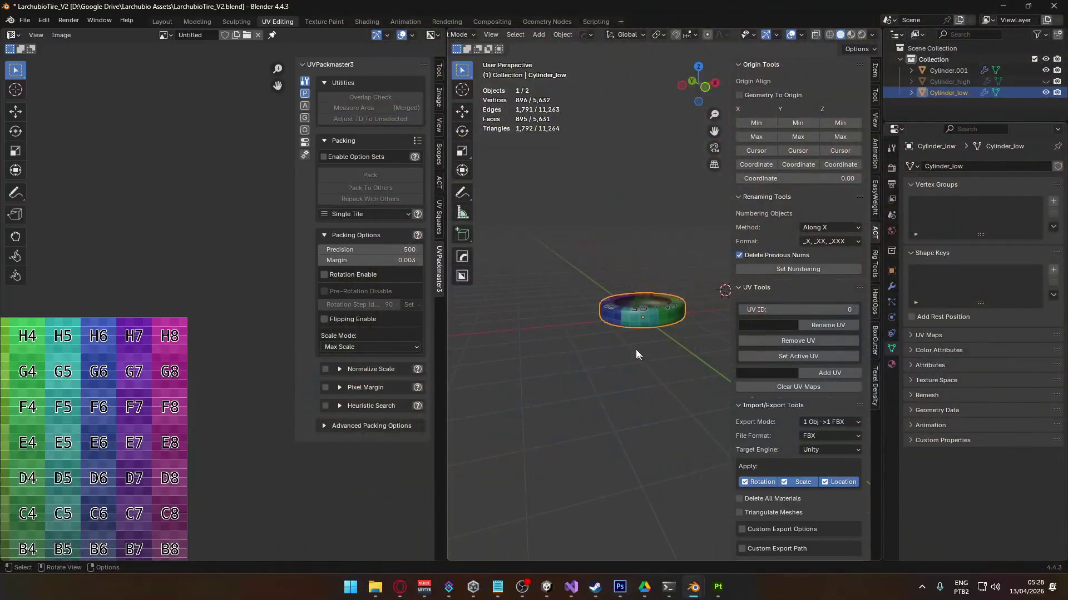
- Export the tire as FBX named tire_low.fbx into Assets/Core/Runtime/Models, then return to Unity
{"action": "left_click", "coordinate": [24, 20]}
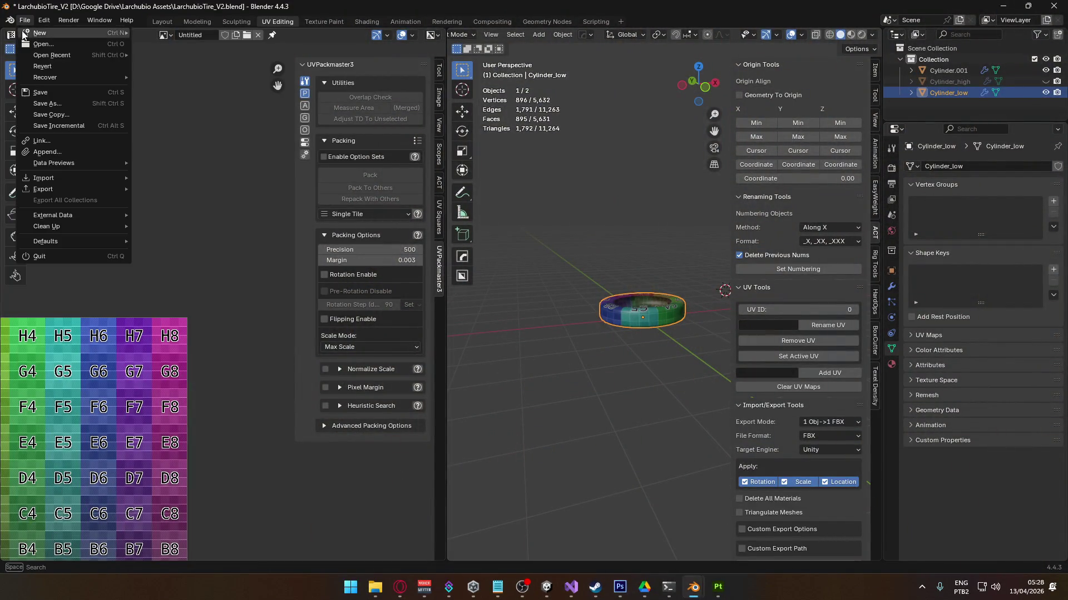
{"action": "mouse_move", "coordinate": [74, 190]}
{"action": "left_click", "coordinate": [201, 296]}
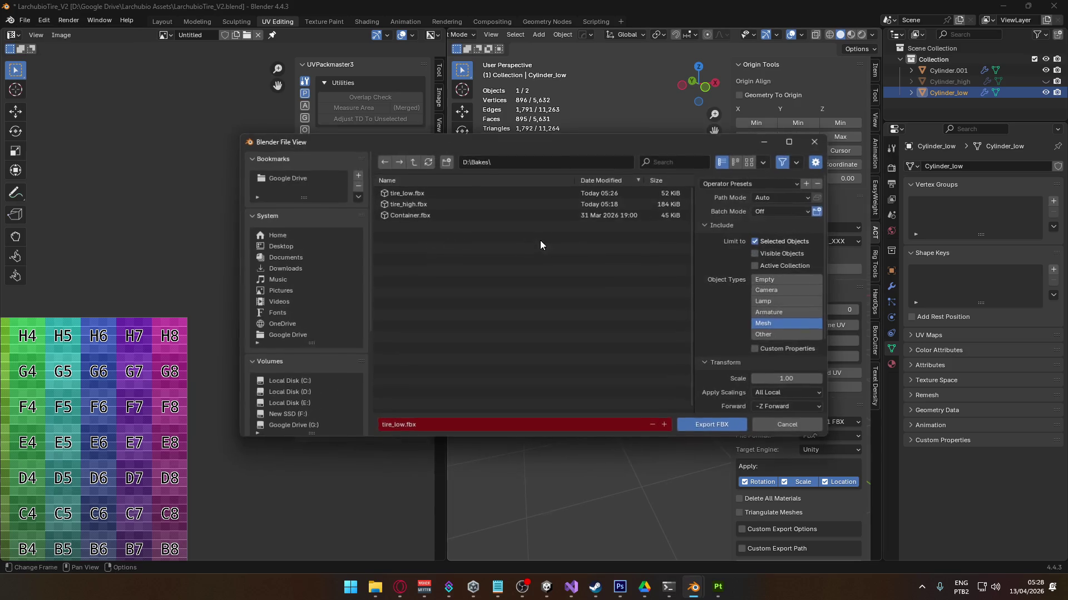
{"action": "scroll", "coordinate": [294, 380], "scroll_direction": "down", "scroll_amount": 4}
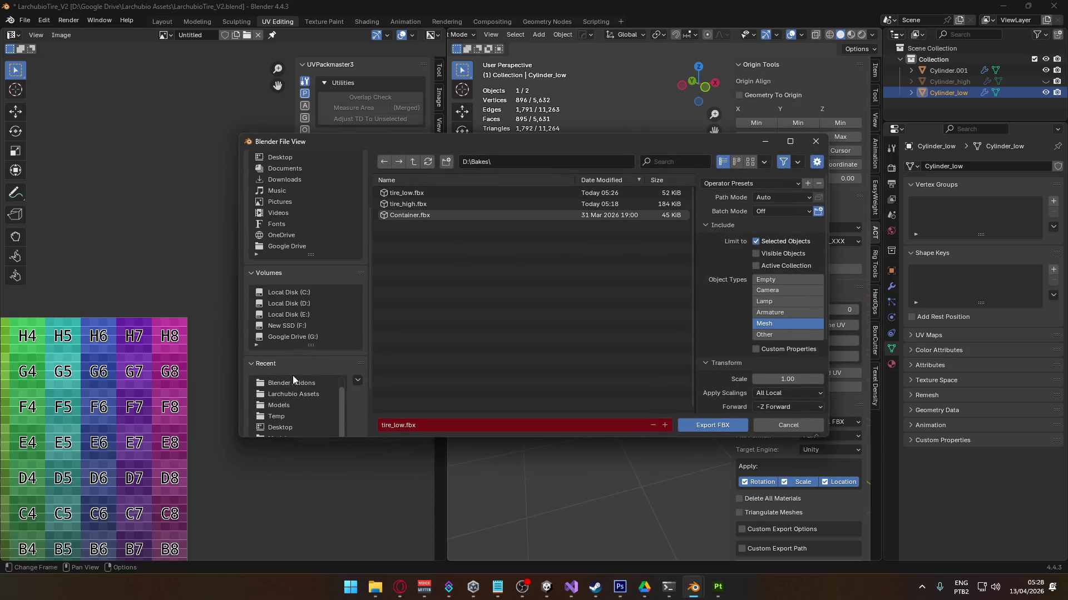
{"action": "left_click", "coordinate": [297, 384]}
{"action": "left_click", "coordinate": [302, 381]}
{"action": "left_click", "coordinate": [302, 394]}
{"action": "left_click", "coordinate": [299, 416]}
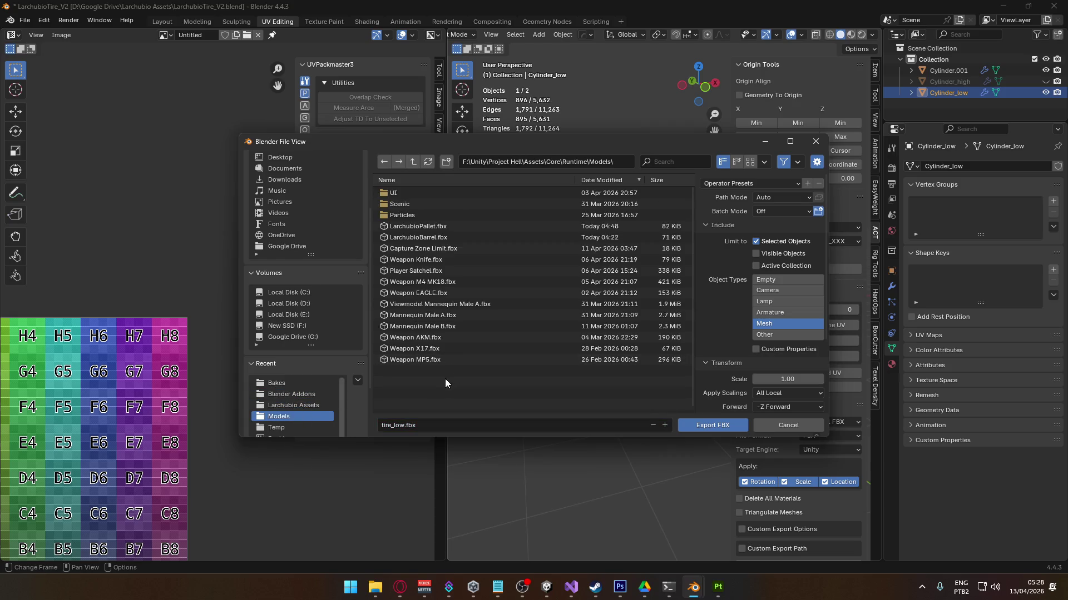
{"action": "left_click", "coordinate": [712, 426]}
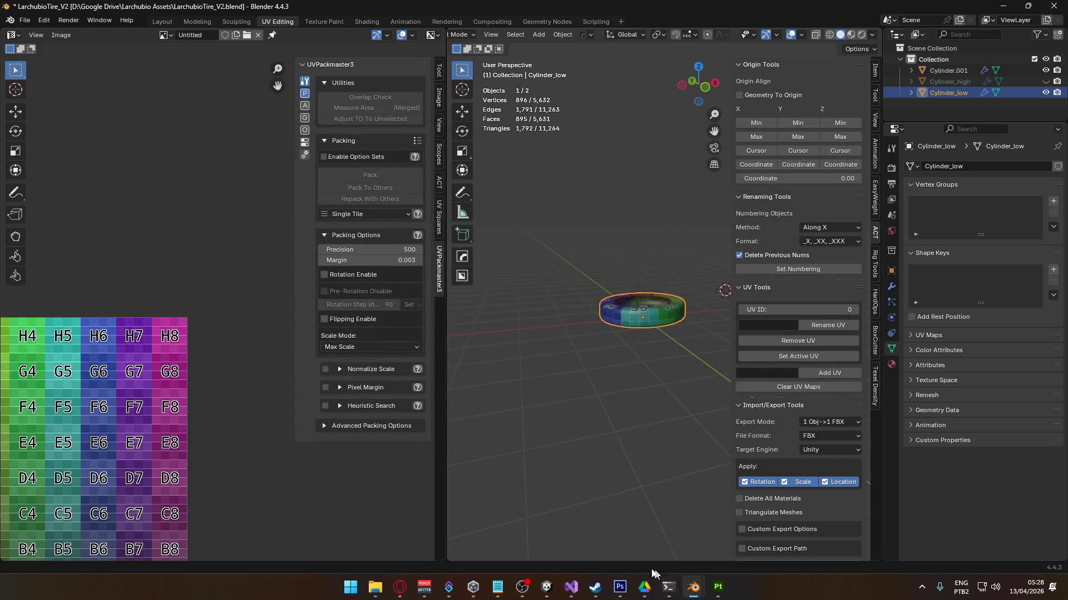
{"action": "left_click", "coordinate": [547, 587]}
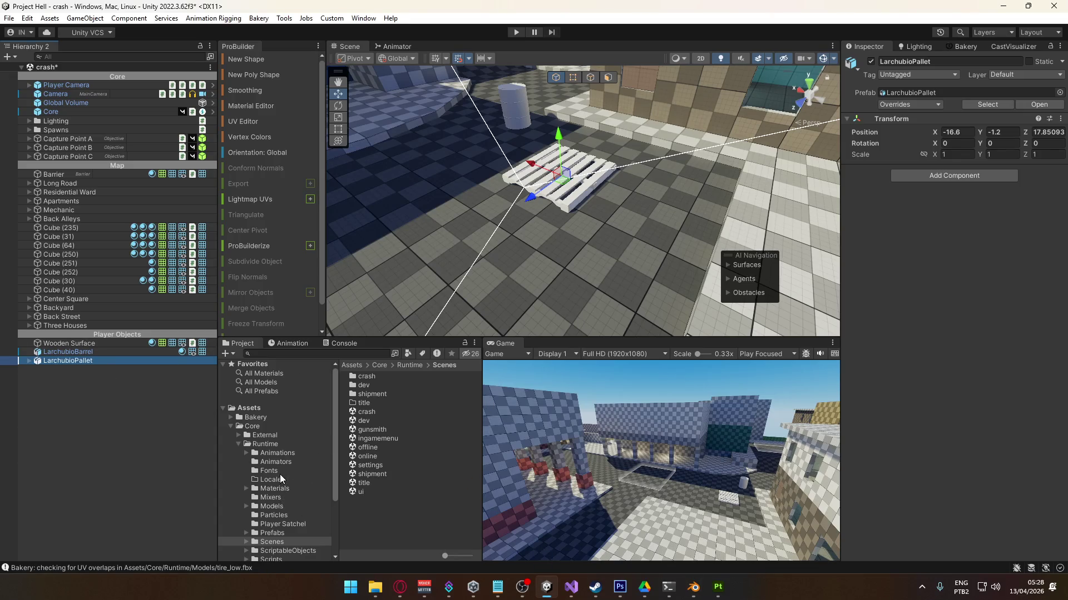
- Drag tire_low from the Models folder into the Scene view beside the pallet and zoom in
{"action": "left_click", "coordinate": [278, 507]}
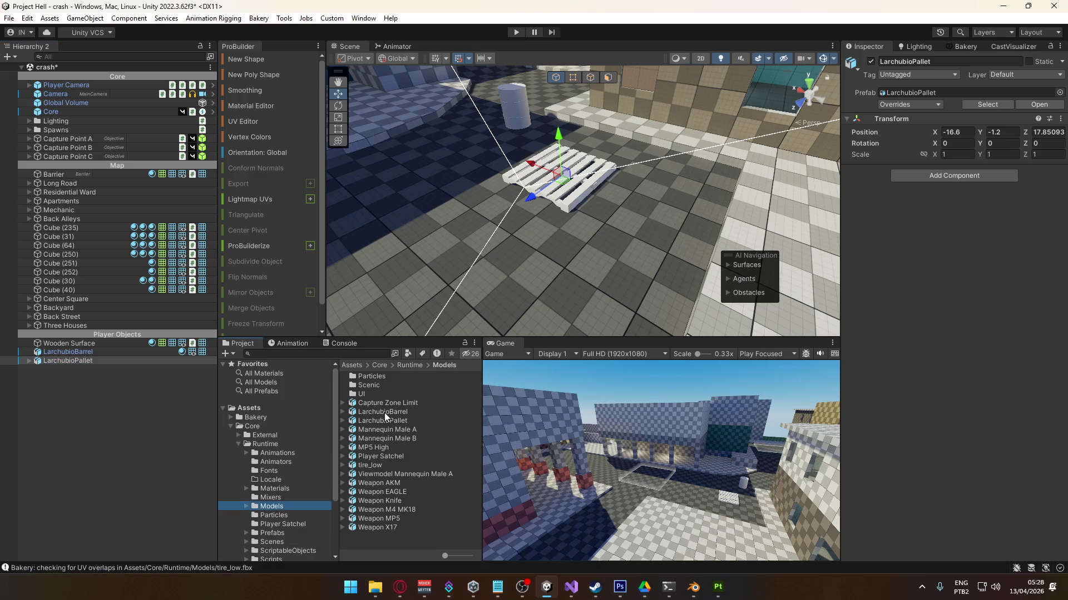
{"action": "mouse_move", "coordinate": [370, 465]}
{"action": "left_mouse_down"}
{"action": "mouse_move", "coordinate": [423, 465]}
{"action": "mouse_move", "coordinate": [688, 193]}
{"action": "mouse_move", "coordinate": [656, 200]}
{"action": "mouse_move", "coordinate": [546, 181]}
{"action": "mouse_move", "coordinate": [677, 152]}
{"action": "mouse_move", "coordinate": [598, 189]}
{"action": "mouse_move", "coordinate": [539, 159]}
{"action": "mouse_move", "coordinate": [498, 190]}
{"action": "left_mouse_up"}
{"action": "scroll", "coordinate": [633, 189], "scroll_direction": "up", "scroll_amount": 5}
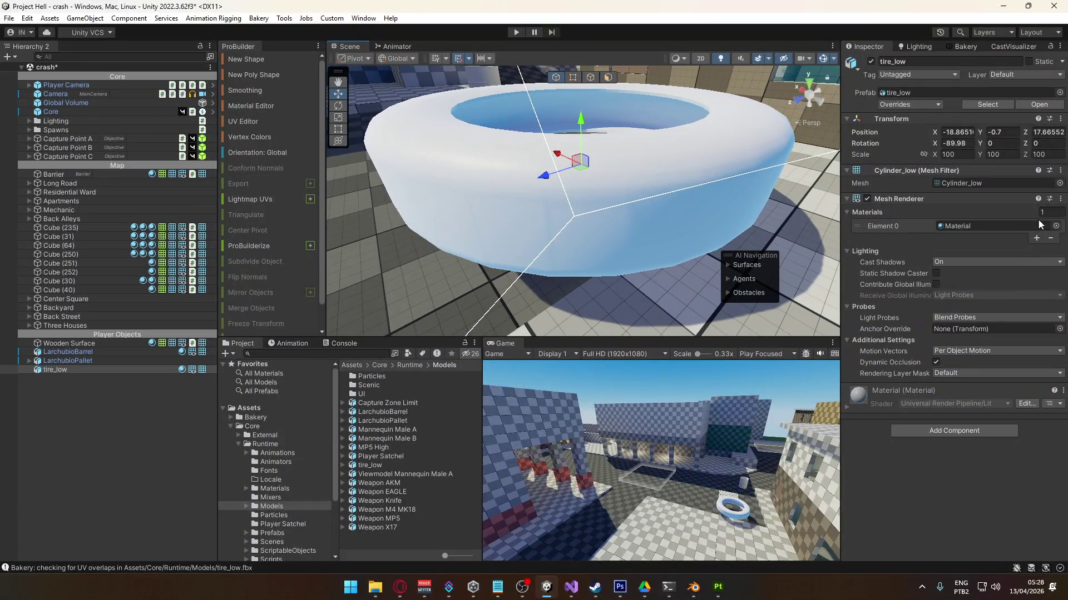
- Assign the Grayscale material to the tire's Element 0 and frame the tire
{"action": "left_click", "coordinate": [1055, 225]}
{"action": "type", "text": "grays"}
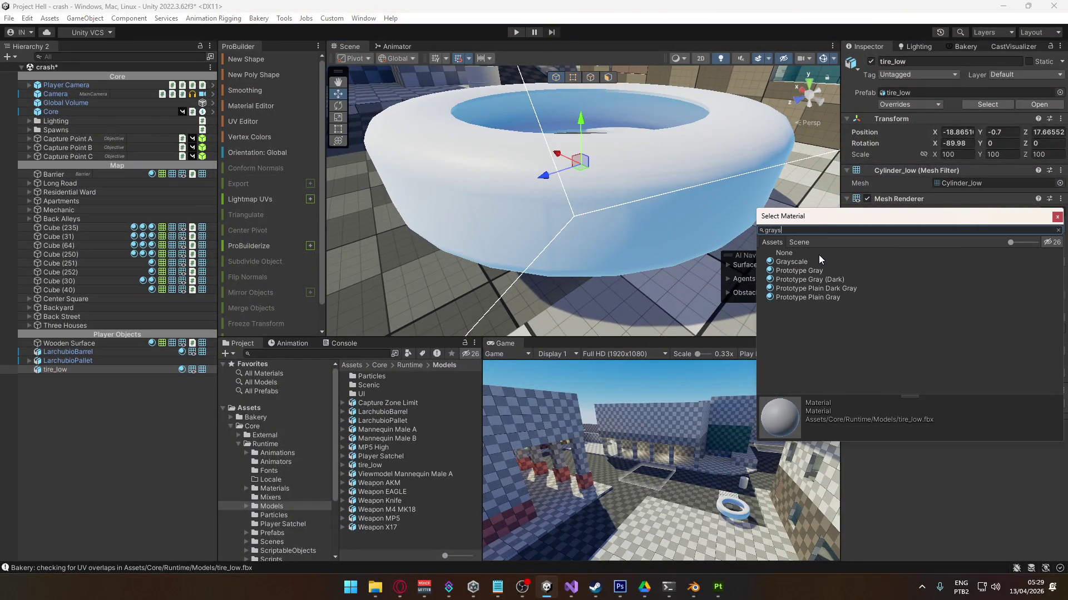
{"action": "double_click", "coordinate": [813, 260]}
{"action": "mouse_move", "coordinate": [562, 167]}
{"action": "left_mouse_down", "text": "alt"}
{"action": "mouse_move", "coordinate": [523, 179]}
{"action": "mouse_move", "coordinate": [220, 130]}
{"action": "left_mouse_up", "text": "alt"}
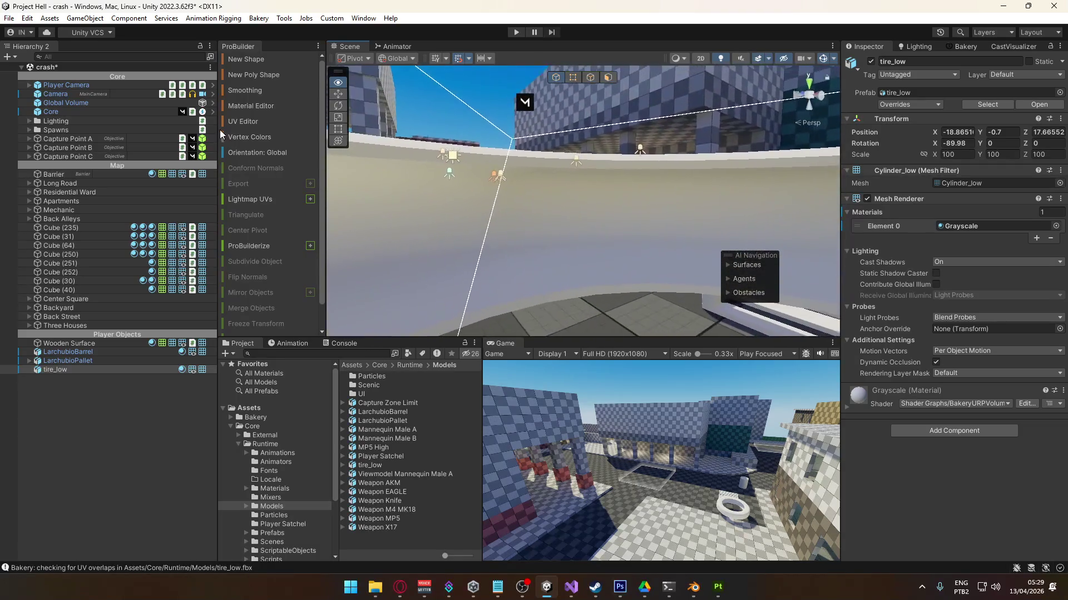
{"action": "key", "text": "f"}
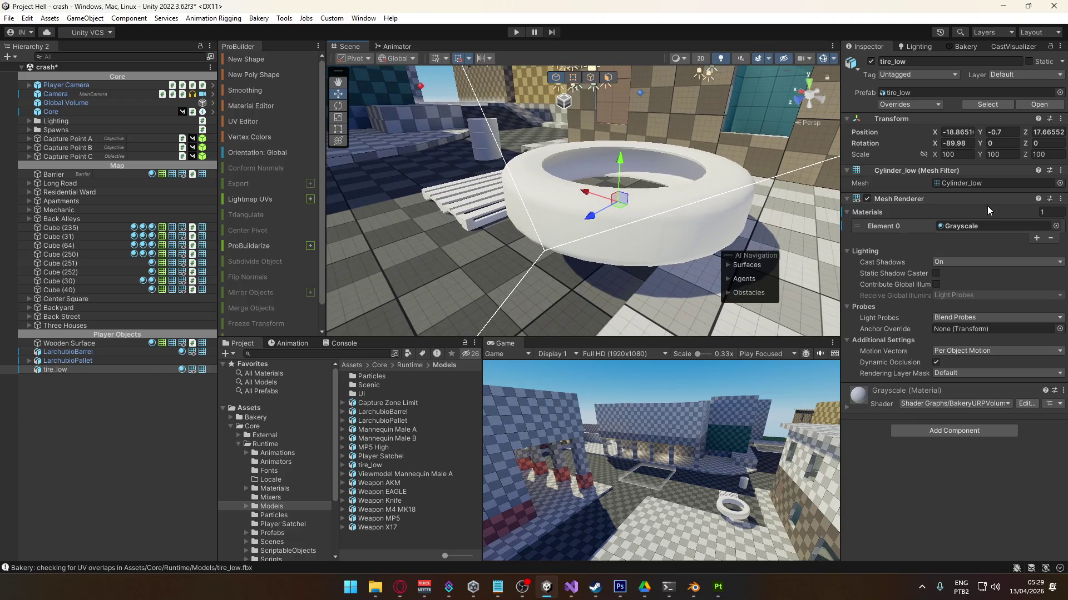
- Try the BakeryURPLit material, then the plain Lit material, on the tire
{"action": "left_click", "coordinate": [1056, 226]}
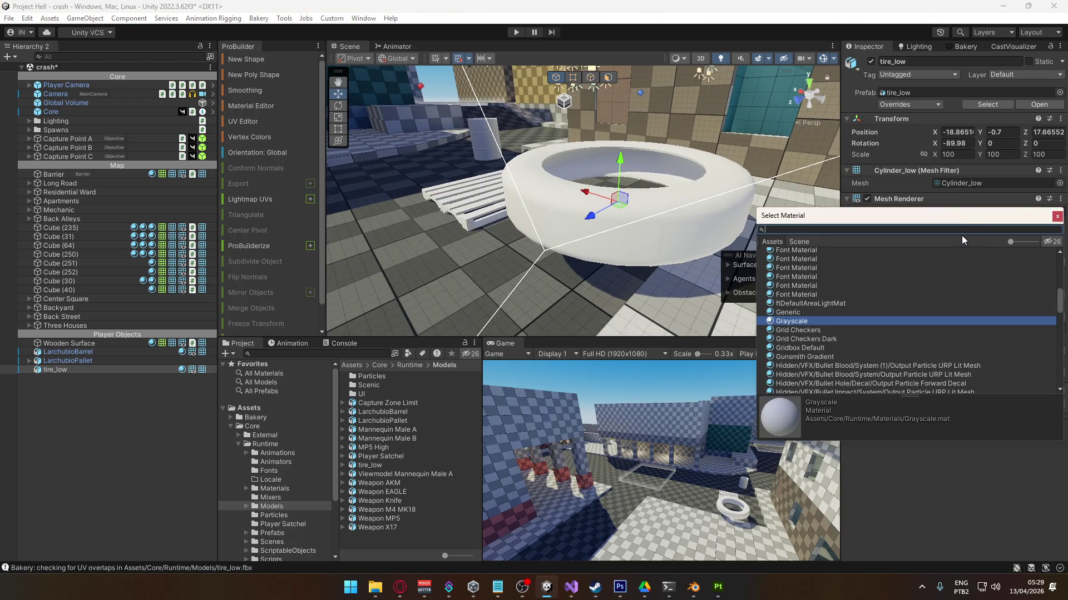
{"action": "type", "text": "lit"}
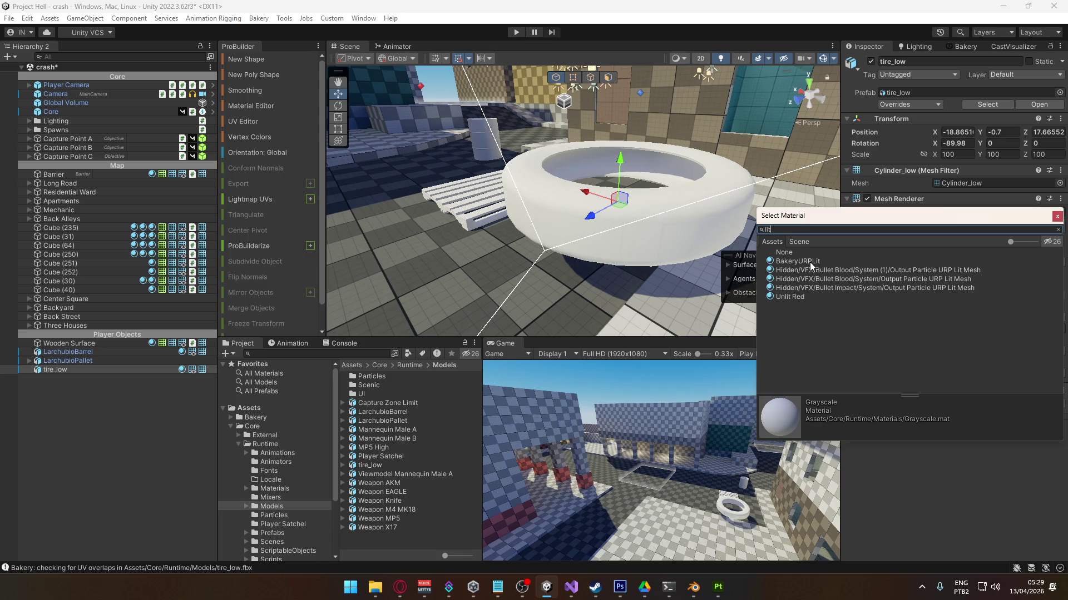
{"action": "double_click", "coordinate": [811, 262]}
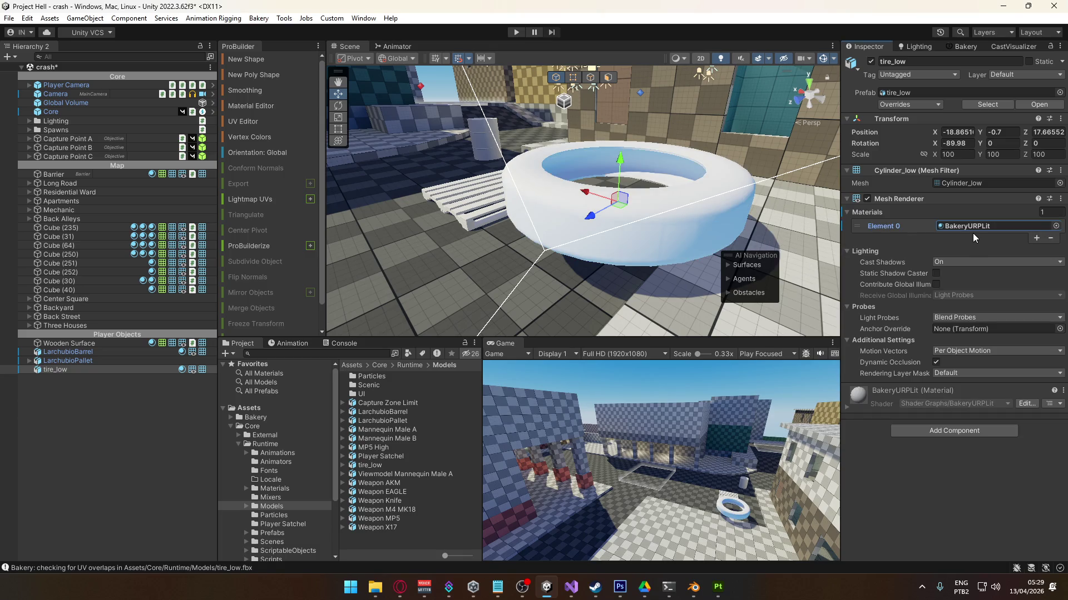
{"action": "left_click", "coordinate": [1055, 226]}
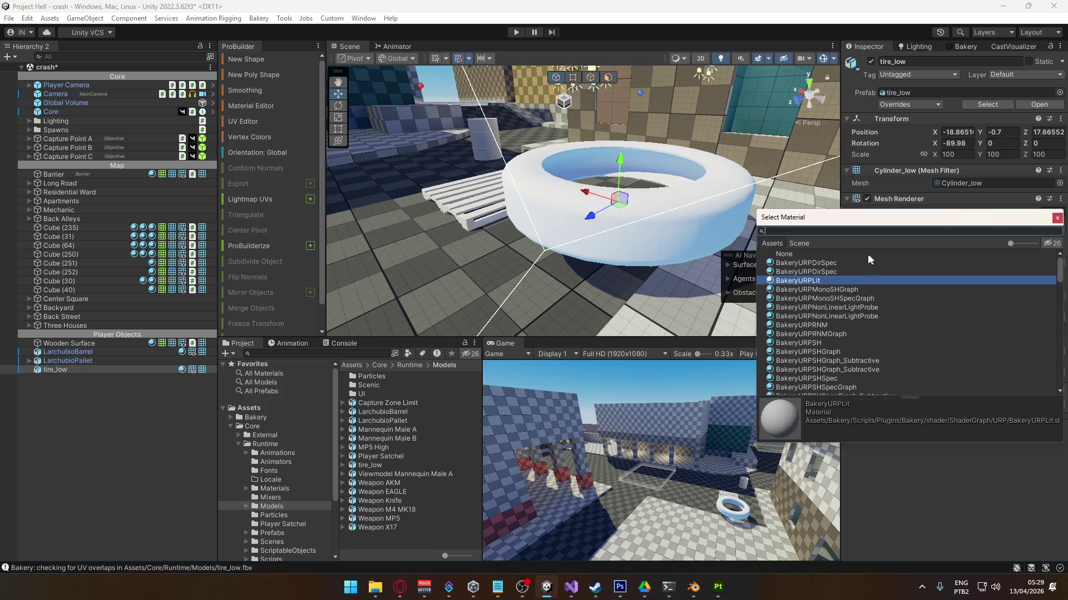
{"action": "type", "text": "lit"}
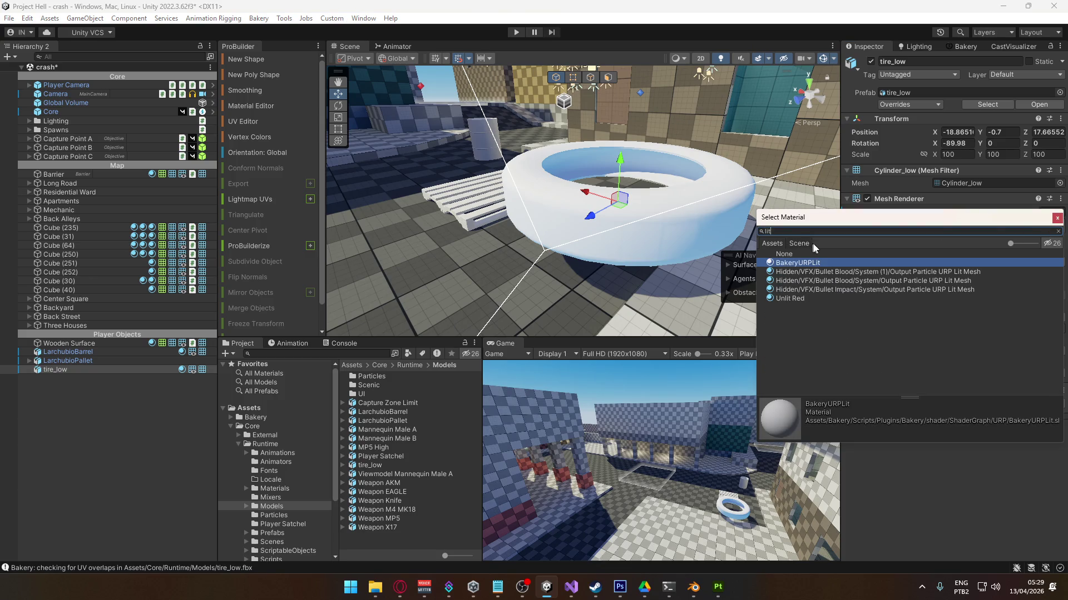
{"action": "left_click", "coordinate": [1052, 248]}
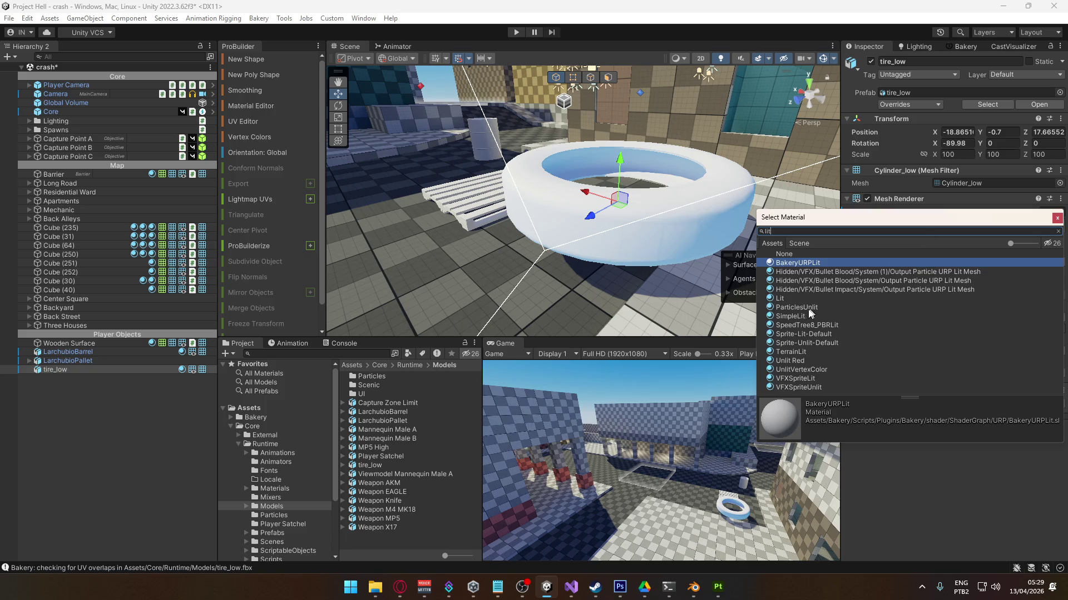
{"action": "double_click", "coordinate": [798, 298]}
{"action": "mouse_move", "coordinate": [600, 229]}
{"action": "left_mouse_down", "text": "alt"}
{"action": "mouse_move", "coordinate": [592, 207]}
{"action": "mouse_move", "coordinate": [432, 262]}
{"action": "left_mouse_up", "text": "alt"}
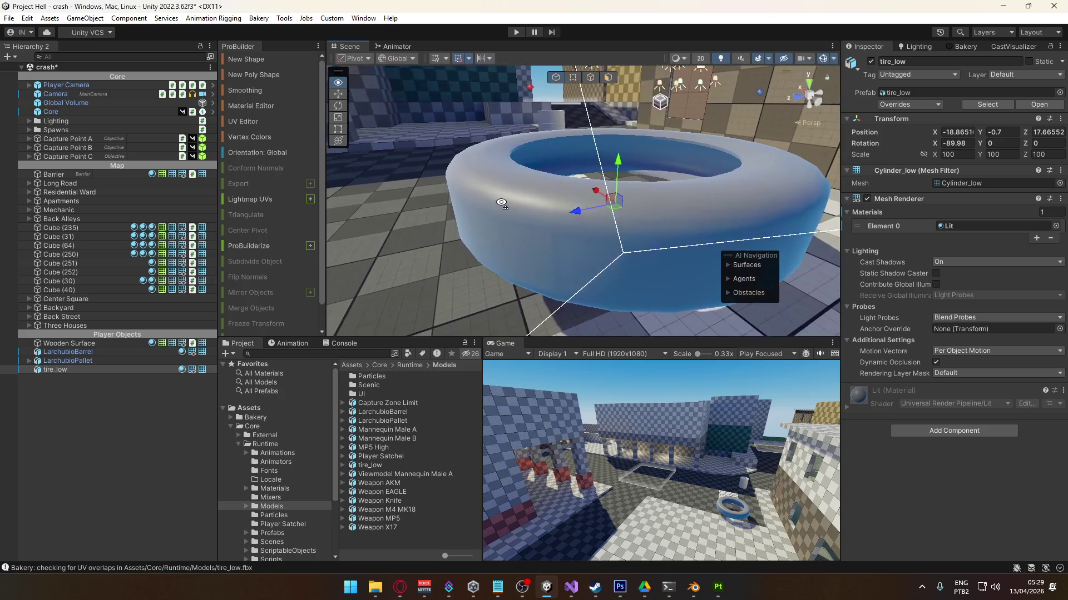
- Try BakeryURPVolume, then settle back on Grayscale and orbit around the tire
{"action": "left_click", "coordinate": [1055, 225]}
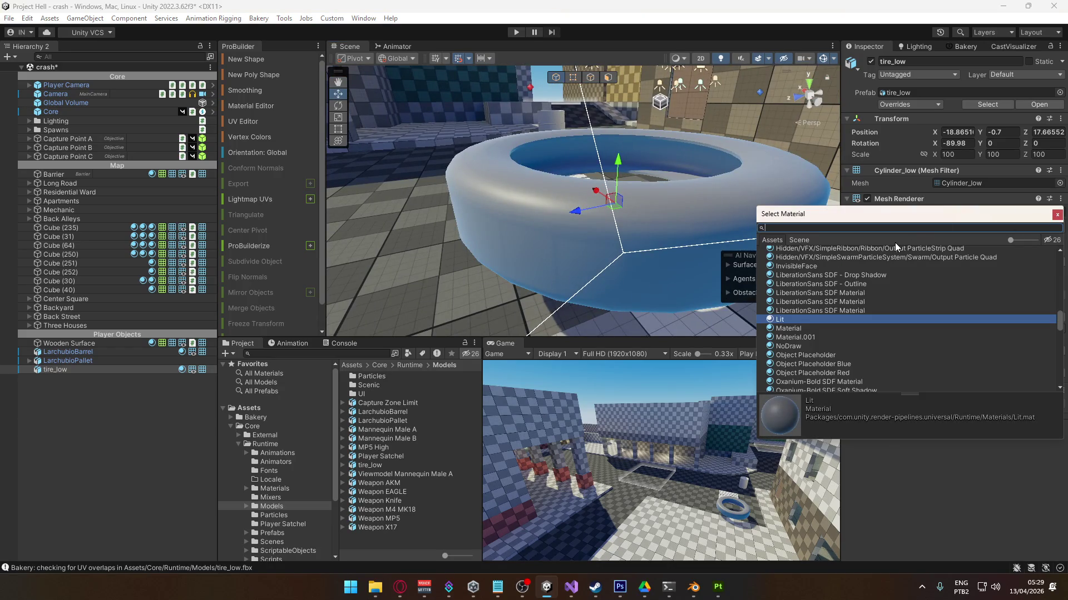
{"action": "type", "text": "volume"}
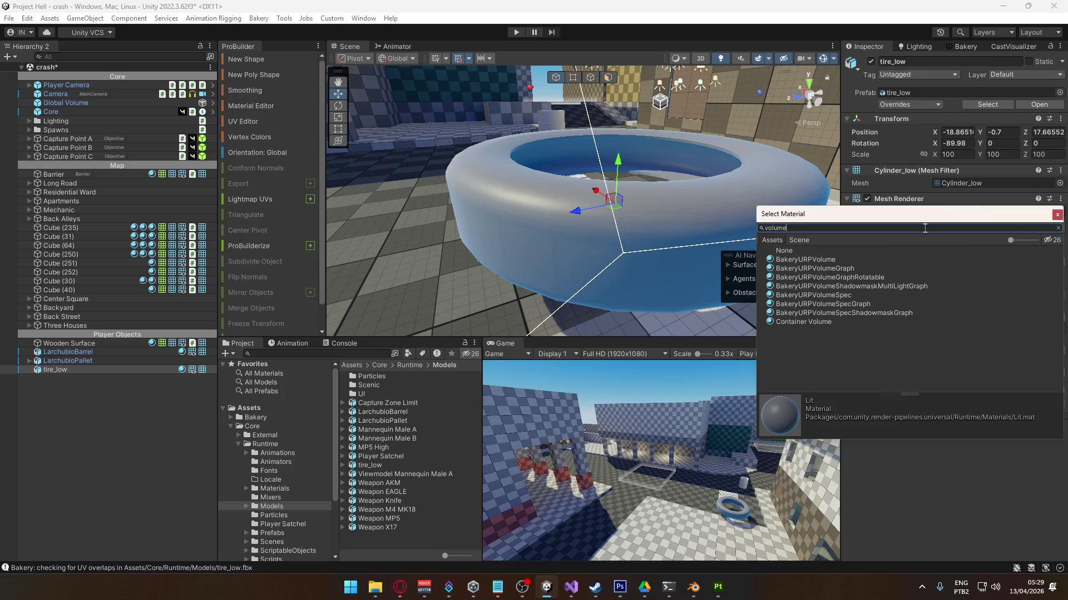
{"action": "double_click", "coordinate": [831, 261]}
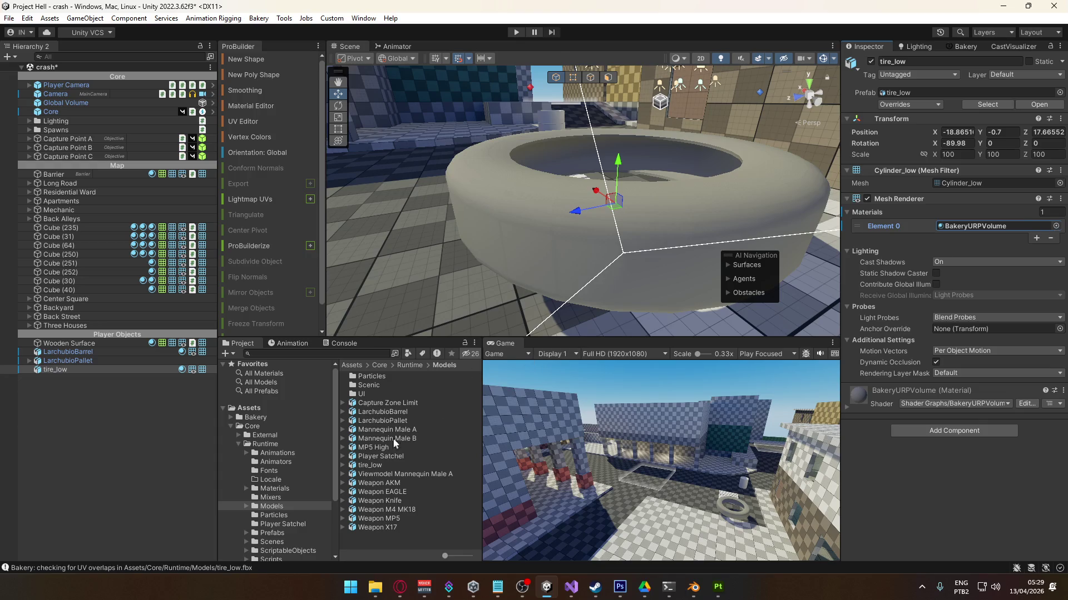
{"action": "left_click", "coordinate": [1055, 227]}
{"action": "type", "text": "graysca"}
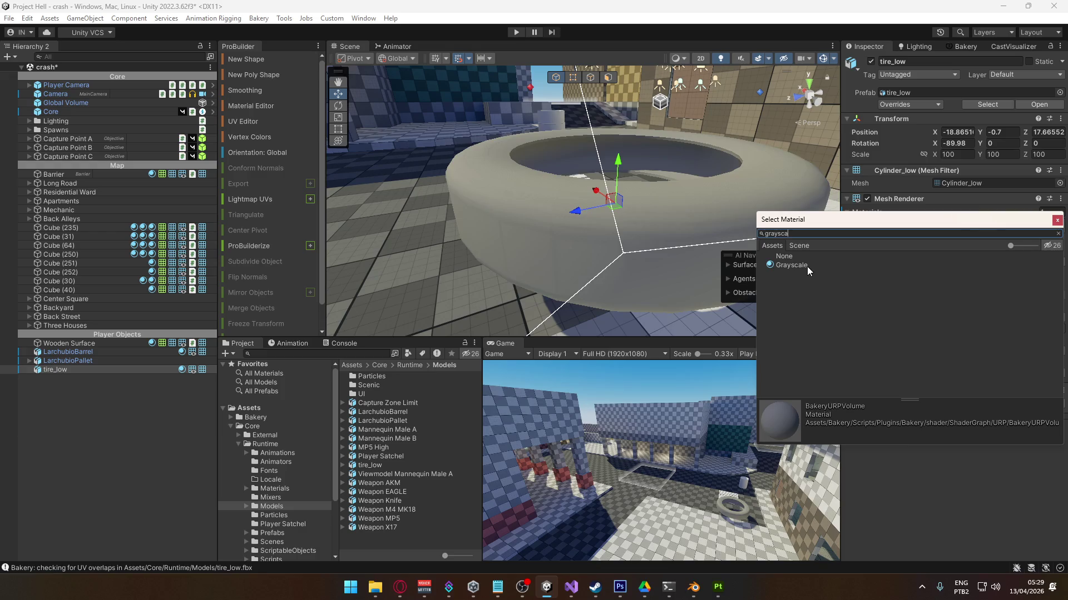
{"action": "double_click", "coordinate": [805, 265]}
{"action": "mouse_move", "coordinate": [548, 218]}
{"action": "left_mouse_down", "text": "alt"}
{"action": "mouse_move", "coordinate": [769, 237]}
{"action": "mouse_move", "coordinate": [670, 247]}
{"action": "mouse_move", "coordinate": [616, 456]}
{"action": "left_mouse_up", "text": "alt"}
{"action": "left_click", "coordinate": [717, 587]}
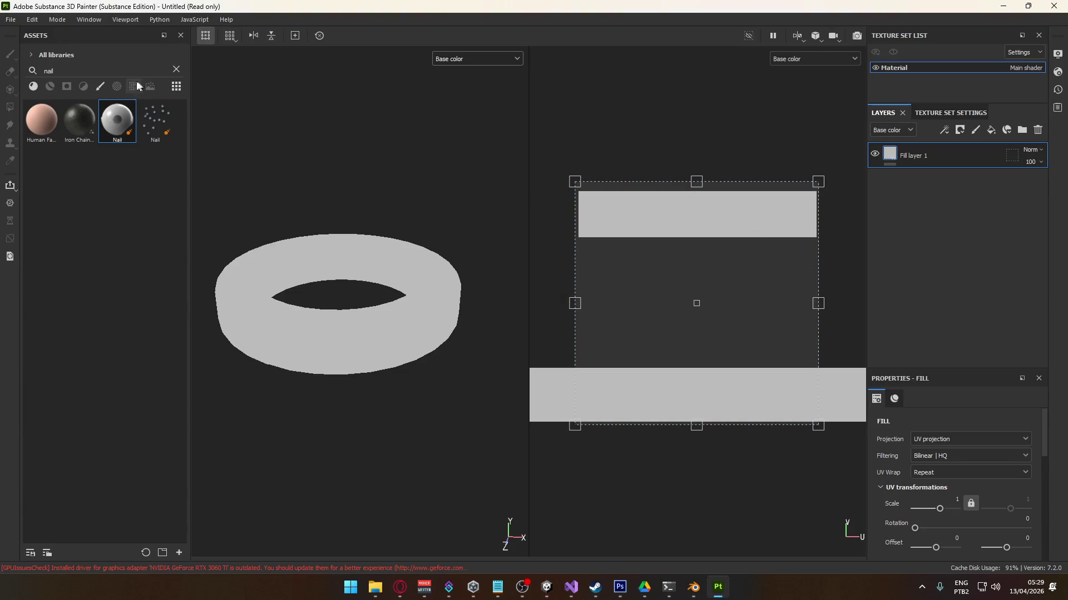
- Open File > Export textures and browse the output template list
{"action": "left_click", "coordinate": [14, 20]}
{"action": "left_click", "coordinate": [28, 204]}
{"action": "left_click", "coordinate": [629, 165]}
{"action": "scroll", "coordinate": [625, 268], "scroll_direction": "down", "scroll_amount": 10}
{"action": "scroll", "coordinate": [625, 268], "scroll_direction": "up", "scroll_amount": 1}
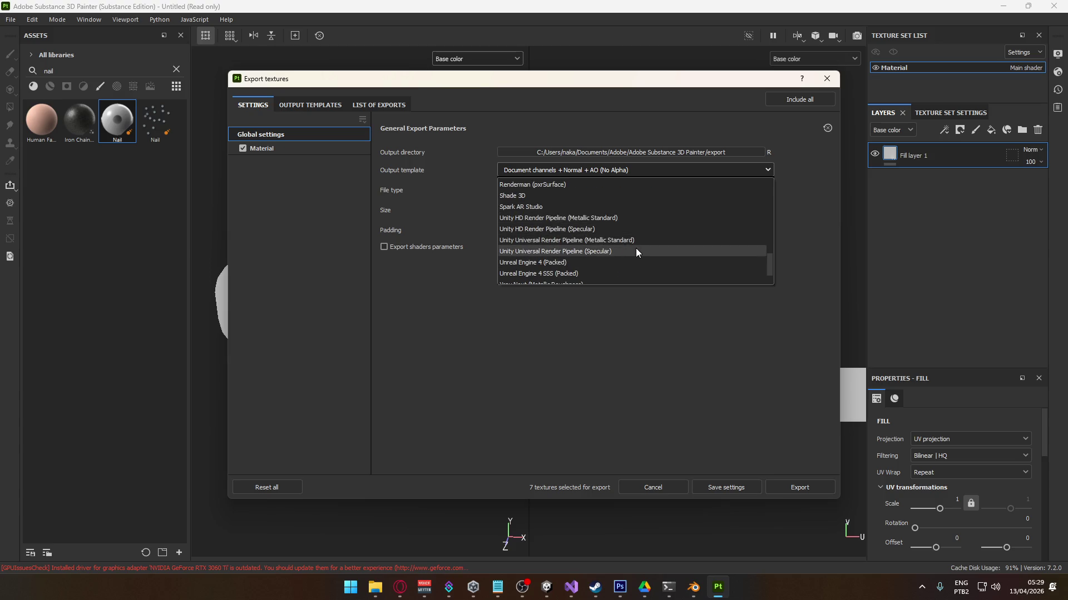
{"action": "scroll", "coordinate": [594, 230], "scroll_direction": "down", "scroll_amount": 1}
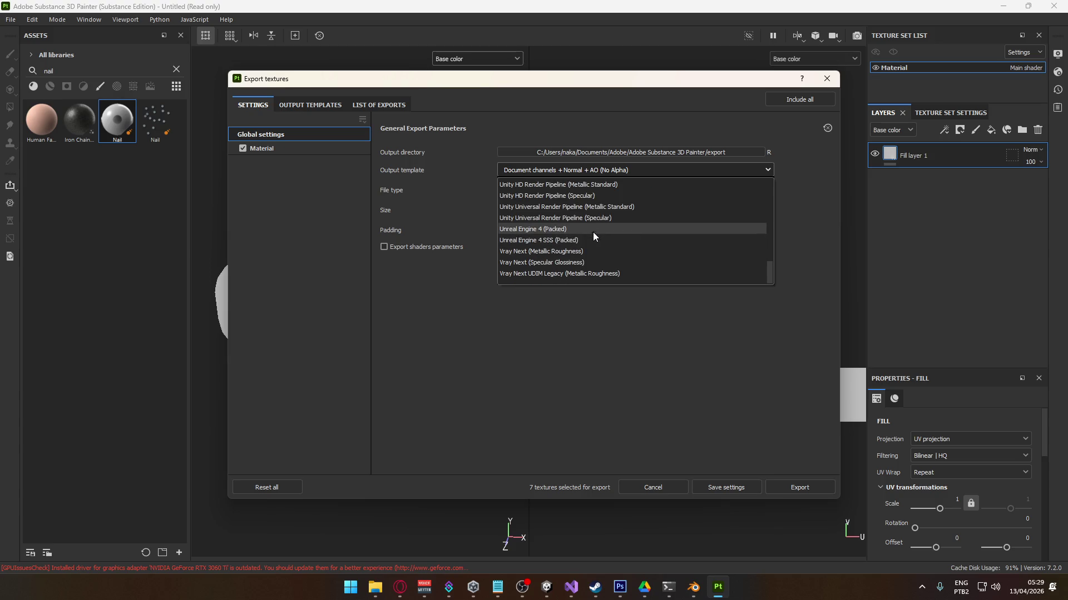
{"action": "left_click", "coordinate": [274, 197]}
- Duplicate the Unity Universal Render Pipeline (Metallic Standard) preset, then remove the copy
{"action": "left_click", "coordinate": [303, 105]}
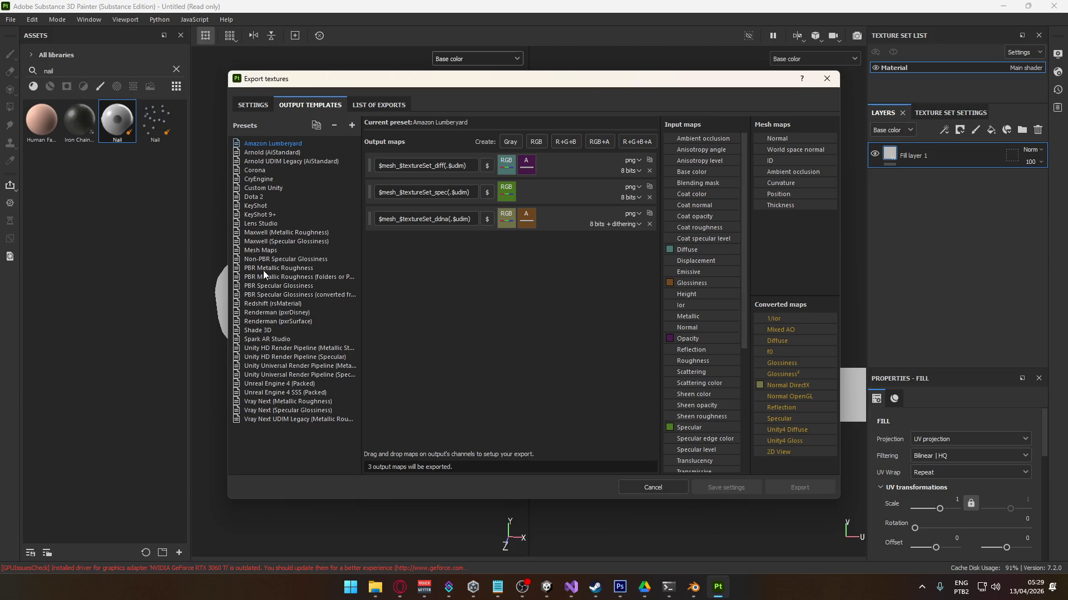
{"action": "left_click", "coordinate": [281, 368]}
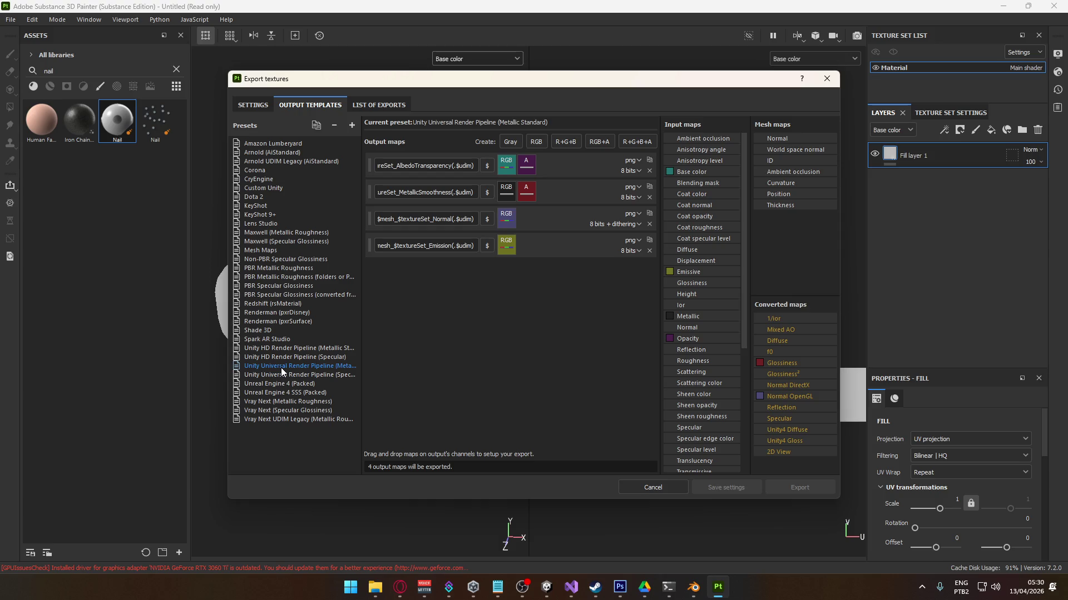
{"action": "right_click", "coordinate": [281, 368]}
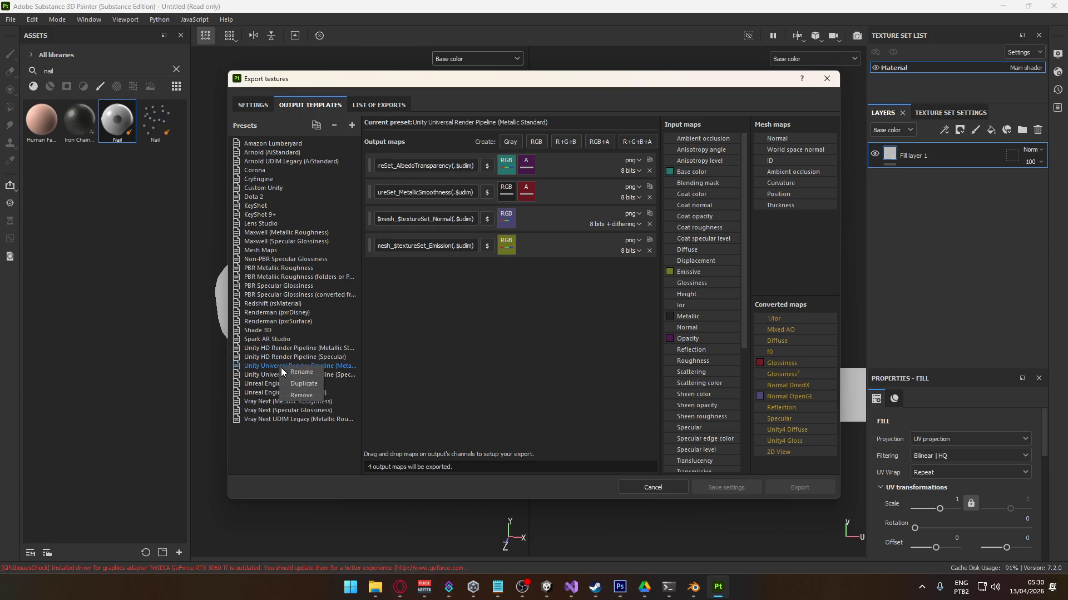
{"action": "left_click", "coordinate": [292, 379]}
{"action": "double_click", "coordinate": [266, 426]}
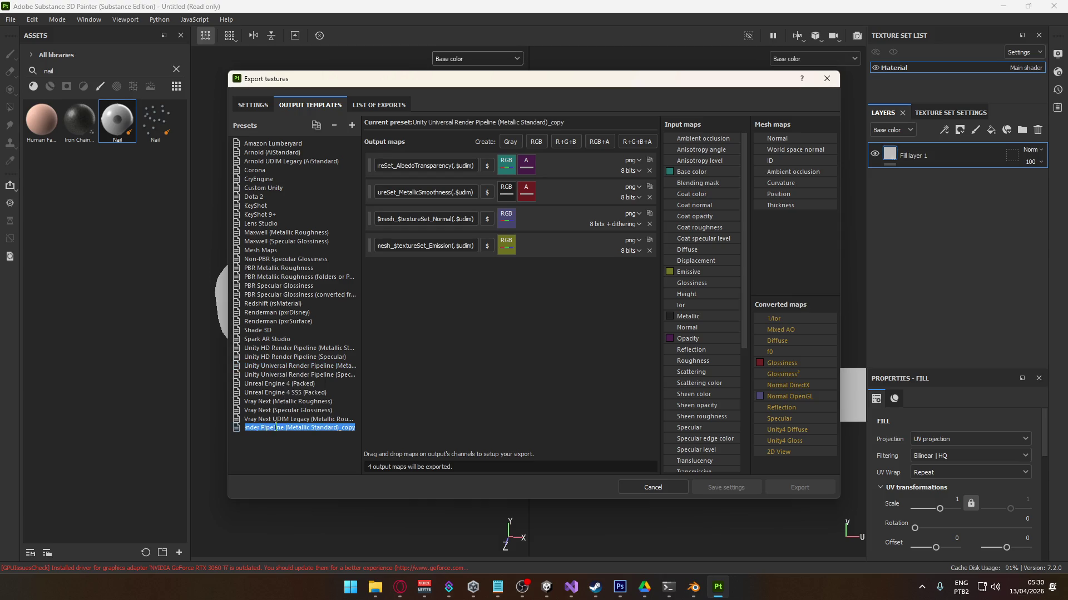
{"action": "type", "text": "Uni"}
{"action": "key", "text": "Escape"}
{"action": "right_click", "coordinate": [336, 430]}
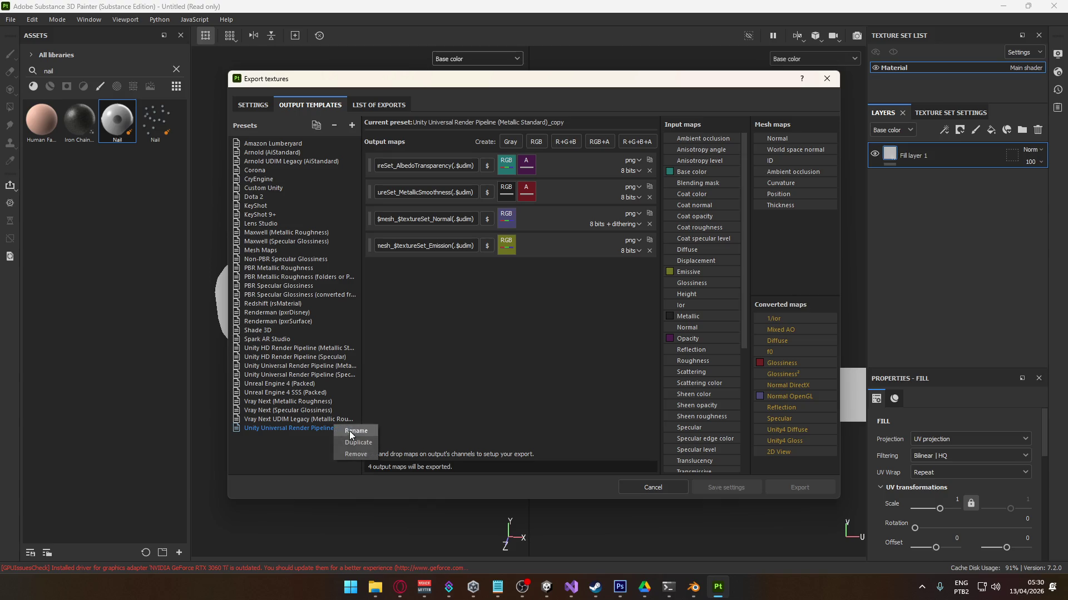
{"action": "left_click", "coordinate": [362, 454]}
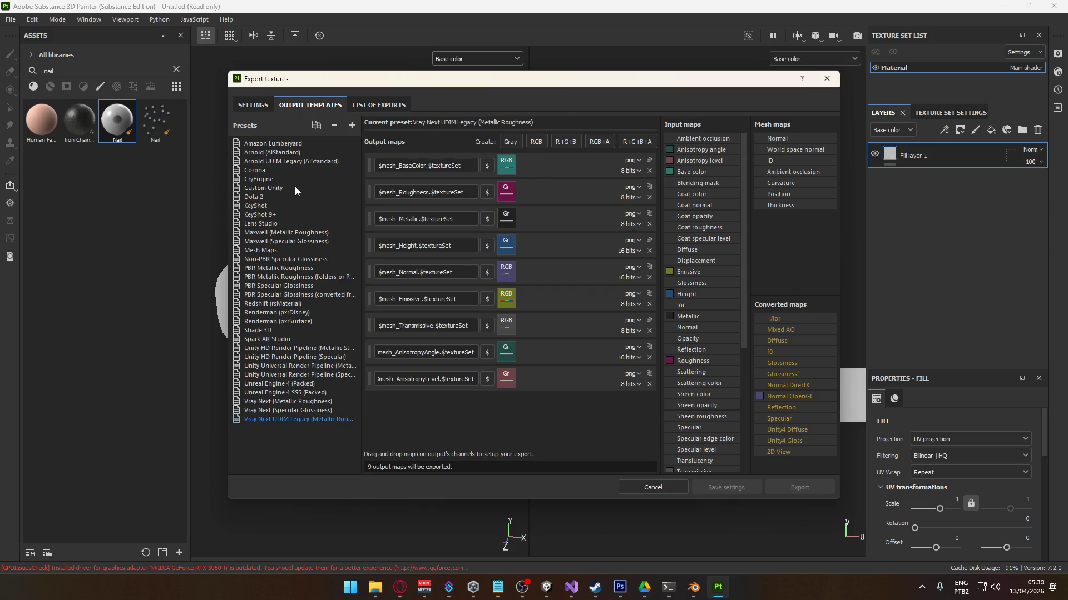
- Set Custom Unity as the output template and open the output directory picker
{"action": "left_click", "coordinate": [275, 189]}
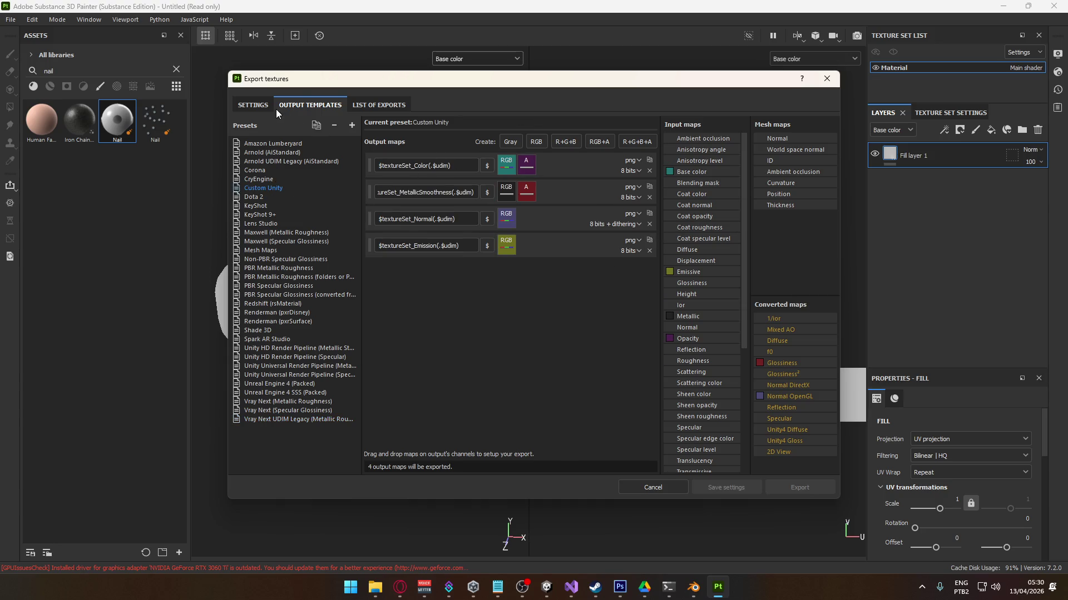
{"action": "left_click", "coordinate": [256, 106]}
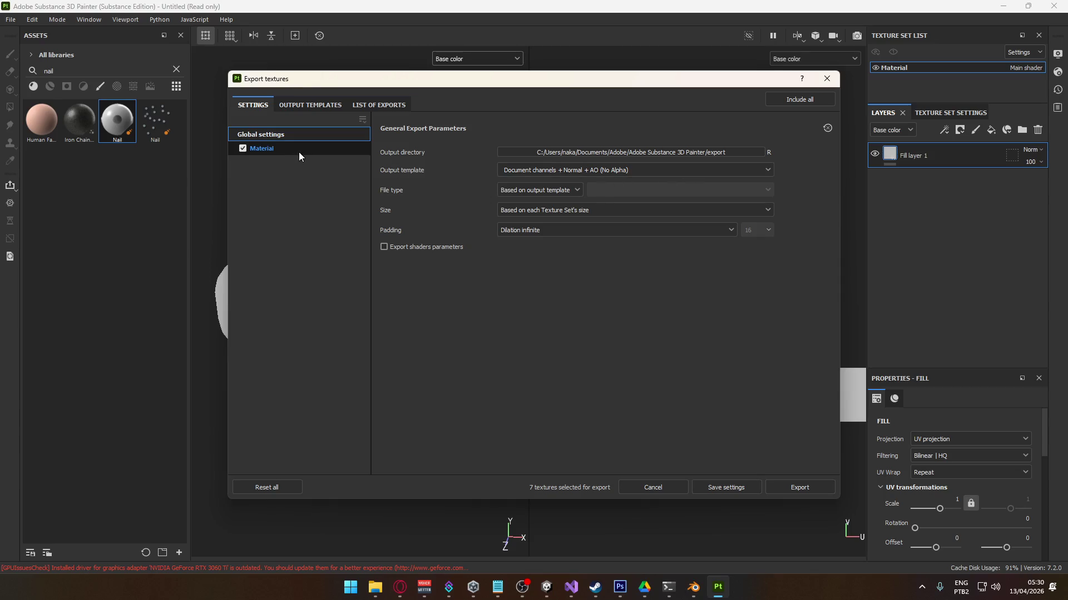
{"action": "left_click", "coordinate": [559, 168]}
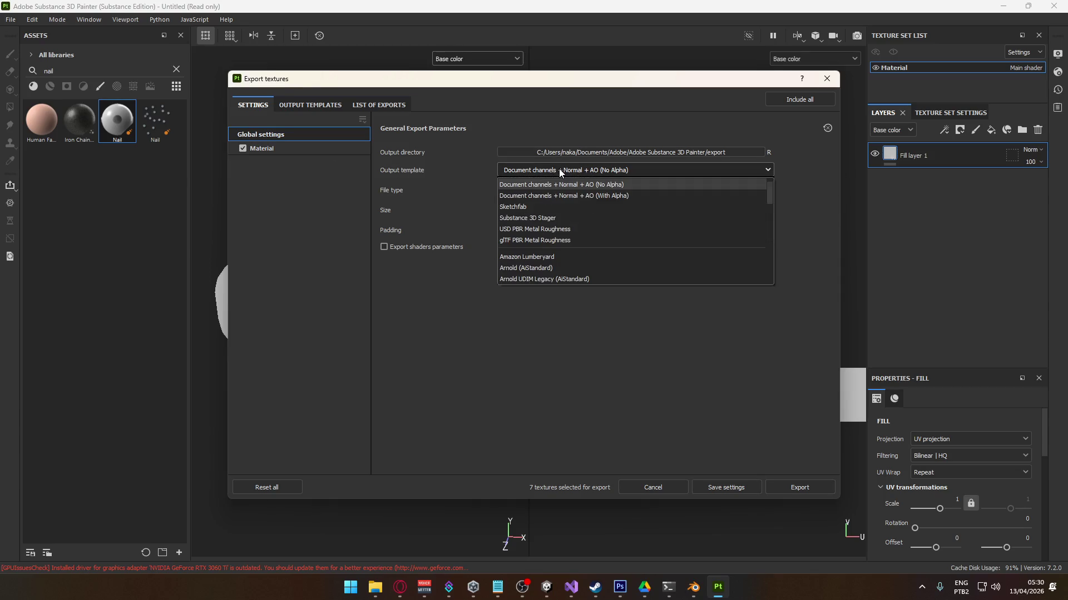
{"action": "scroll", "coordinate": [589, 233], "scroll_direction": "down", "scroll_amount": 1}
{"action": "scroll", "coordinate": [589, 233], "scroll_direction": "down", "scroll_amount": 2}
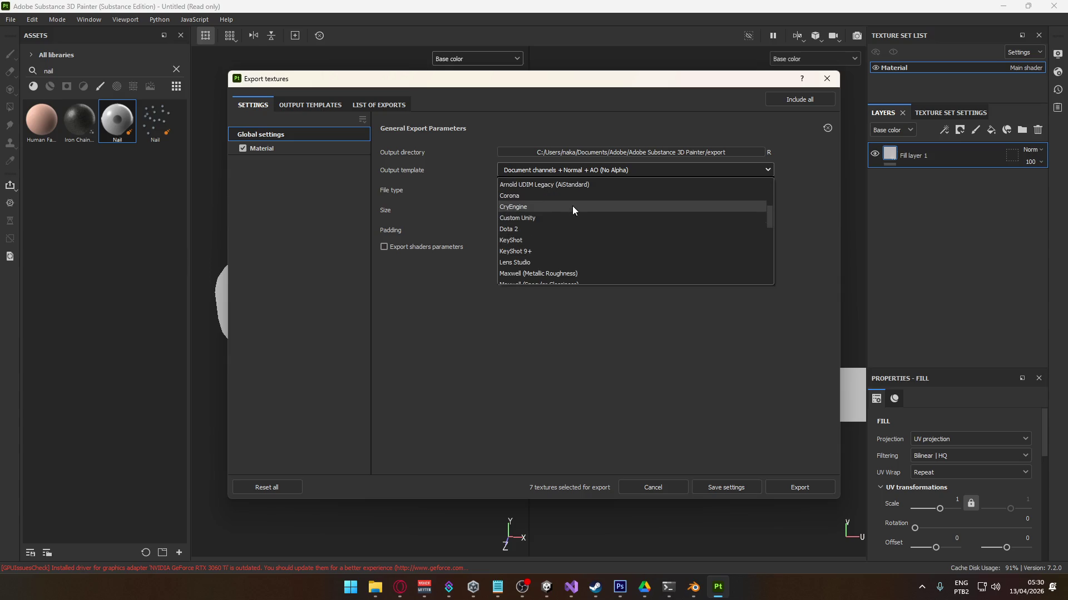
{"action": "left_click", "coordinate": [572, 207]}
{"action": "left_click", "coordinate": [610, 161]}
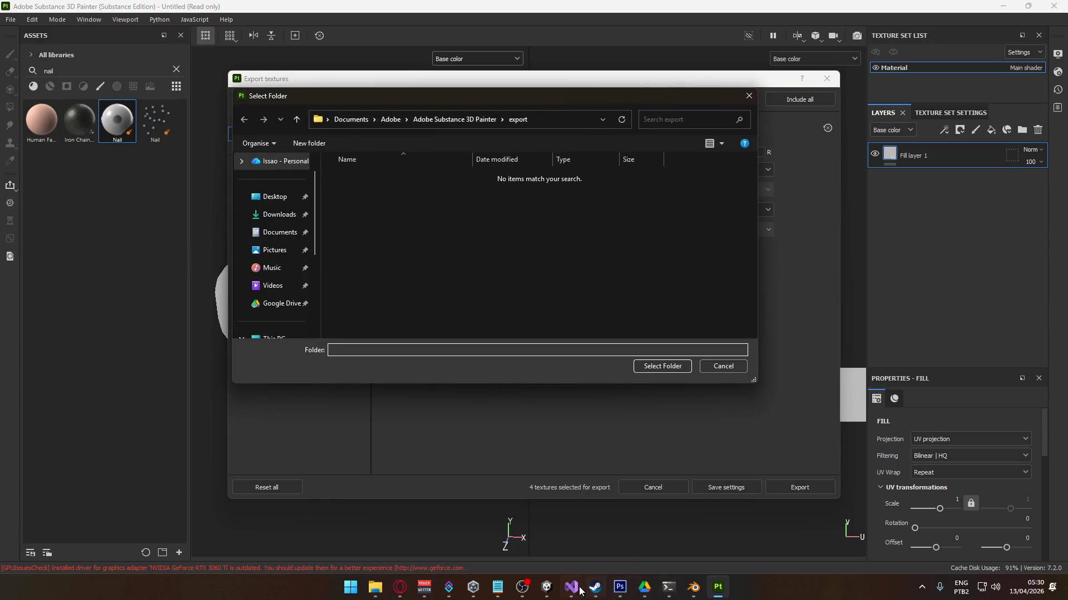
- Create a new folder named Test inside Unity's Materials folder
{"action": "left_click", "coordinate": [546, 587]}
{"action": "left_click", "coordinate": [278, 489]}
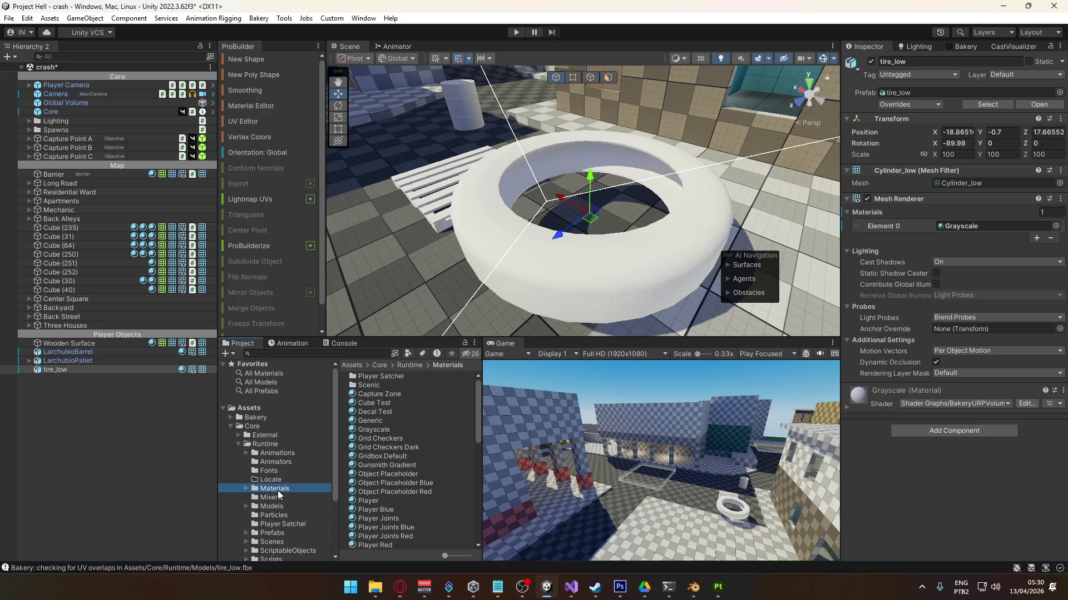
{"action": "right_click", "coordinate": [382, 429]}
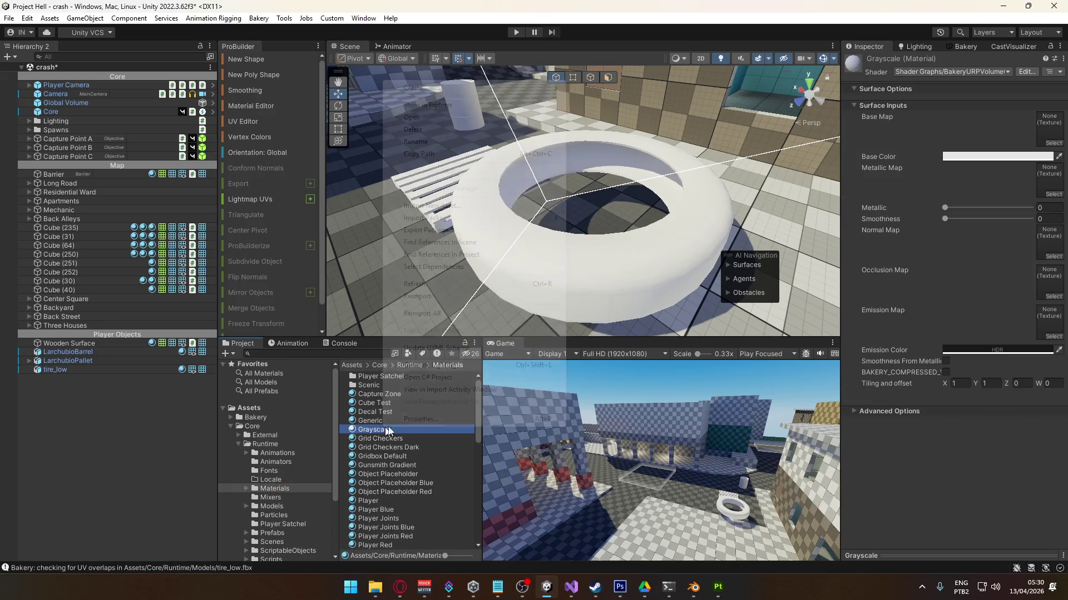
{"action": "mouse_move", "coordinate": [441, 88]}
{"action": "left_click", "coordinate": [602, 52]}
{"action": "type", "text": "Test"}
{"action": "key", "text": "Return"}
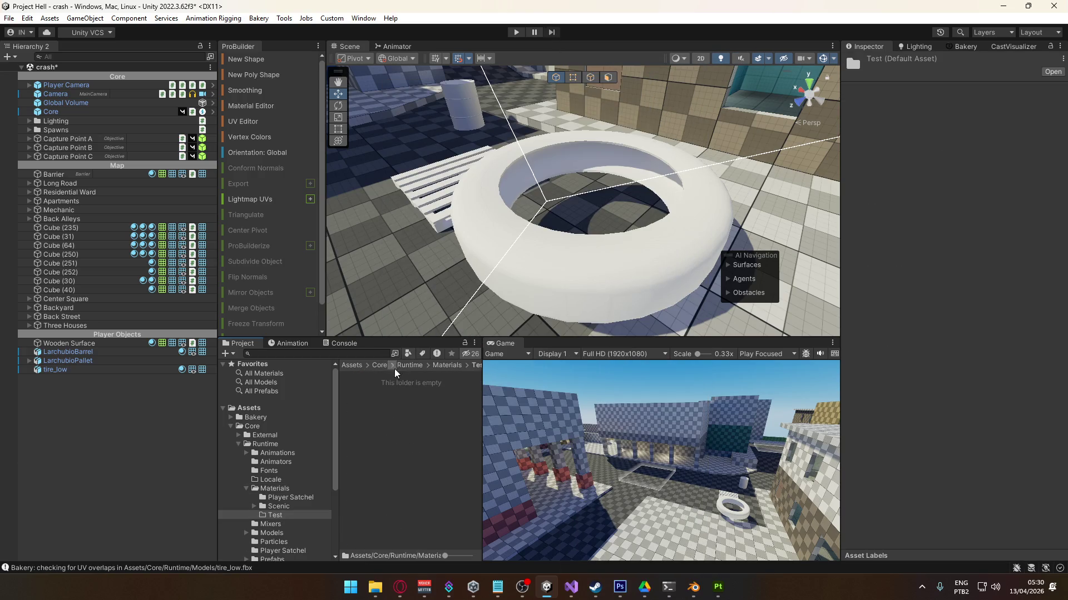
- Copy the Test folder's full path from File Explorer
{"action": "right_click", "coordinate": [389, 398]}
{"action": "left_click", "coordinate": [463, 83]}
{"action": "double_click", "coordinate": [443, 304]}
{"action": "left_click", "coordinate": [638, 207]}
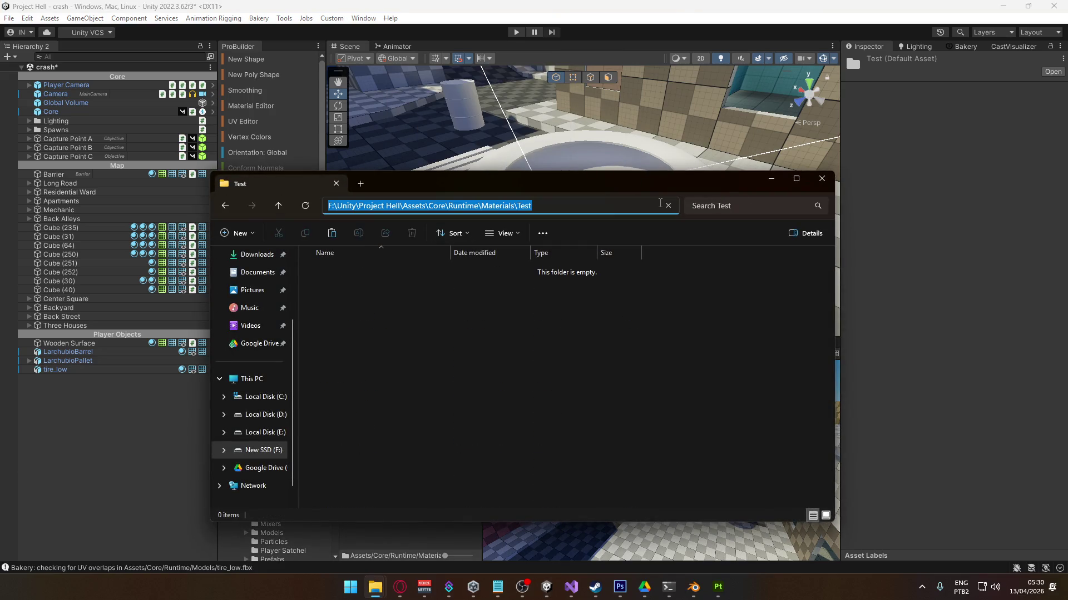
{"action": "key", "text": "alt+Tab"}
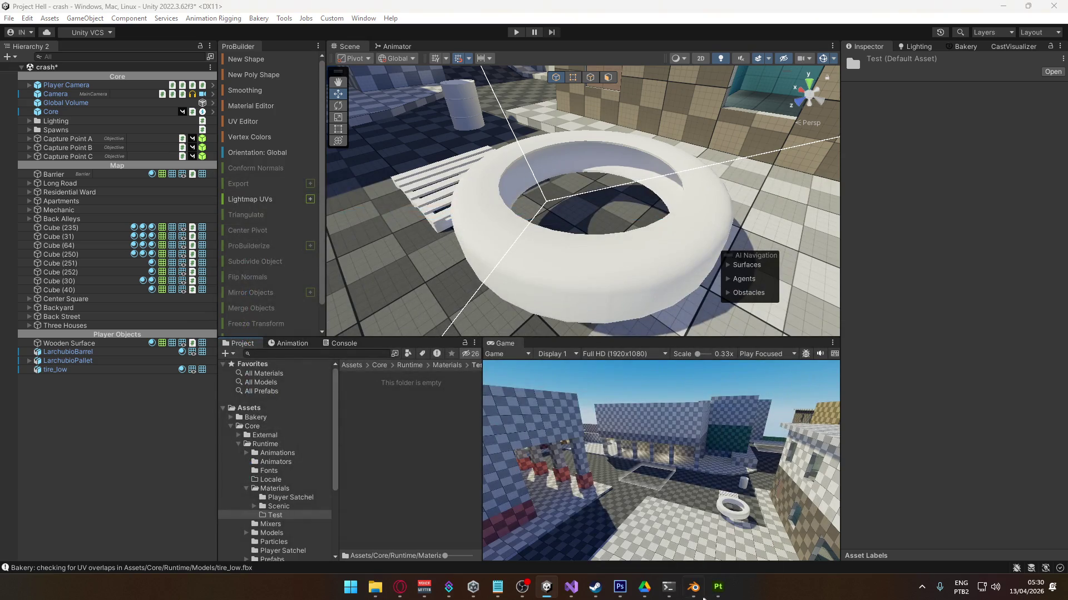
- Set Painter's export output folder to the pasted Test path and export the textures
{"action": "mouse_move", "coordinate": [695, 598]}
{"action": "left_click", "coordinate": [725, 591]}
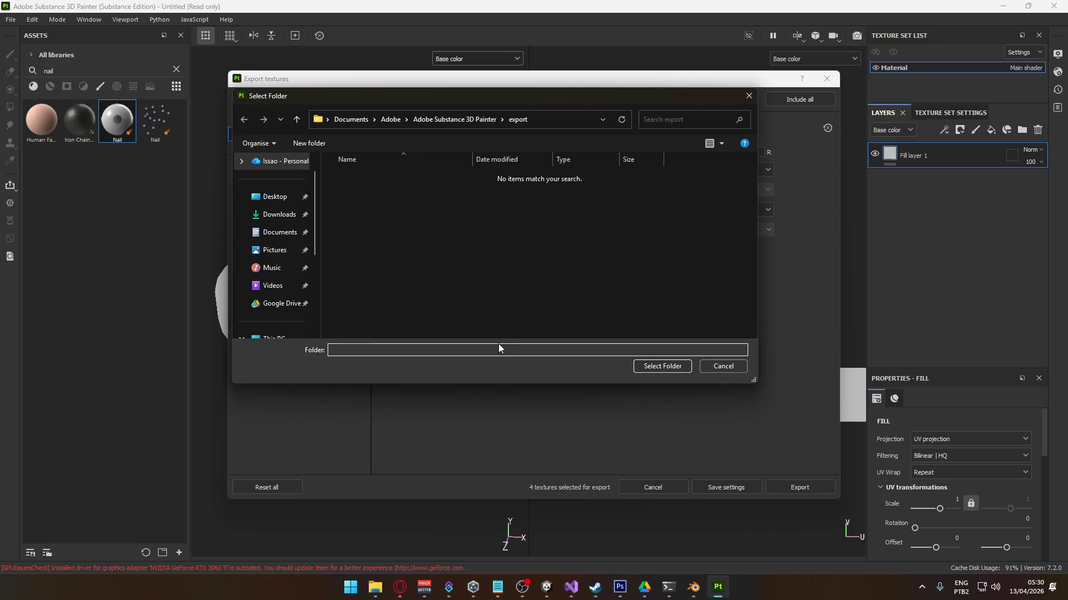
{"action": "left_click", "coordinate": [558, 353]}
{"action": "type", "text": "F:\\Unity\\Project Hell\\Assets\\Core\\Runtime\\Materials\\Test"}
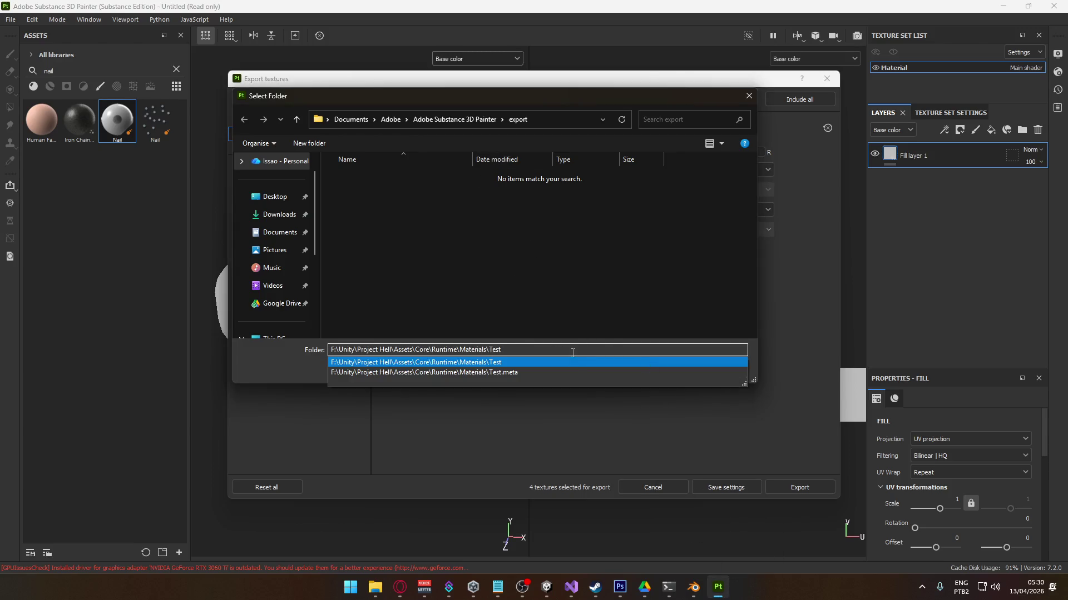
{"action": "left_click", "coordinate": [563, 363]}
{"action": "left_click", "coordinate": [659, 366]}
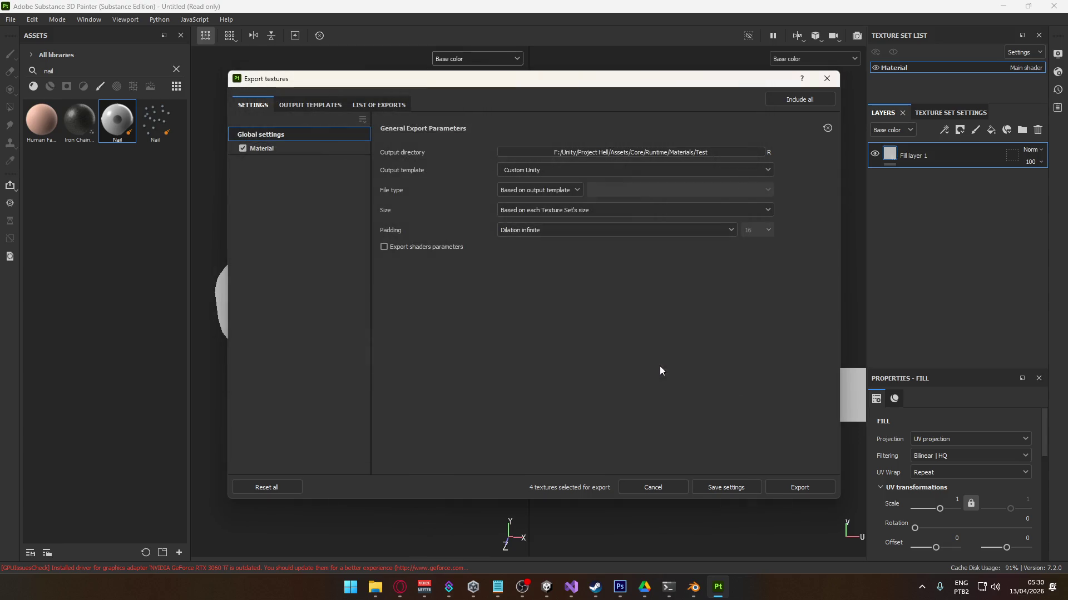
{"action": "left_click", "coordinate": [294, 149]}
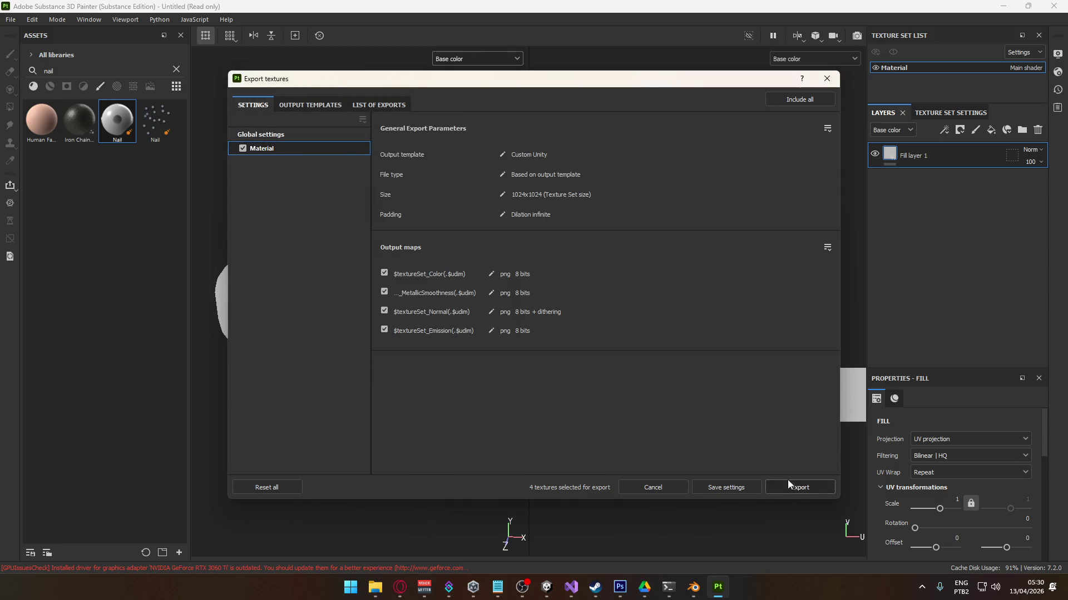
{"action": "left_click", "coordinate": [789, 485]}
{"action": "left_click", "coordinate": [726, 488]}
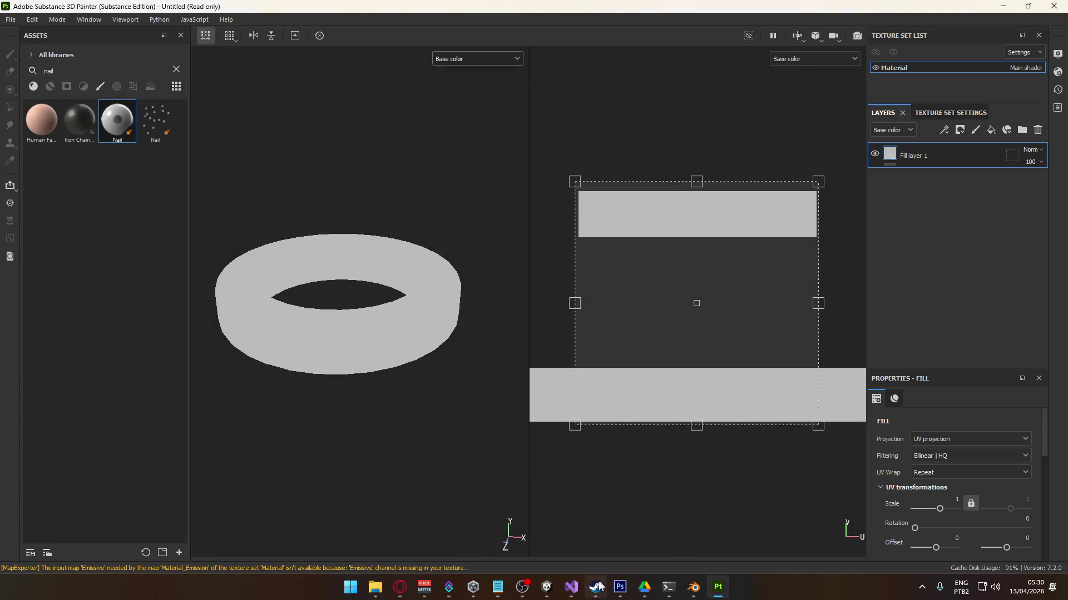
{"action": "left_click", "coordinate": [546, 587]}
- Create a new material named Test in the Test folder
{"action": "left_click", "coordinate": [384, 393]}
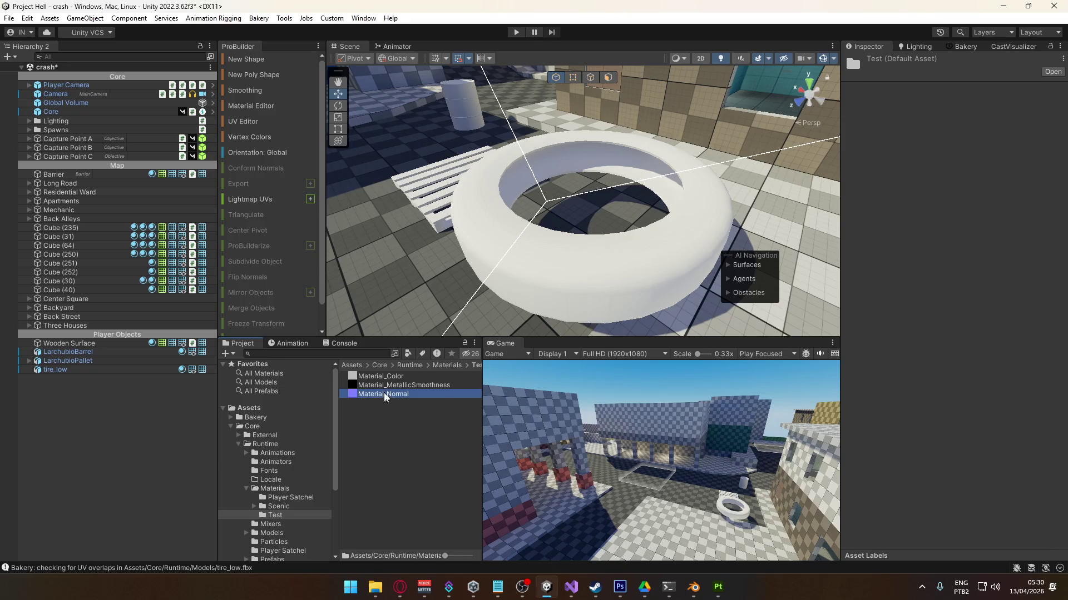
{"action": "left_click", "coordinate": [390, 377]}
{"action": "right_click", "coordinate": [417, 423]}
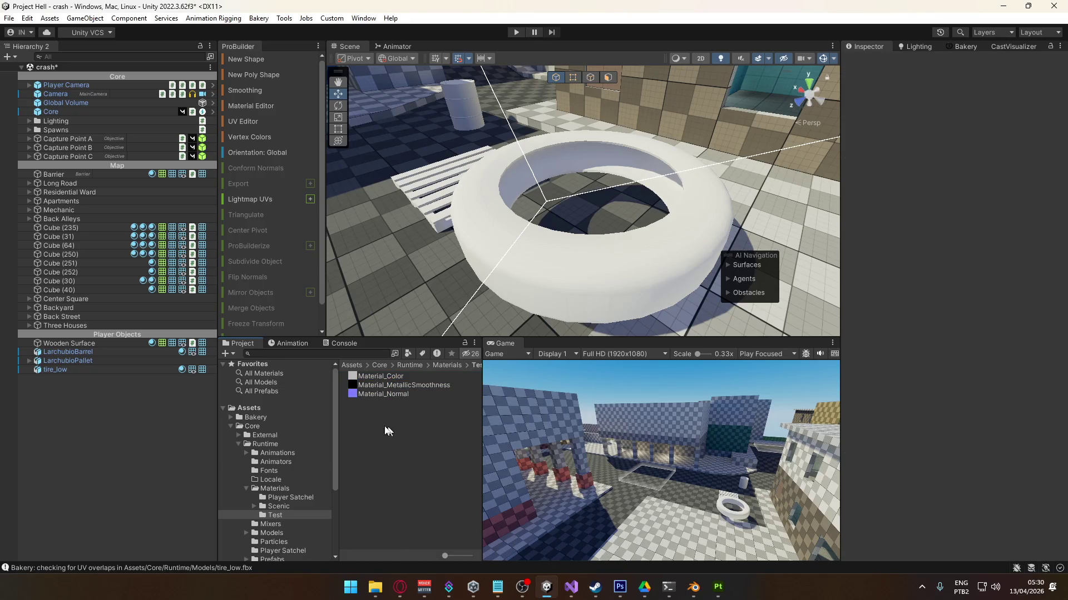
{"action": "mouse_move", "coordinate": [532, 83]}
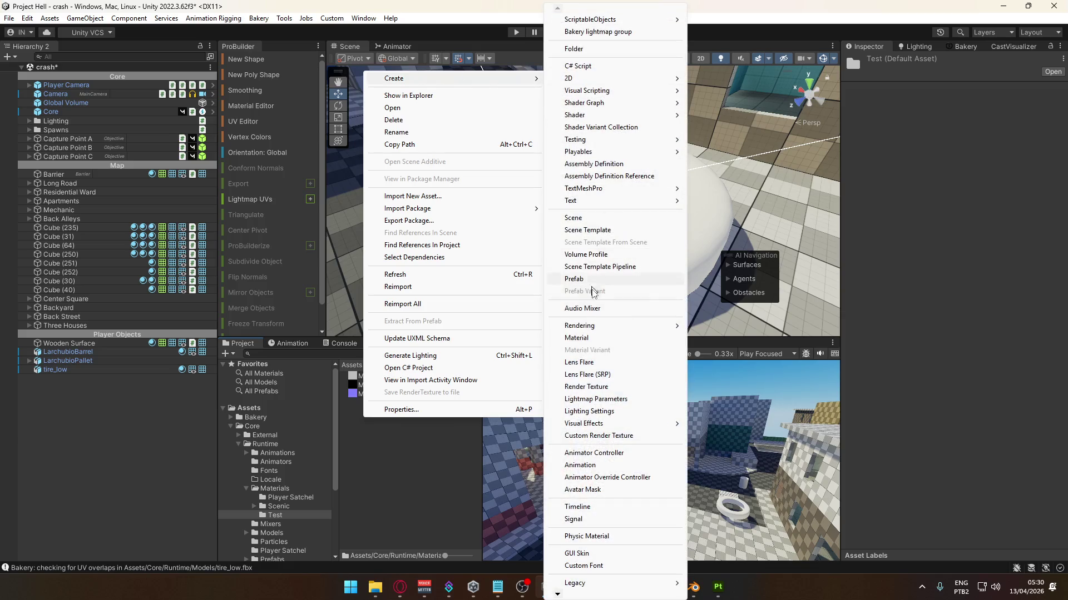
{"action": "left_click", "coordinate": [578, 338]}
{"action": "type", "text": "Test"}
{"action": "key", "text": "Return"}
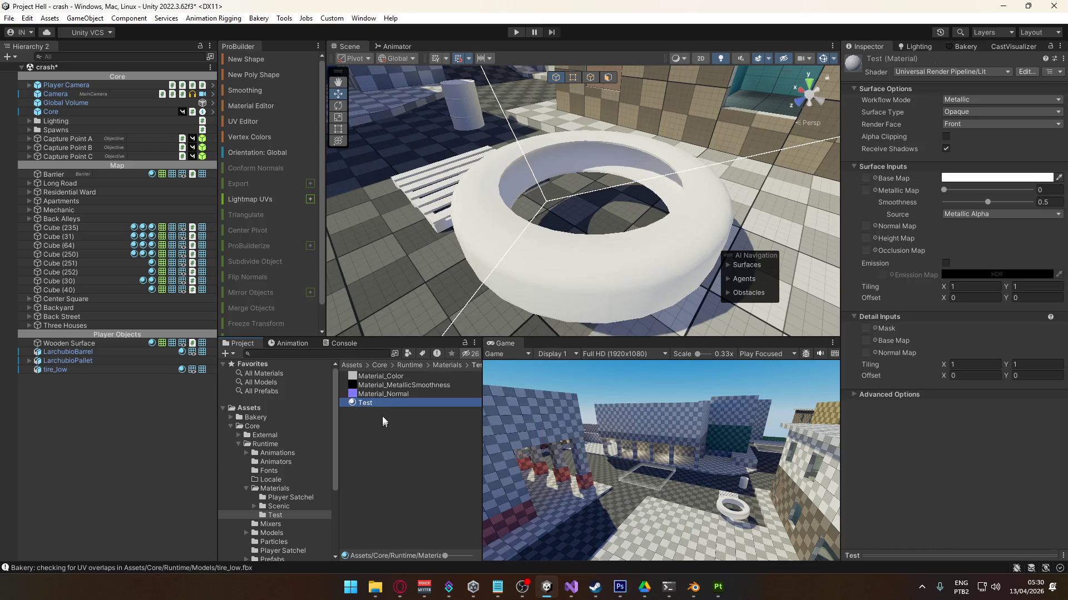
- Apply the Test material to the tire and switch its shader to BakeryURPVolumeGraph
{"action": "left_click_drag", "start_coordinate": [382, 404], "coordinate": [614, 271]}
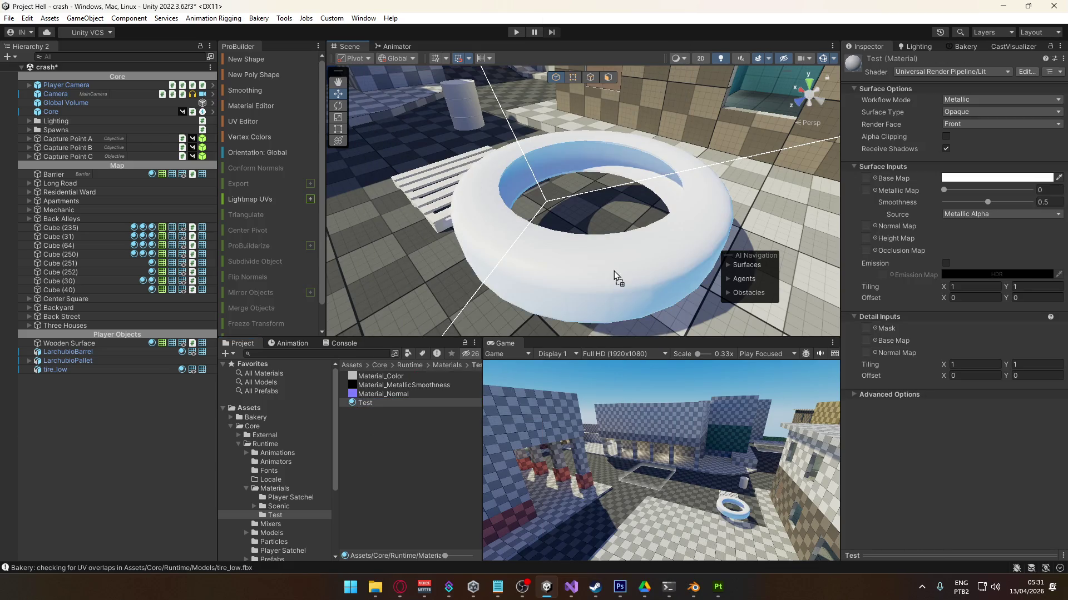
{"action": "left_click", "coordinate": [967, 74]}
{"action": "type", "text": "custom"}
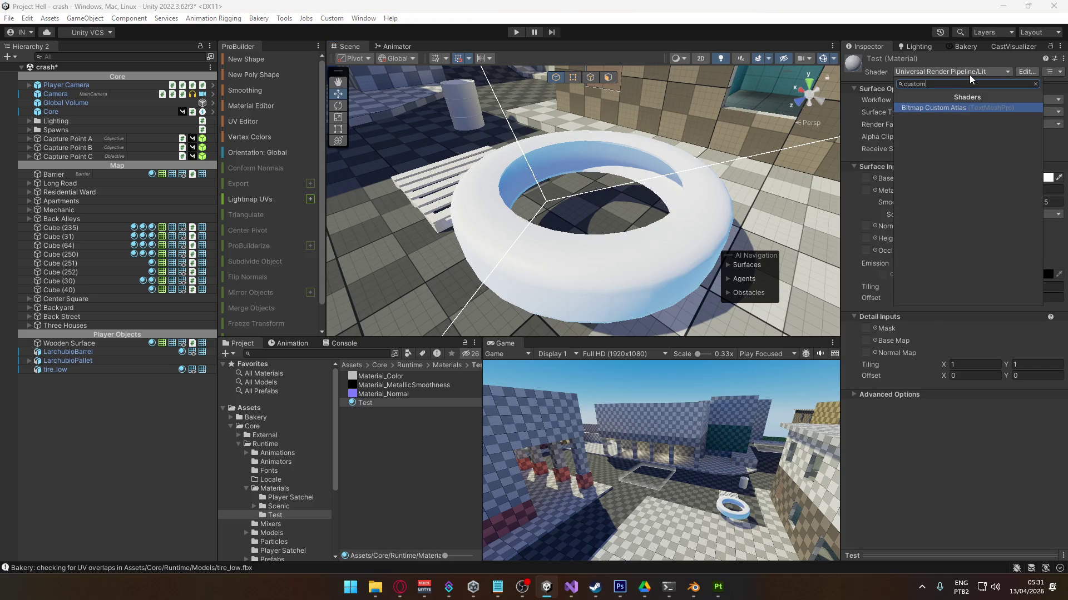
{"action": "key", "text": "ctrl+a"}
{"action": "type", "text": "volume"}
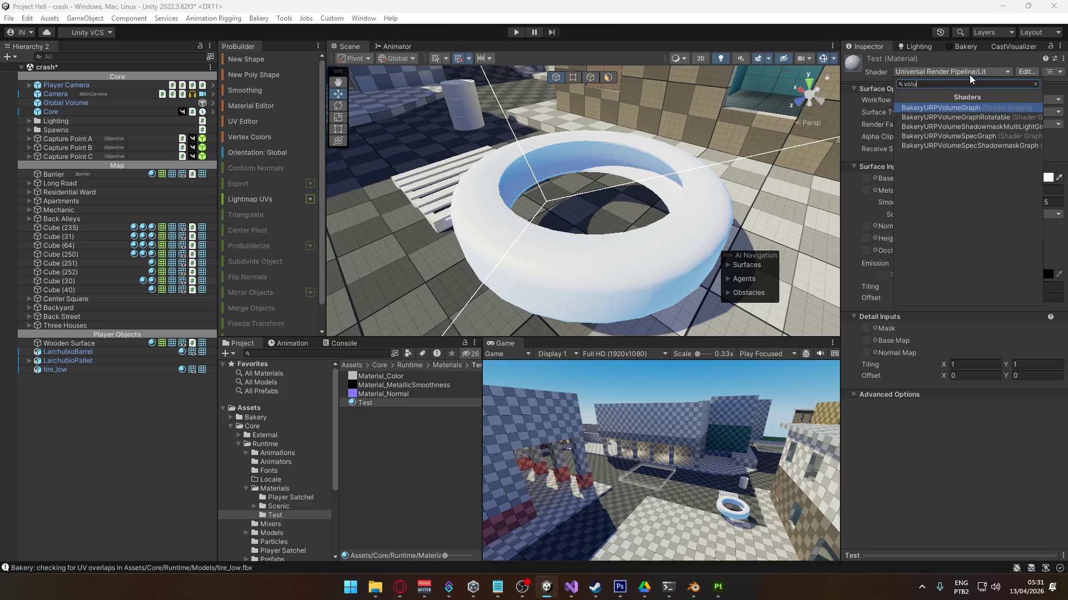
{"action": "left_click", "coordinate": [952, 108]}
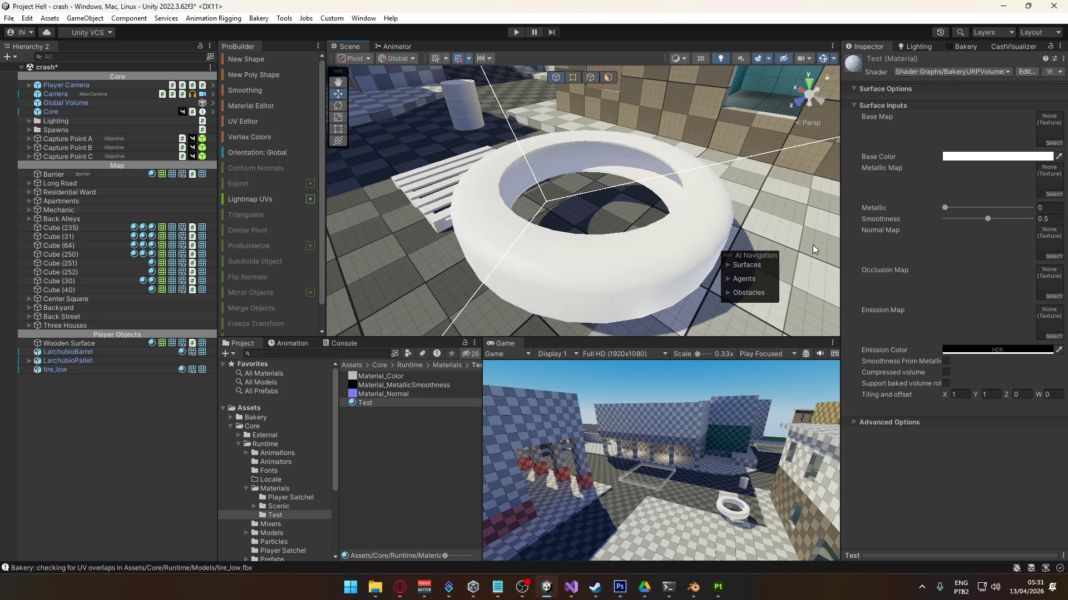
- Assign the Material_Color, Material_Normal and Material_MetallicSmoothness maps, Smoothness 1 from metallic
{"action": "mouse_move", "coordinate": [398, 377]}
{"action": "left_mouse_down"}
{"action": "mouse_move", "coordinate": [968, 155]}
{"action": "mouse_move", "coordinate": [1056, 138]}
{"action": "left_mouse_up"}
{"action": "left_click", "coordinate": [379, 395]}
{"action": "mouse_move", "coordinate": [380, 394]}
{"action": "left_mouse_down"}
{"action": "mouse_move", "coordinate": [1018, 230]}
{"action": "mouse_move", "coordinate": [1048, 242]}
{"action": "left_mouse_up"}
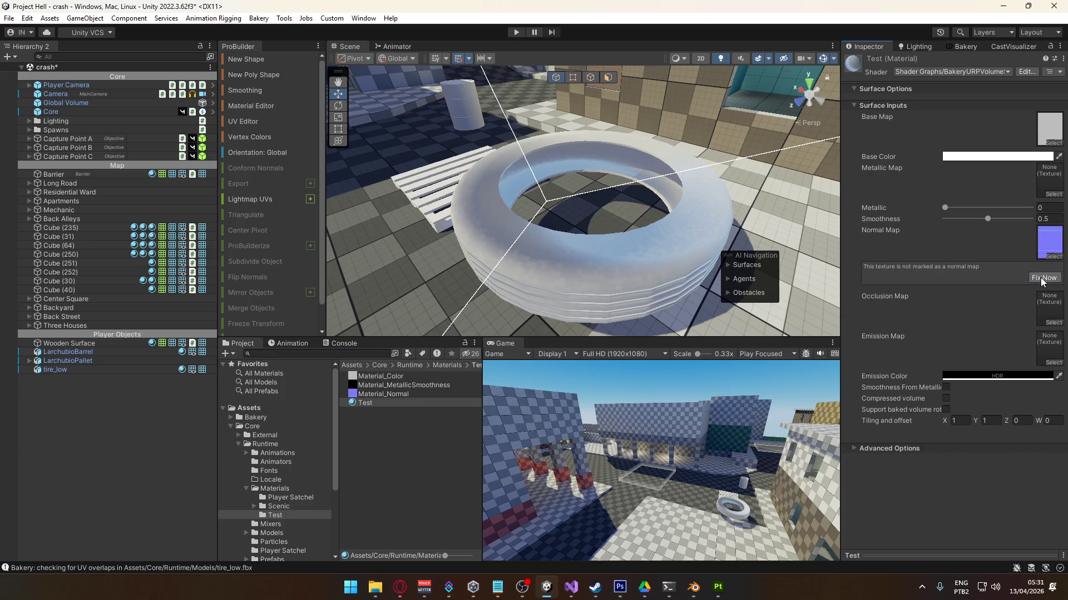
{"action": "mouse_move", "coordinate": [389, 385]}
{"action": "left_mouse_down"}
{"action": "mouse_move", "coordinate": [823, 293]}
{"action": "mouse_move", "coordinate": [1048, 192]}
{"action": "left_mouse_up"}
{"action": "key", "text": "Tab"}
{"action": "type", "text": "1"}
{"action": "left_click", "coordinate": [946, 362]}
{"action": "mouse_move", "coordinate": [584, 233]}
{"action": "right_mouse_down"}
{"action": "mouse_move", "coordinate": [599, 299]}
{"action": "mouse_move", "coordinate": [693, 104]}
{"action": "mouse_move", "coordinate": [382, 153]}
{"action": "mouse_move", "coordinate": [268, 210]}
{"action": "mouse_move", "coordinate": [172, 238]}
{"action": "mouse_move", "coordinate": [657, 202]}
{"action": "mouse_move", "coordinate": [632, 167]}
{"action": "mouse_move", "coordinate": [603, 249]}
{"action": "mouse_move", "coordinate": [600, 240]}
{"action": "mouse_move", "coordinate": [634, 224]}
{"action": "mouse_move", "coordinate": [658, 260]}
{"action": "right_mouse_up"}
- Rebake the mesh maps, re-export the textures, and check the tire in Unity
{"action": "key", "text": "alt+Tab"}
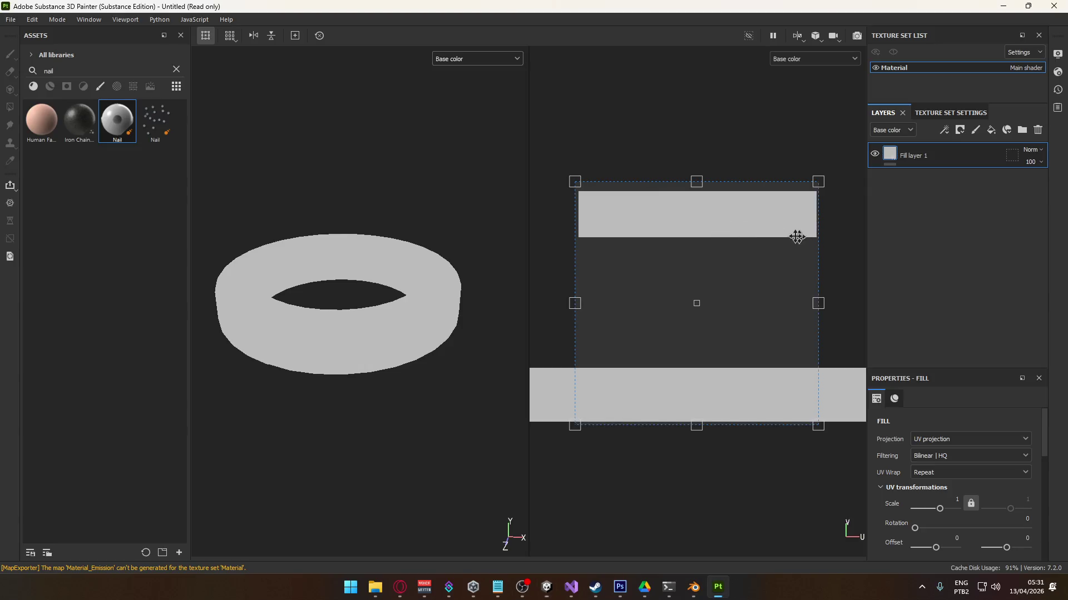
{"action": "left_click", "coordinate": [670, 465]}
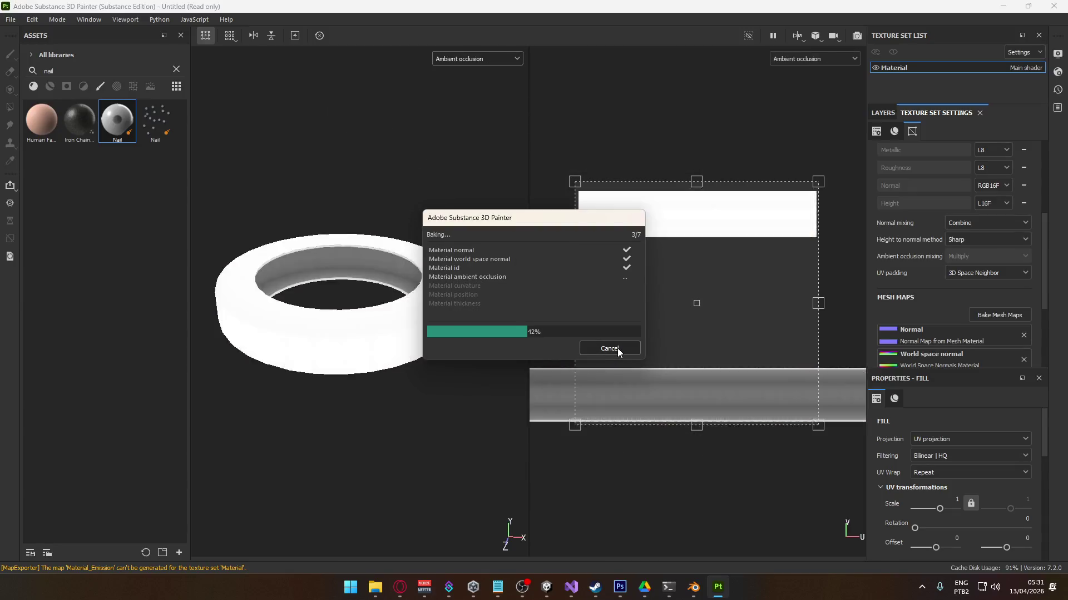
{"action": "left_click", "coordinate": [10, 19]}
{"action": "left_click", "coordinate": [72, 206]}
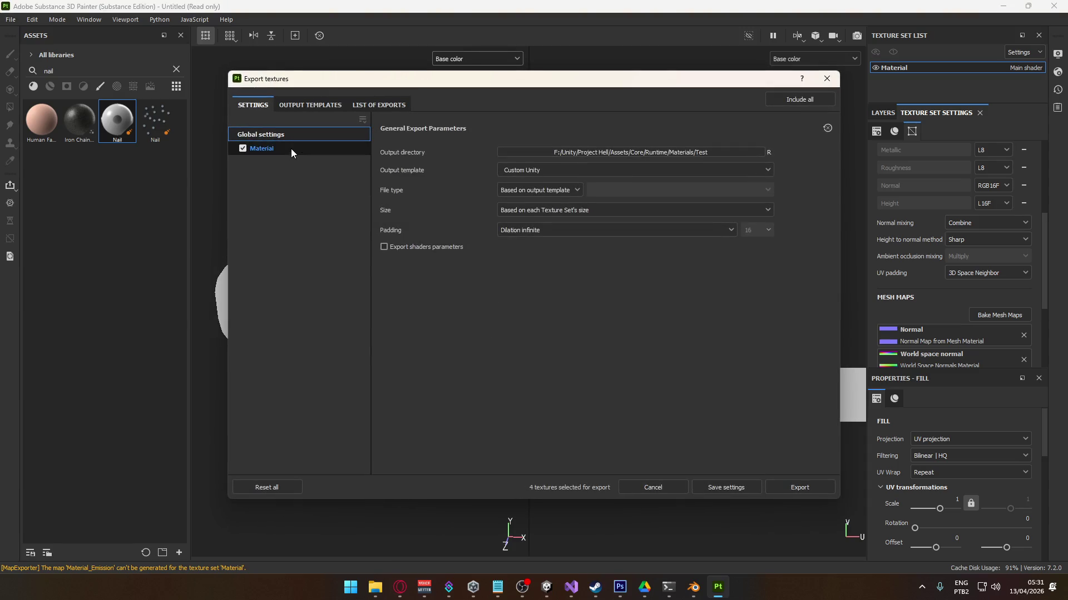
{"action": "left_click", "coordinate": [795, 487]}
{"action": "key", "text": "alt+Tab"}
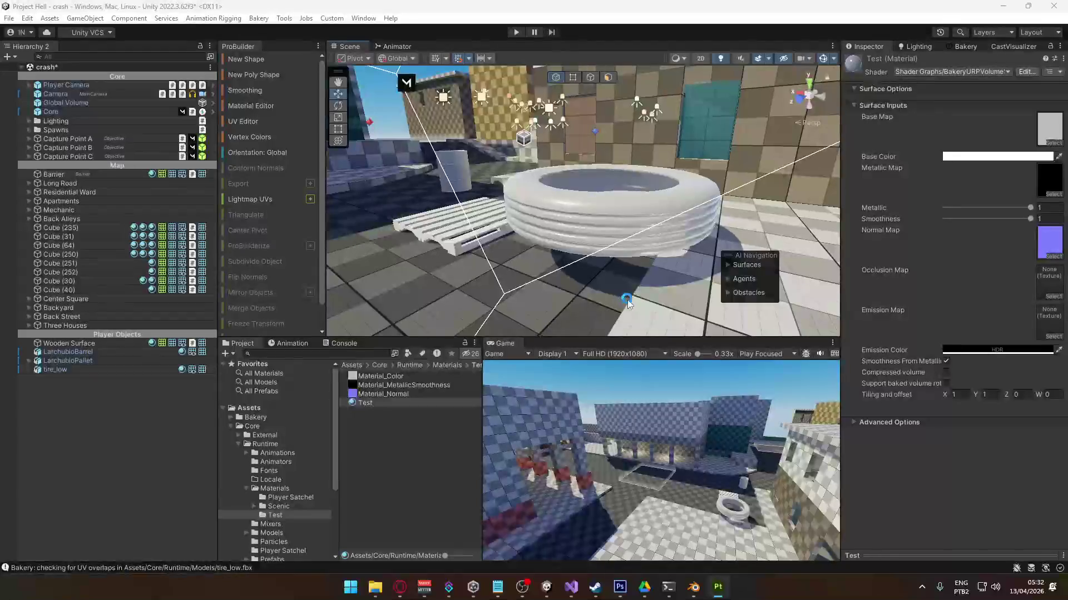
{"action": "mouse_move", "coordinate": [627, 280]}
{"action": "right_mouse_down"}
{"action": "mouse_move", "coordinate": [592, 286]}
{"action": "mouse_move", "coordinate": [653, 317]}
{"action": "mouse_move", "coordinate": [599, 249]}
{"action": "right_mouse_up"}
{"action": "key", "text": "alt+Tab"}
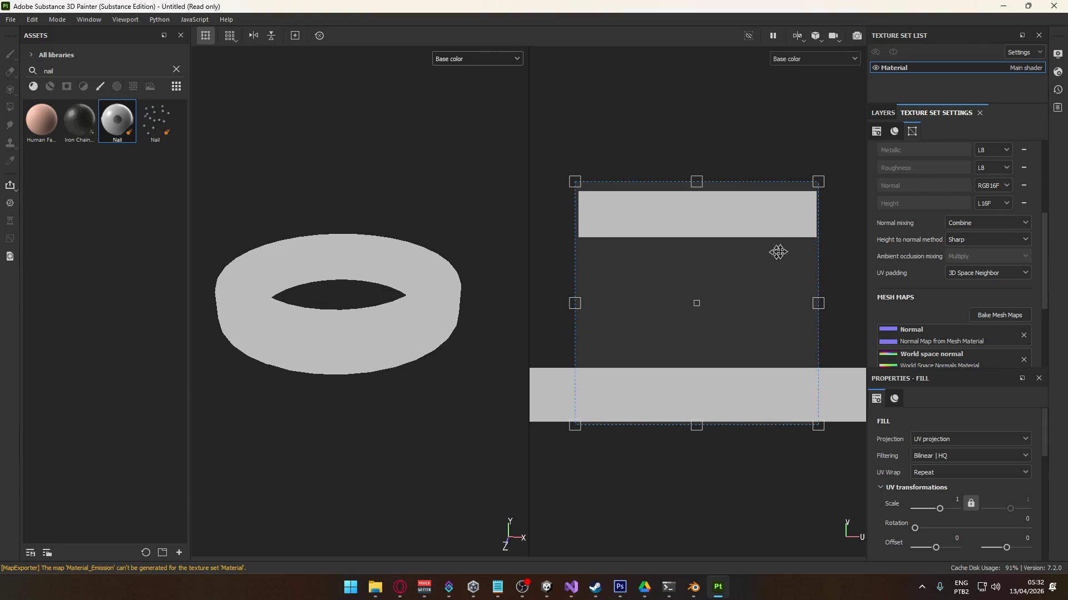
- Add Fill layer 2 with a black mask driven by an Ambient Occlusion generator
{"action": "left_click", "coordinate": [886, 112]}
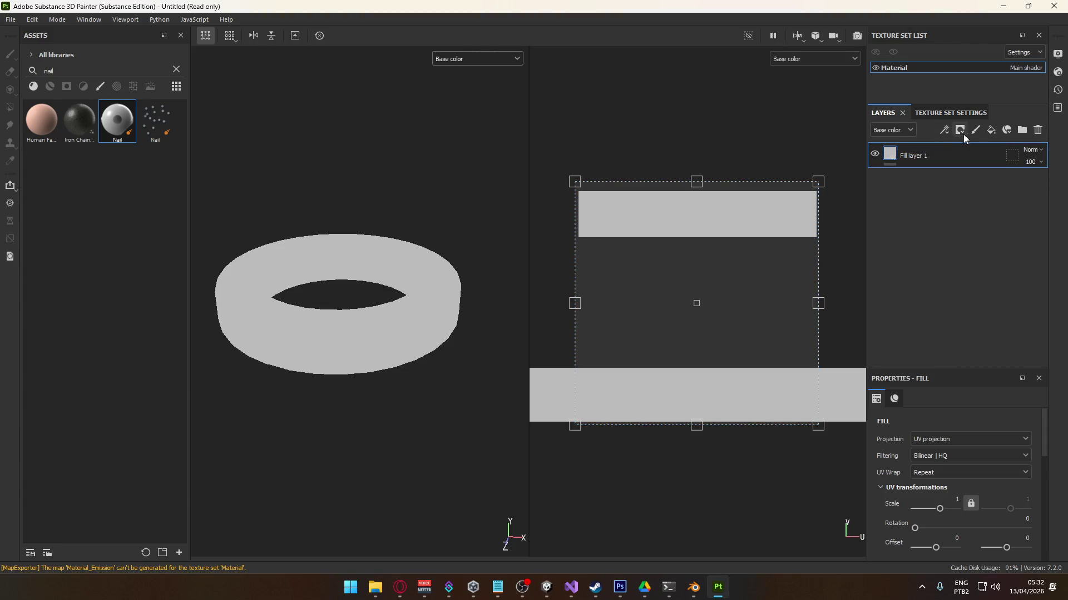
{"action": "left_click", "coordinate": [995, 135]}
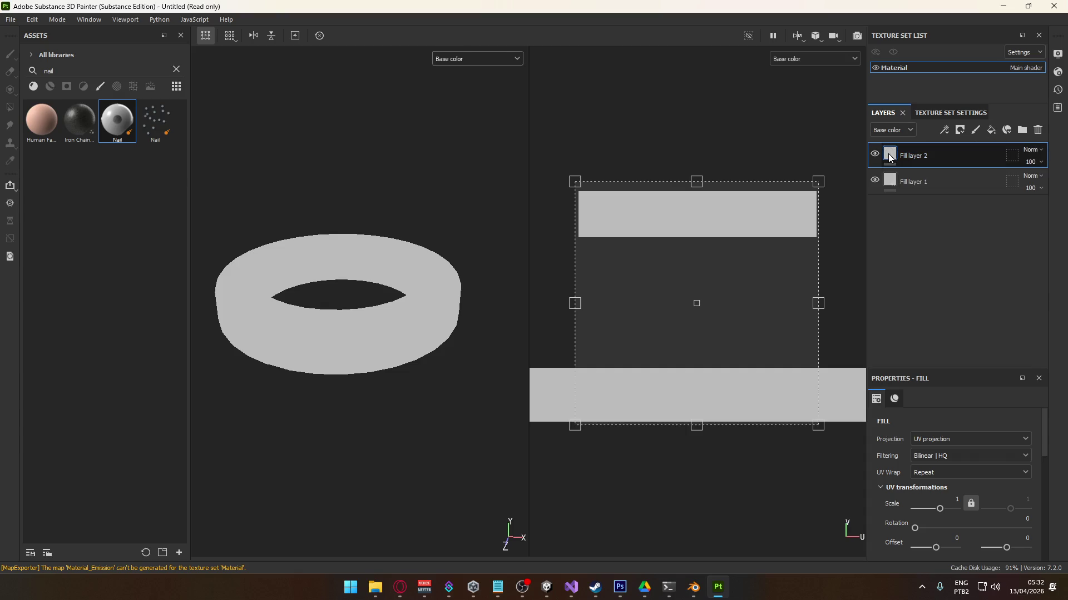
{"action": "right_click", "coordinate": [938, 154]}
{"action": "left_click", "coordinate": [932, 175]}
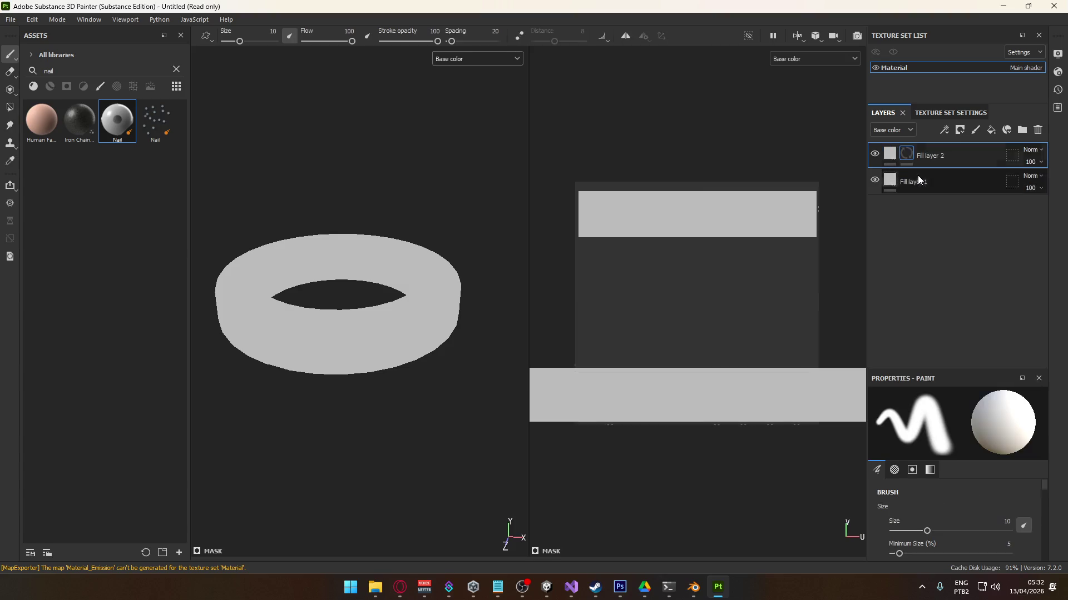
{"action": "left_click", "coordinate": [891, 155]}
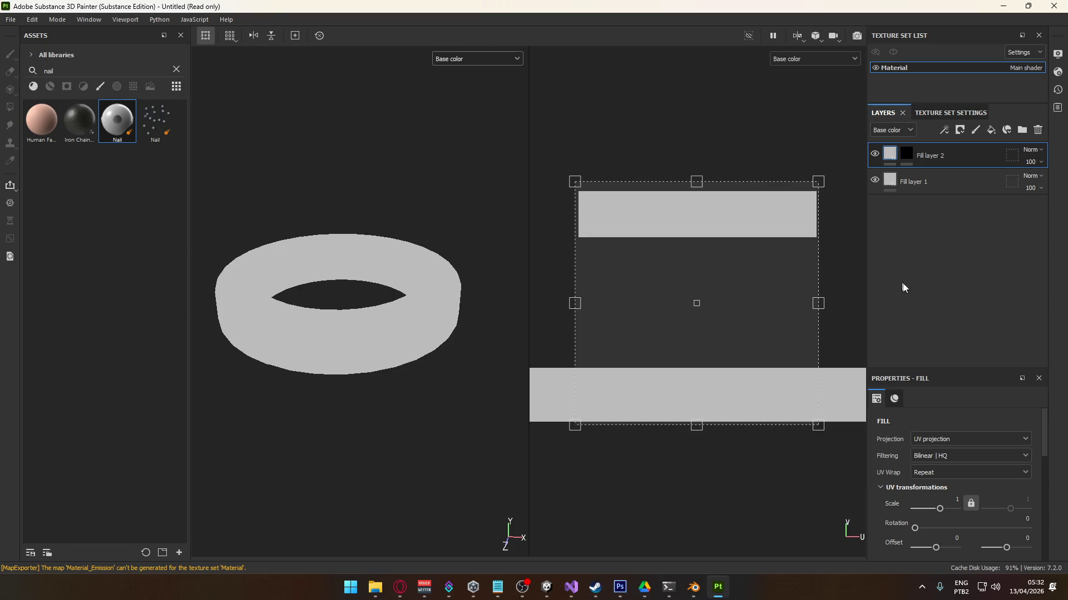
{"action": "left_click", "coordinate": [911, 153]}
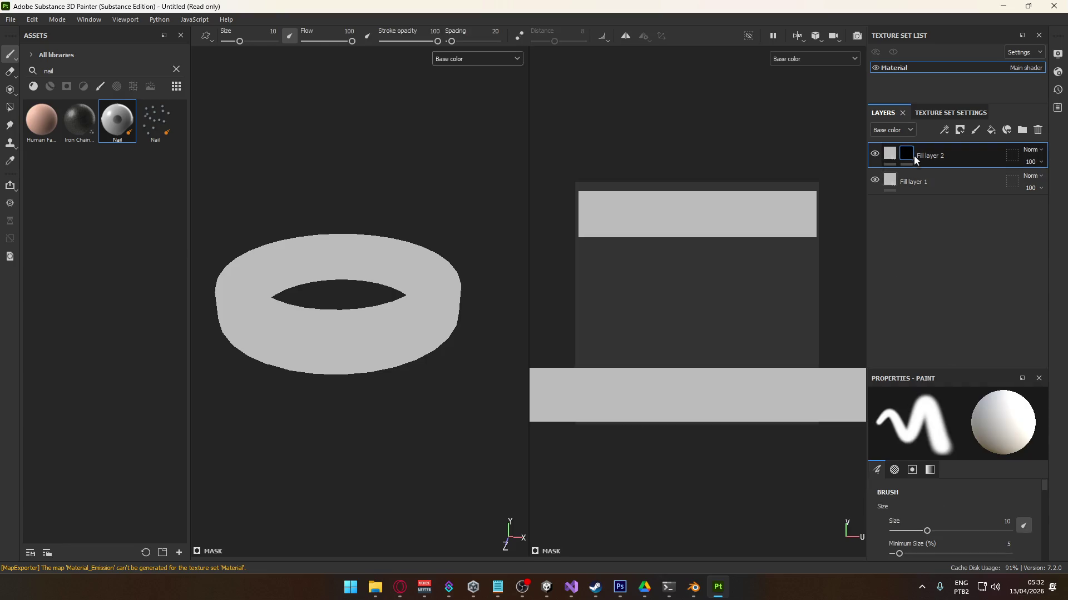
{"action": "right_click", "coordinate": [916, 157]}
{"action": "left_click", "coordinate": [962, 358]}
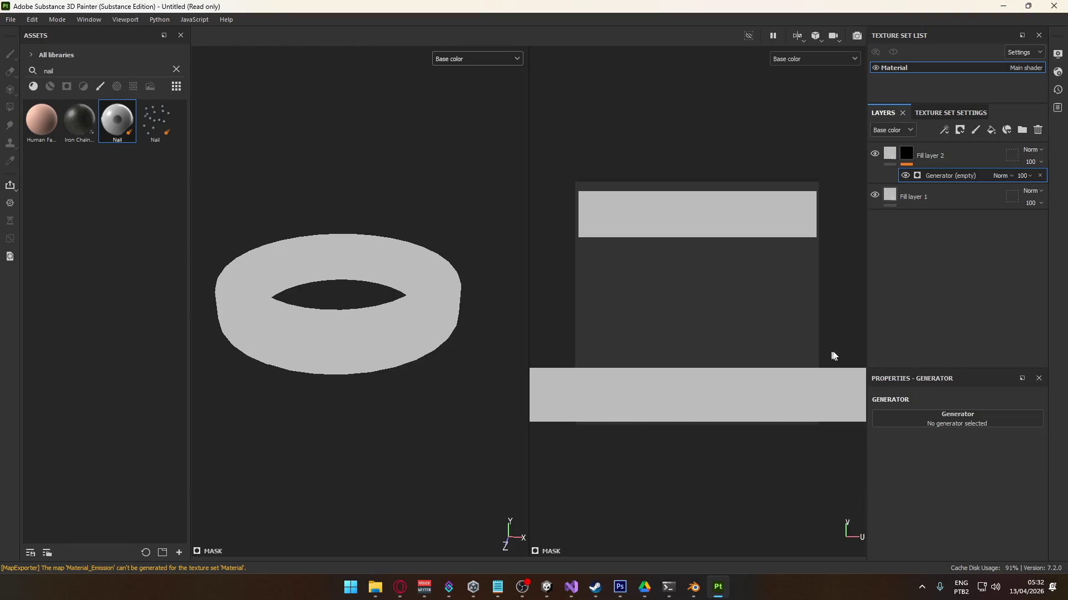
{"action": "left_click", "coordinate": [940, 418]}
{"action": "left_click", "coordinate": [982, 453]}
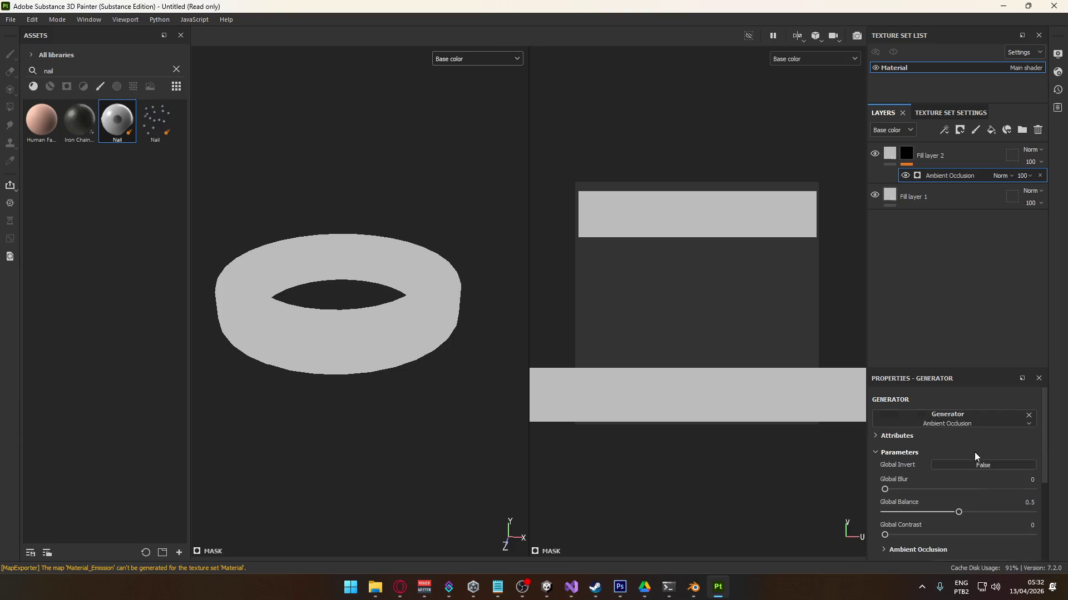
- Make Fill layer 2's base colour black and invert its Ambient Occlusion mask
{"action": "left_click", "coordinate": [890, 154]}
{"action": "scroll", "coordinate": [972, 479], "scroll_direction": "down", "scroll_amount": 5}
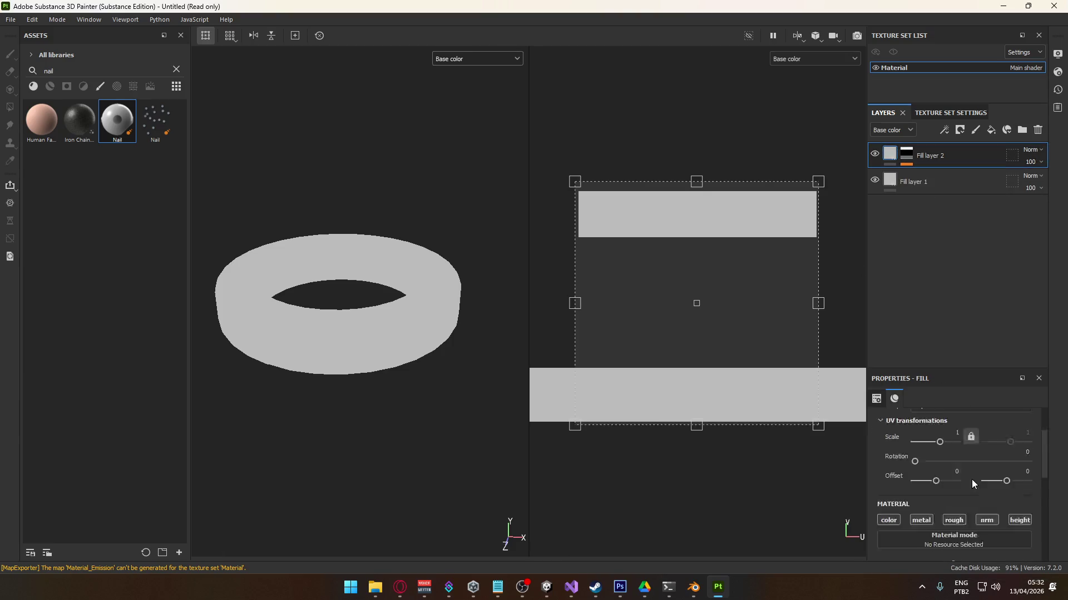
{"action": "left_click", "coordinate": [988, 534]}
{"action": "left_click_drag", "start_coordinate": [945, 489], "coordinate": [848, 552]}
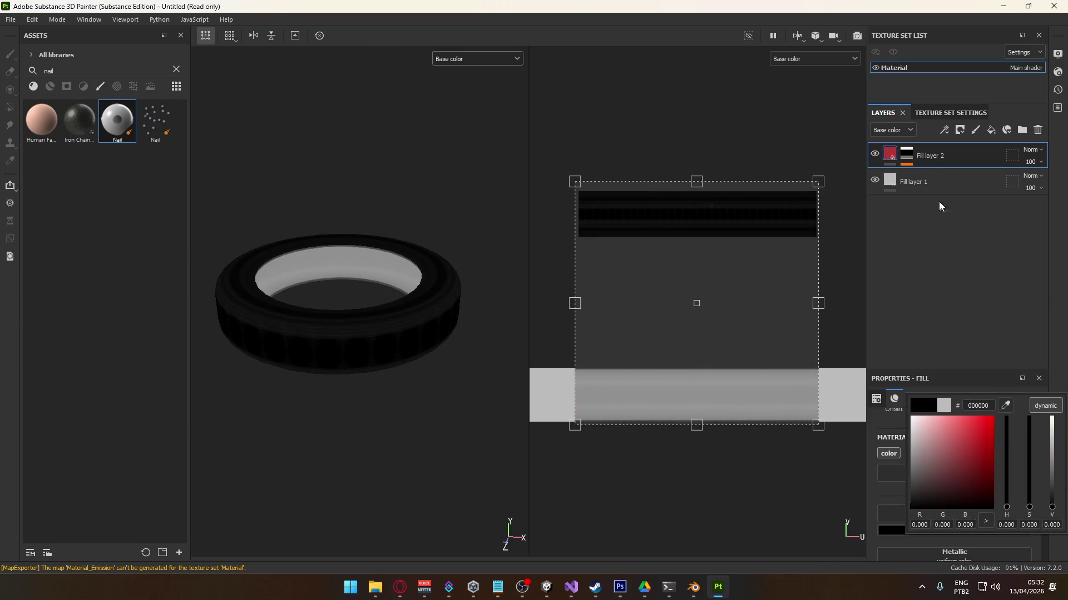
{"action": "left_click", "coordinate": [906, 155]}
{"action": "left_click", "coordinate": [940, 174]}
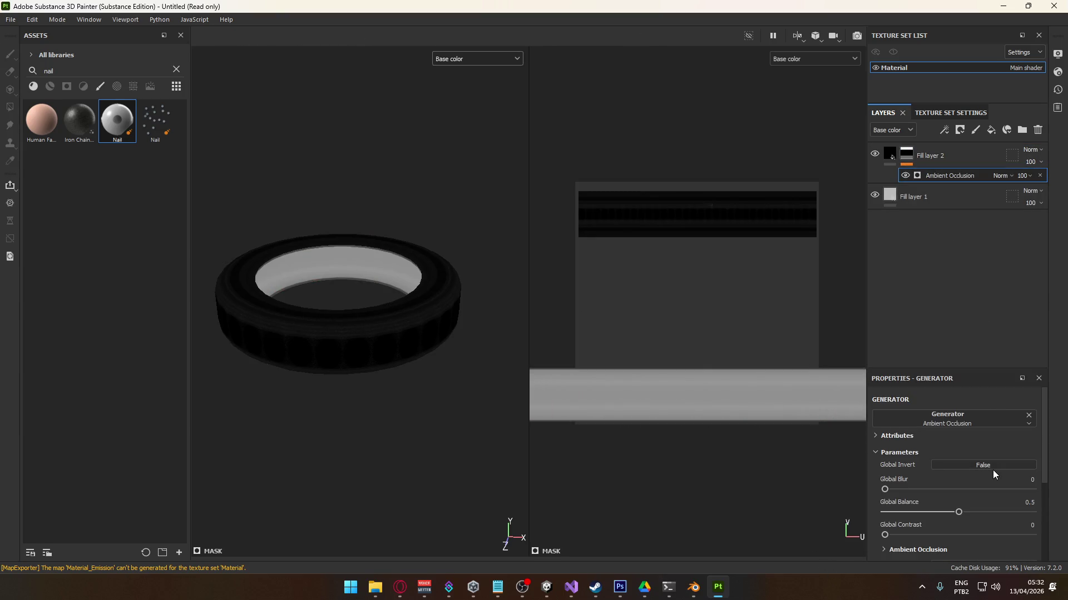
{"action": "left_click", "coordinate": [983, 467]}
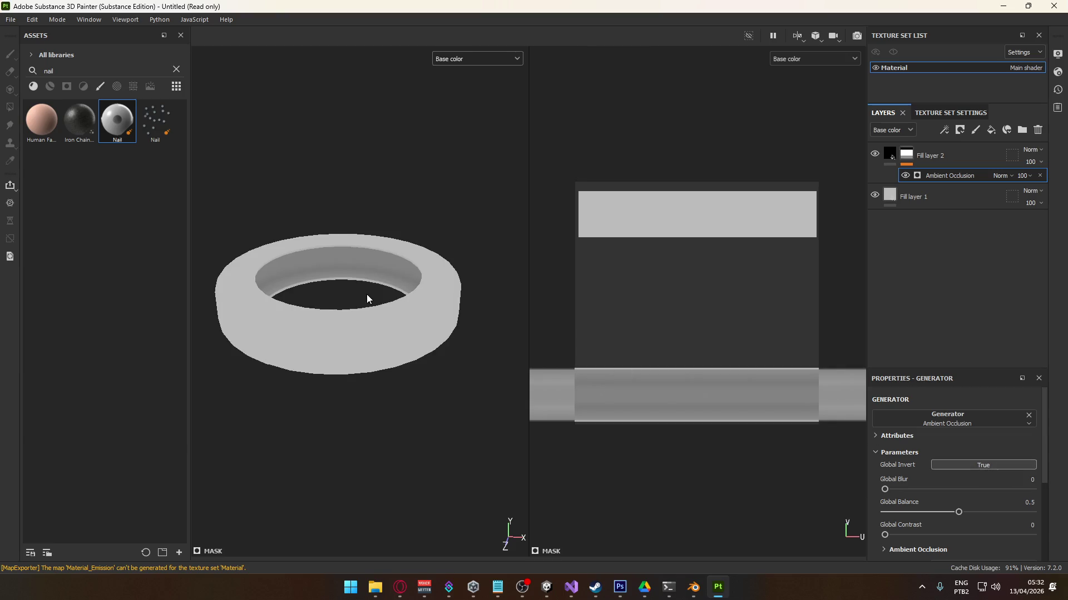
{"action": "scroll", "coordinate": [366, 295], "scroll_direction": "up", "scroll_amount": 3}
{"action": "mouse_move", "coordinate": [389, 303]}
{"action": "middle_mouse_down"}
{"action": "mouse_move", "coordinate": [374, 262]}
{"action": "mouse_move", "coordinate": [360, 279]}
{"action": "mouse_move", "coordinate": [316, 253]}
{"action": "mouse_move", "coordinate": [344, 231]}
{"action": "mouse_move", "coordinate": [341, 260]}
{"action": "middle_mouse_up"}
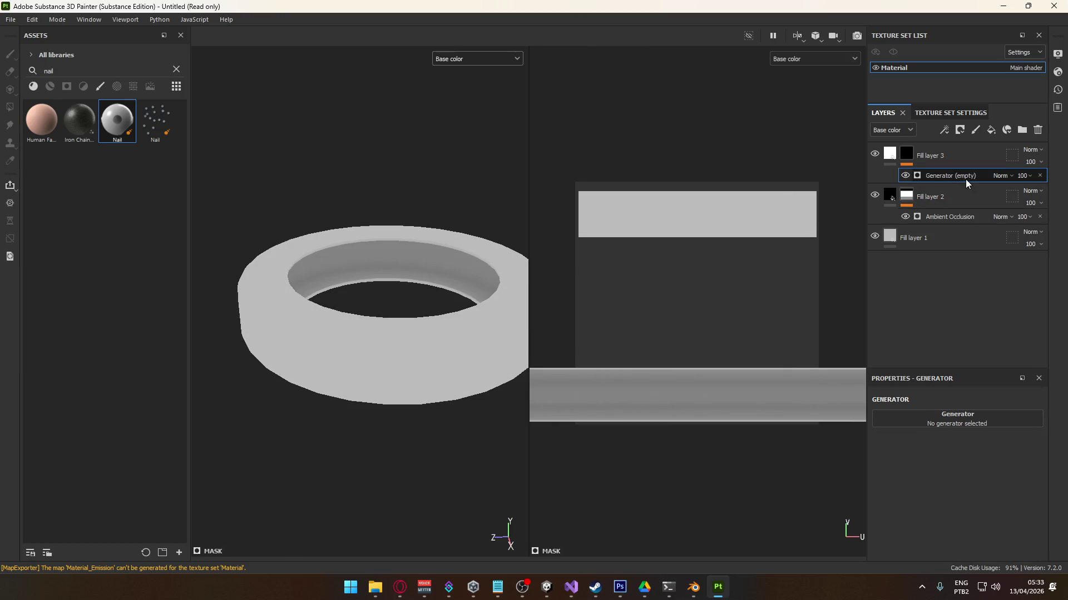
- Try a Metal Edge Wear generator with no grunge, wear level 0.94 and edge smoothness 0
{"action": "left_click", "coordinate": [954, 416]}
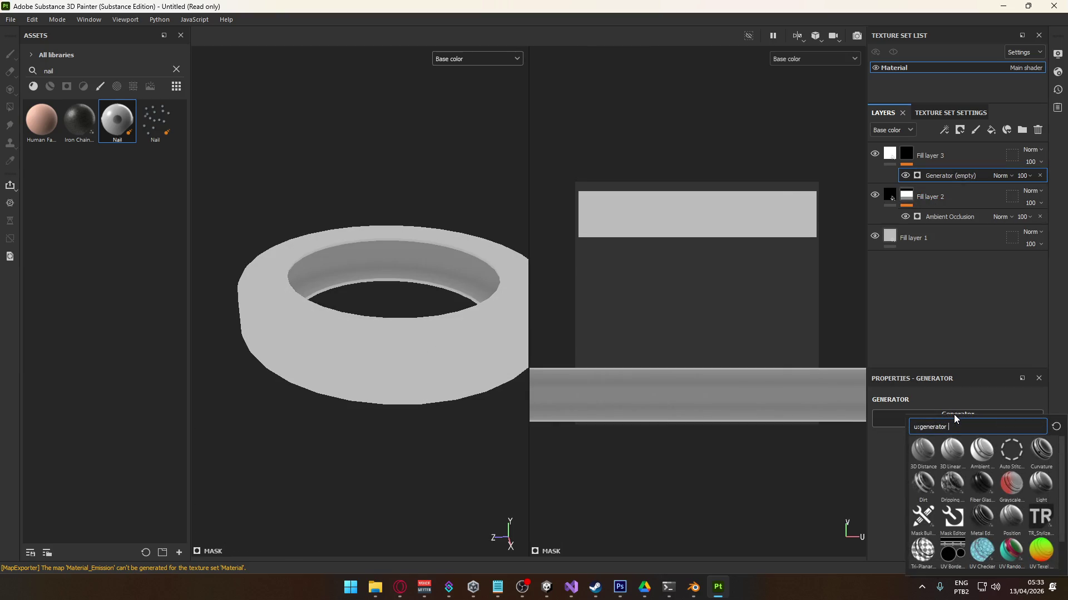
{"action": "type", "text": "meta"}
{"action": "key", "text": "Return"}
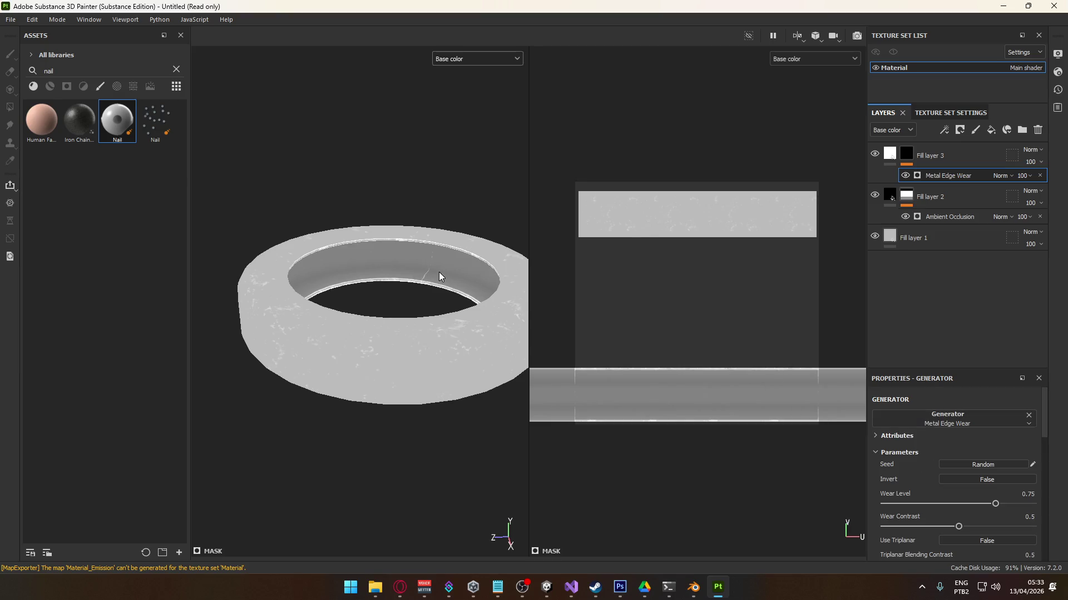
{"action": "scroll", "coordinate": [987, 492], "scroll_direction": "down", "scroll_amount": 1}
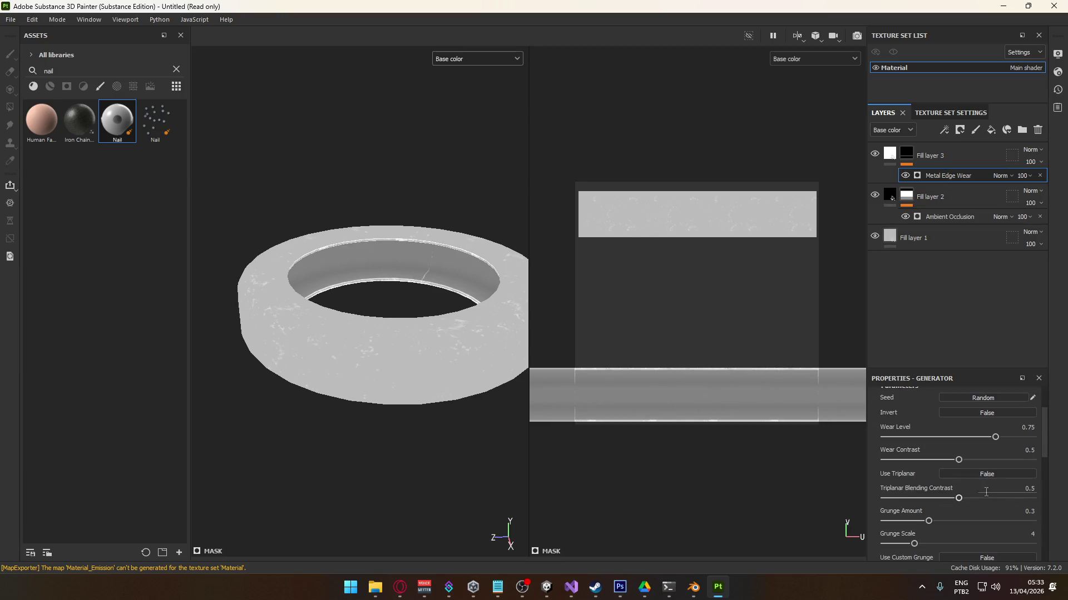
{"action": "left_click_drag", "start_coordinate": [928, 521], "coordinate": [825, 519]}
{"action": "mouse_move", "coordinate": [995, 438]}
{"action": "left_mouse_down"}
{"action": "mouse_move", "coordinate": [1033, 437]}
{"action": "mouse_move", "coordinate": [1023, 439]}
{"action": "left_mouse_up"}
{"action": "scroll", "coordinate": [984, 461], "scroll_direction": "down", "scroll_amount": 5}
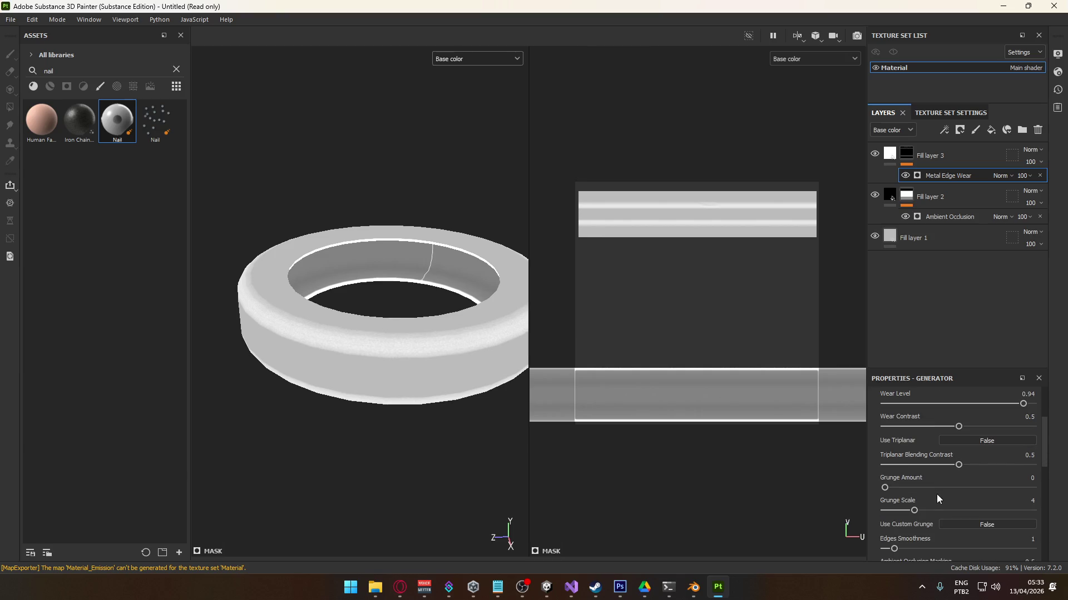
{"action": "scroll", "coordinate": [924, 474], "scroll_direction": "up", "scroll_amount": 1}
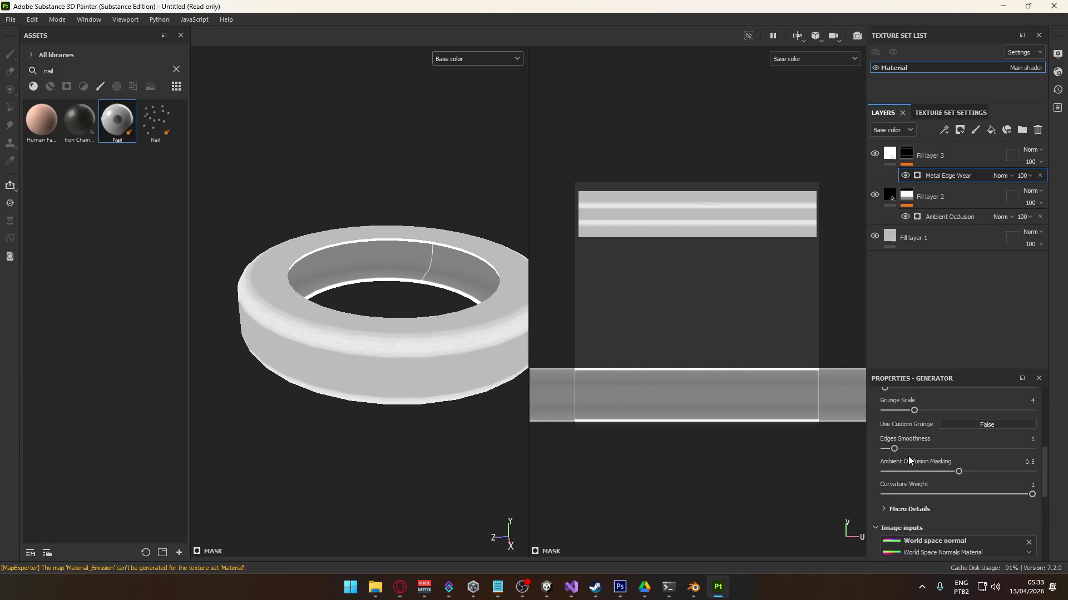
{"action": "left_click_drag", "start_coordinate": [894, 449], "coordinate": [884, 449]}
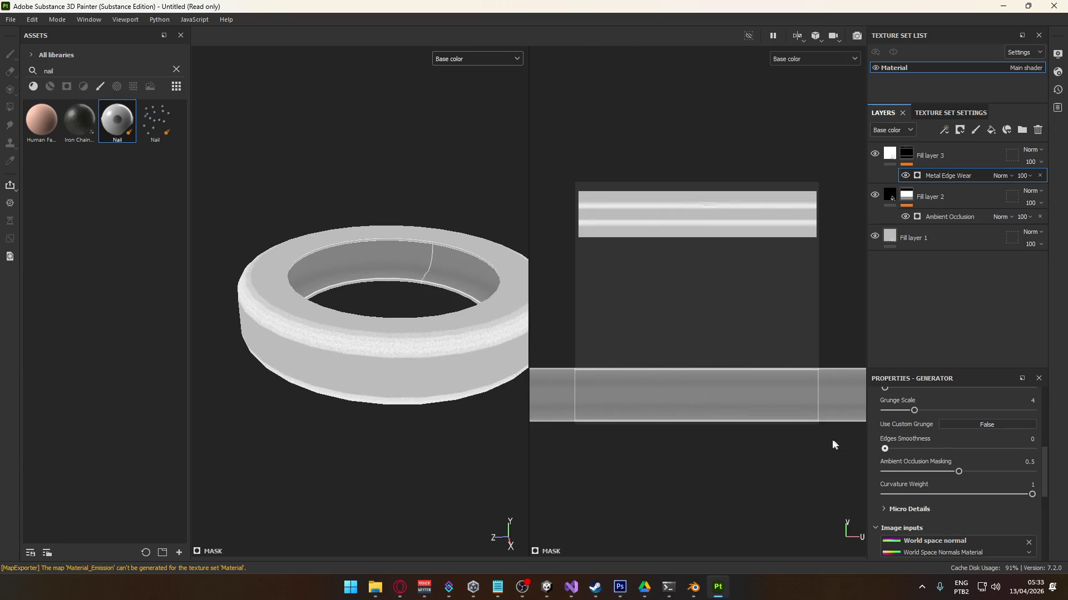
- Undo the Metal Edge Wear mask and briefly test a Curvature generator on Fill layer 3
{"action": "key", "text": "ctrl+z"}
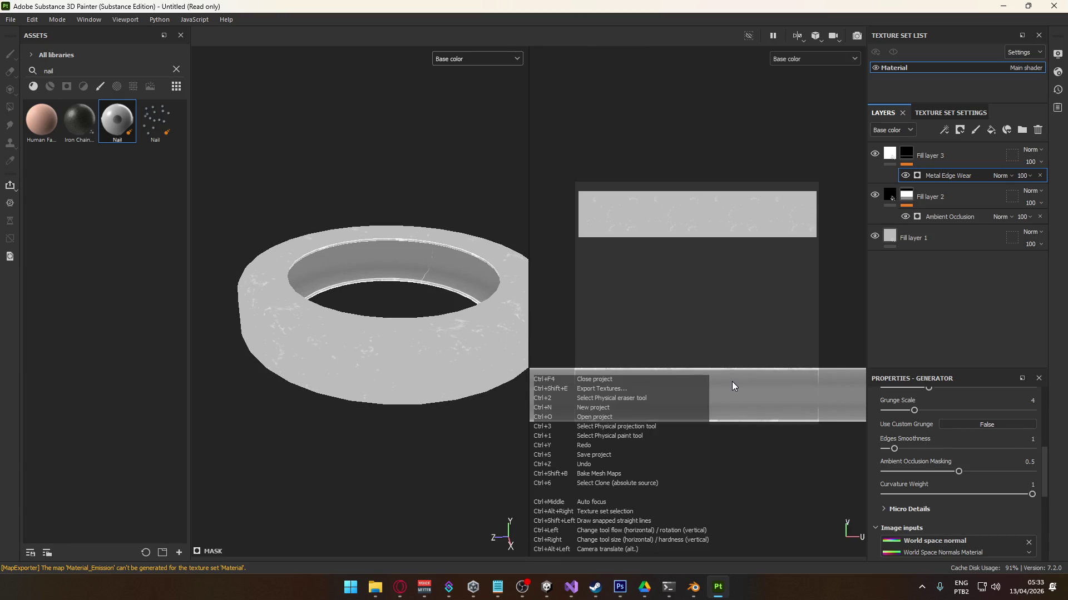
{"action": "key", "text": "ctrl+z"}
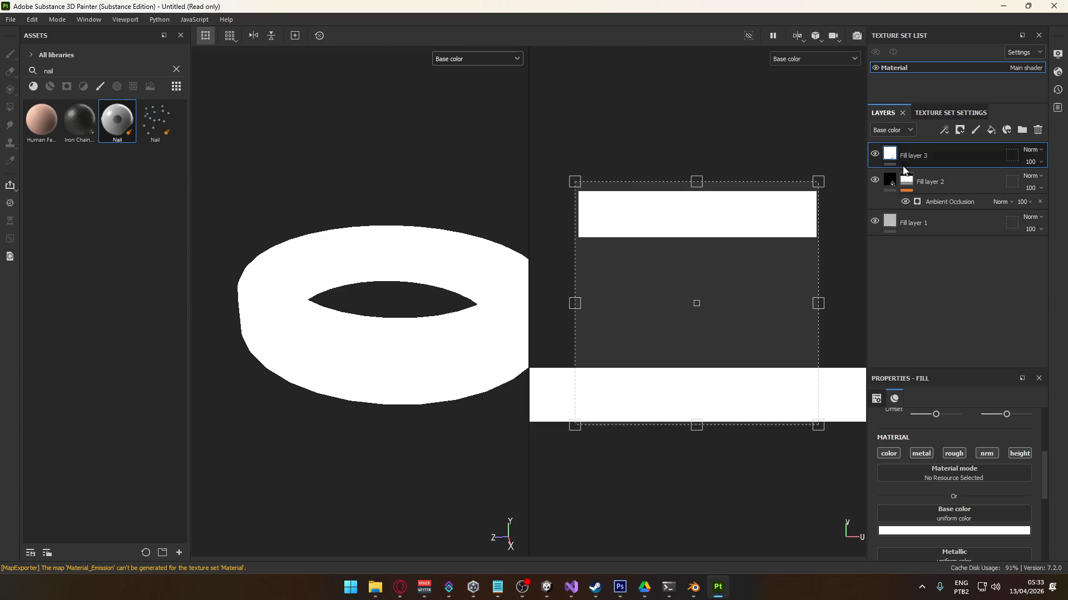
{"action": "right_click", "coordinate": [900, 159]}
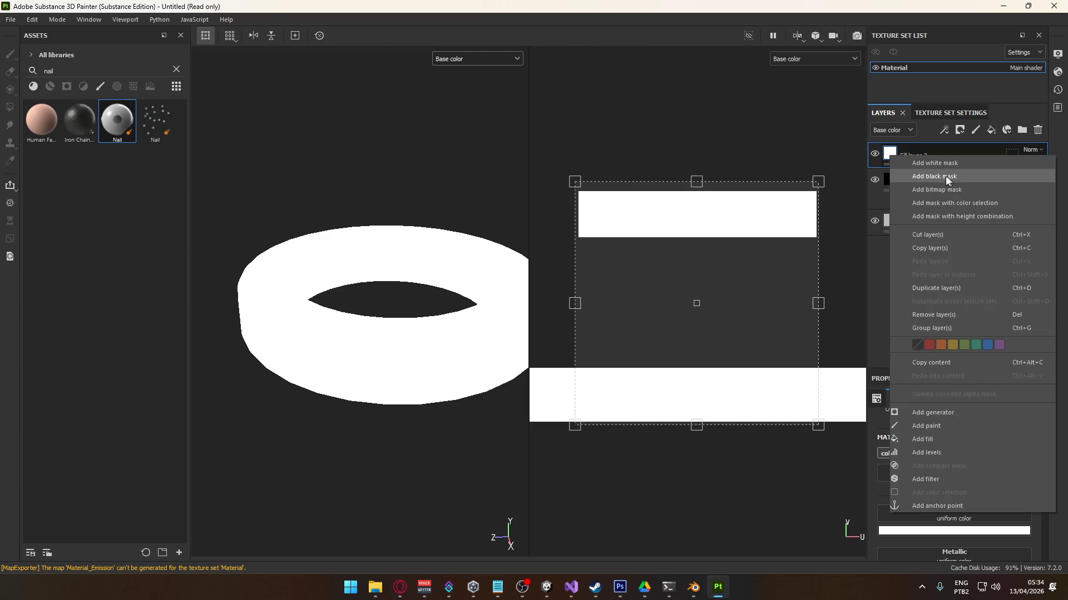
{"action": "left_click", "coordinate": [936, 412]}
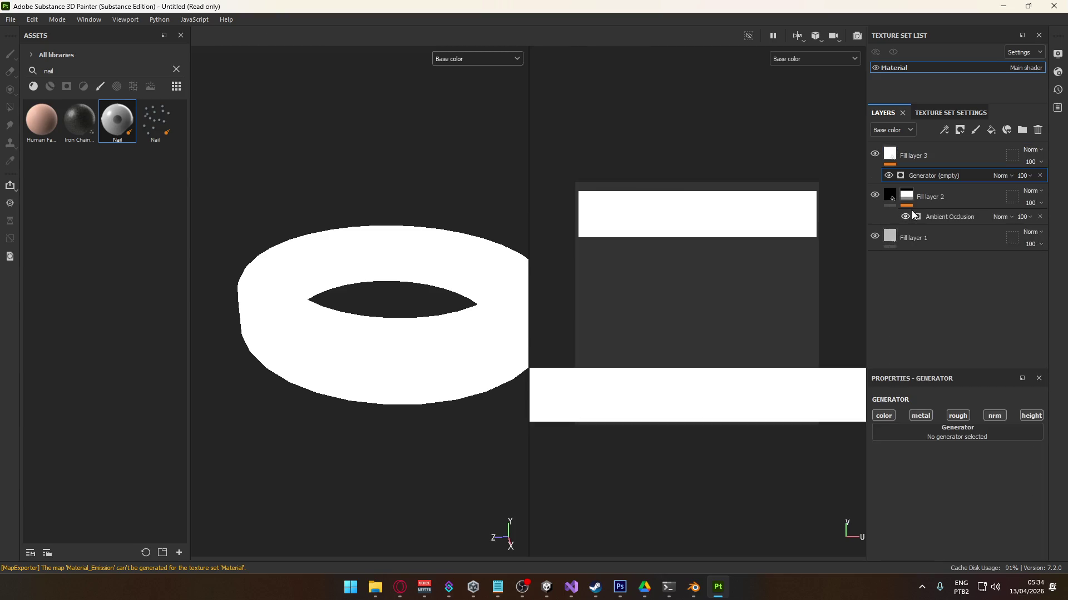
{"action": "left_click", "coordinate": [958, 436]}
{"action": "key", "text": "ctrl+a"}
{"action": "type", "text": "curvat"}
{"action": "left_click", "coordinate": [924, 469]}
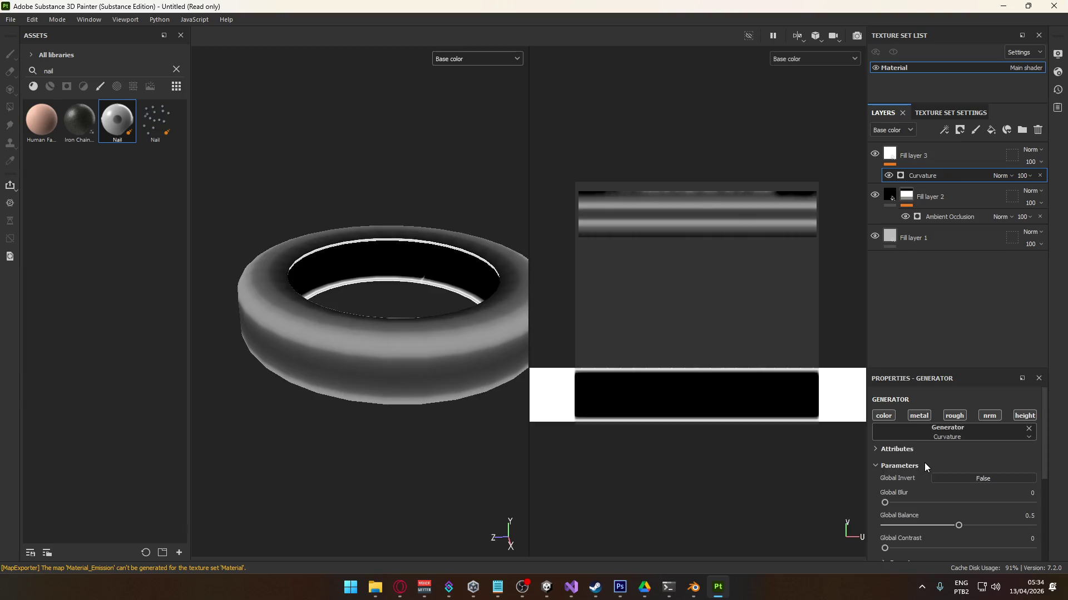
{"action": "key", "text": "ctrl+z"}
- Remove the empty generator from Fill layer 3
{"action": "left_click", "coordinate": [915, 157]}
{"action": "right_click", "coordinate": [915, 156]}
{"action": "left_click", "coordinate": [886, 181]}
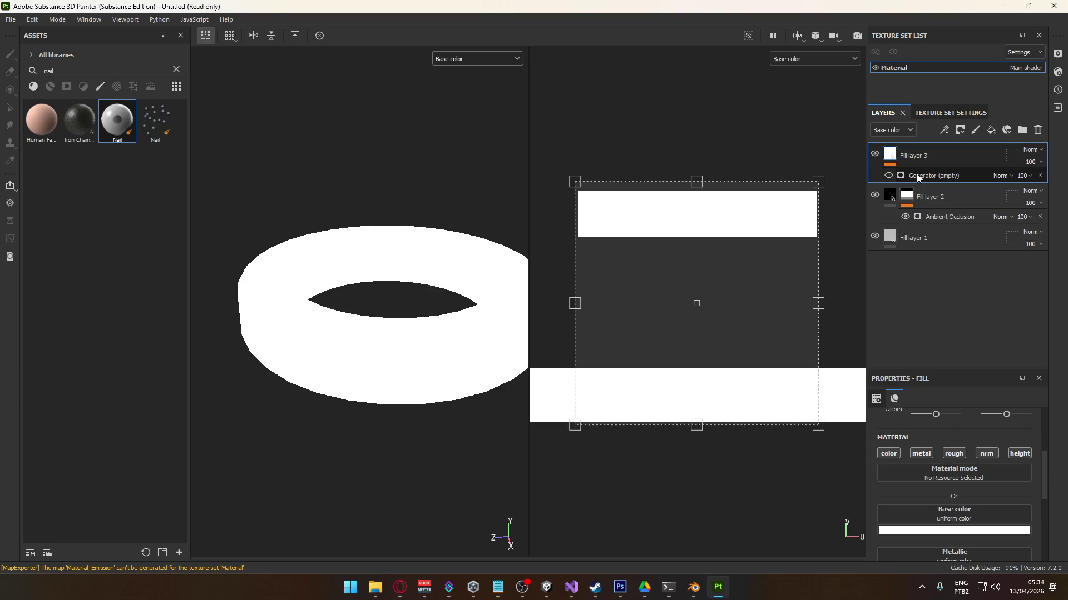
{"action": "left_click", "coordinate": [1040, 176]}
- Give Fill layer 3 a black mask with a Curvature generator at balance 0.27
{"action": "right_click", "coordinate": [884, 158]}
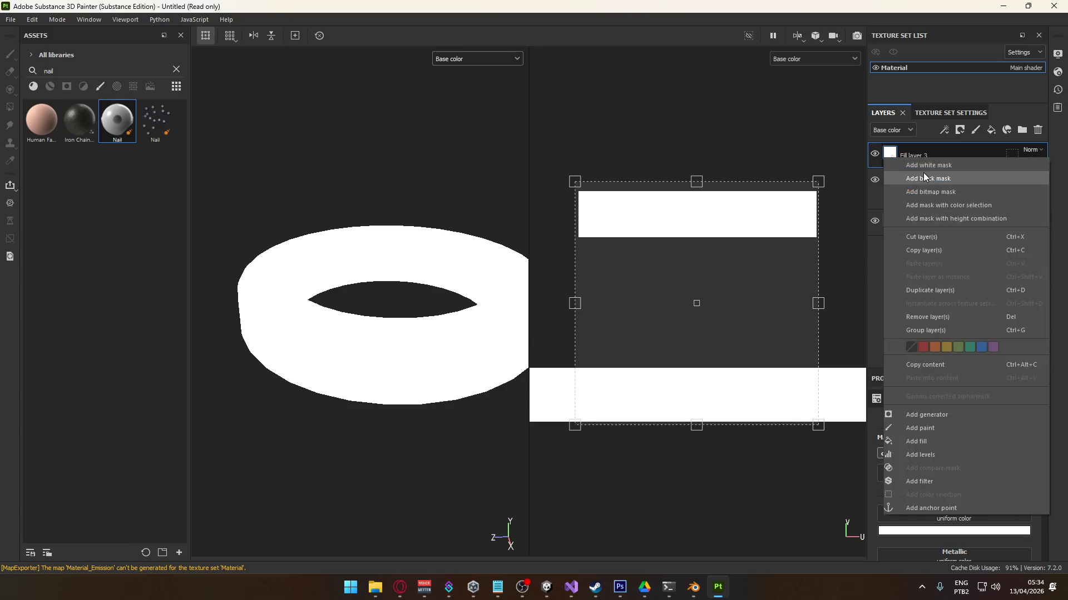
{"action": "left_click", "coordinate": [920, 177]}
{"action": "right_click", "coordinate": [898, 156]}
{"action": "left_click", "coordinate": [952, 359]}
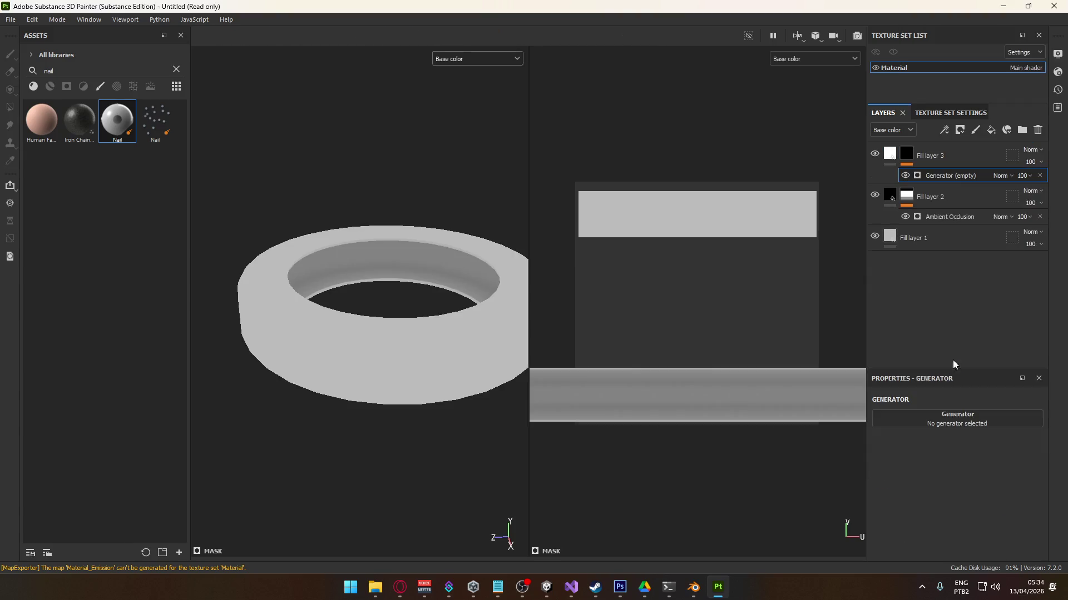
{"action": "left_click", "coordinate": [930, 415]}
{"action": "type", "text": "curvat"}
{"action": "left_click", "coordinate": [923, 449]}
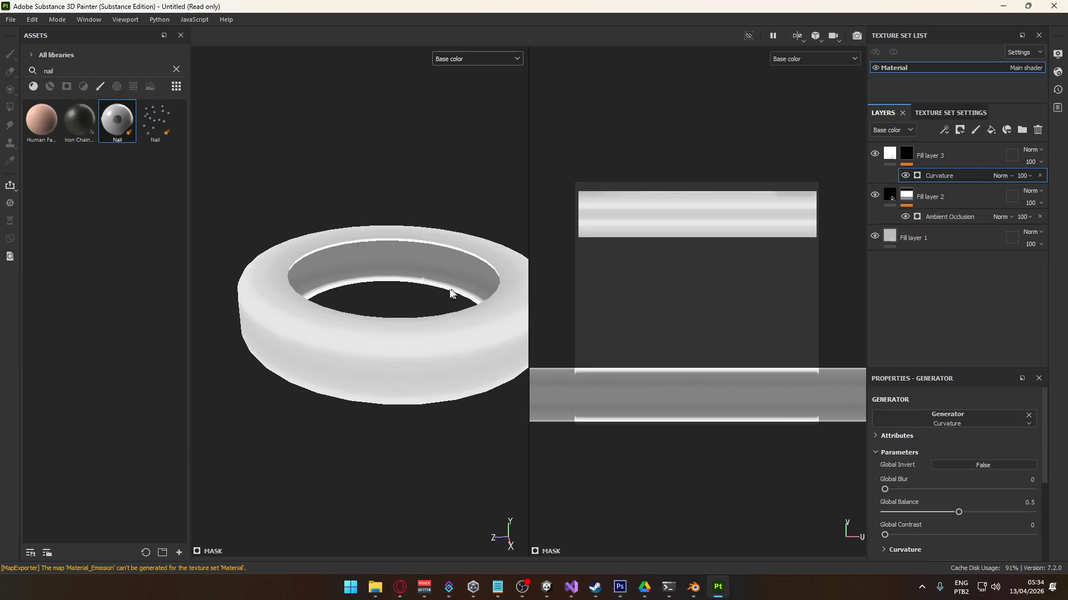
{"action": "mouse_move", "coordinate": [955, 514]}
{"action": "left_mouse_down"}
{"action": "mouse_move", "coordinate": [908, 513]}
{"action": "mouse_move", "coordinate": [919, 511]}
{"action": "left_mouse_up"}
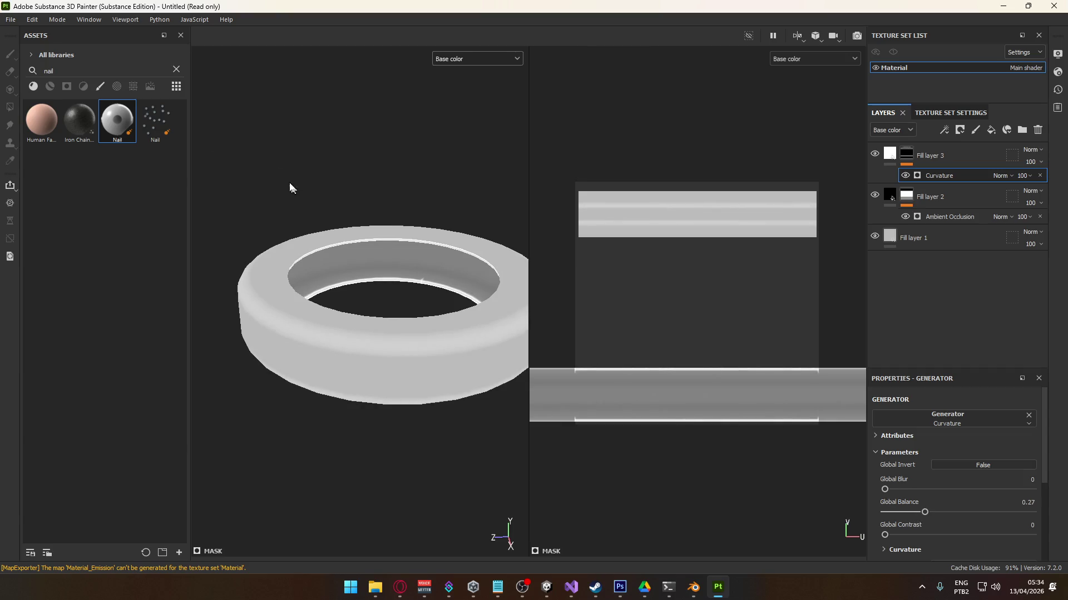
- Export the textures again via File > Export textures
{"action": "left_click", "coordinate": [10, 20]}
{"action": "left_click", "coordinate": [78, 208]}
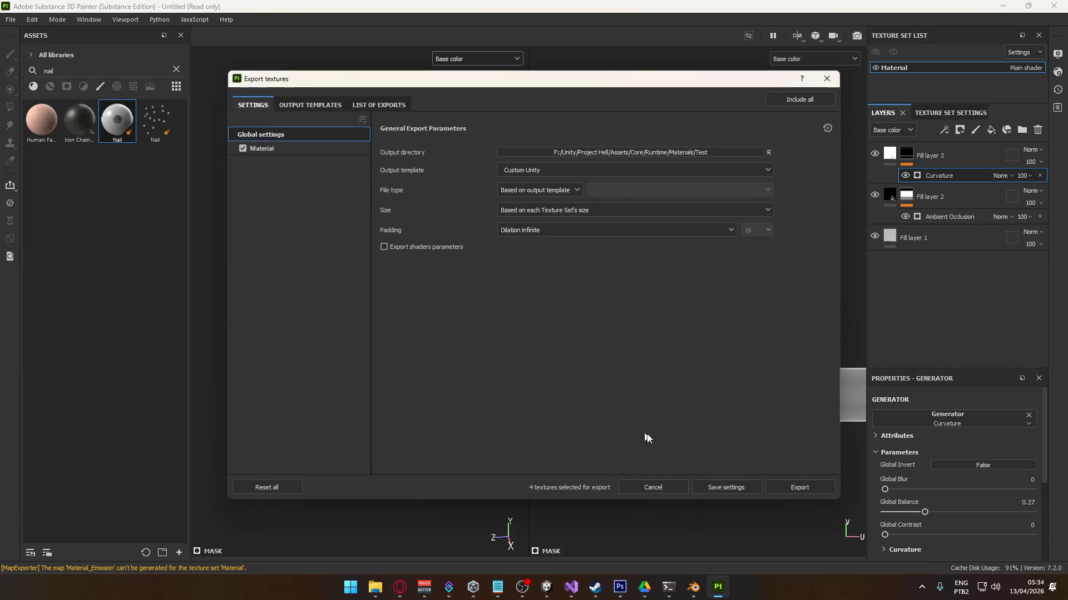
{"action": "left_click", "coordinate": [792, 488]}
- Set the Test material's Smoothness and Metallic to 0 in Unity
{"action": "left_click", "coordinate": [740, 489]}
{"action": "key", "text": "alt+Tab"}
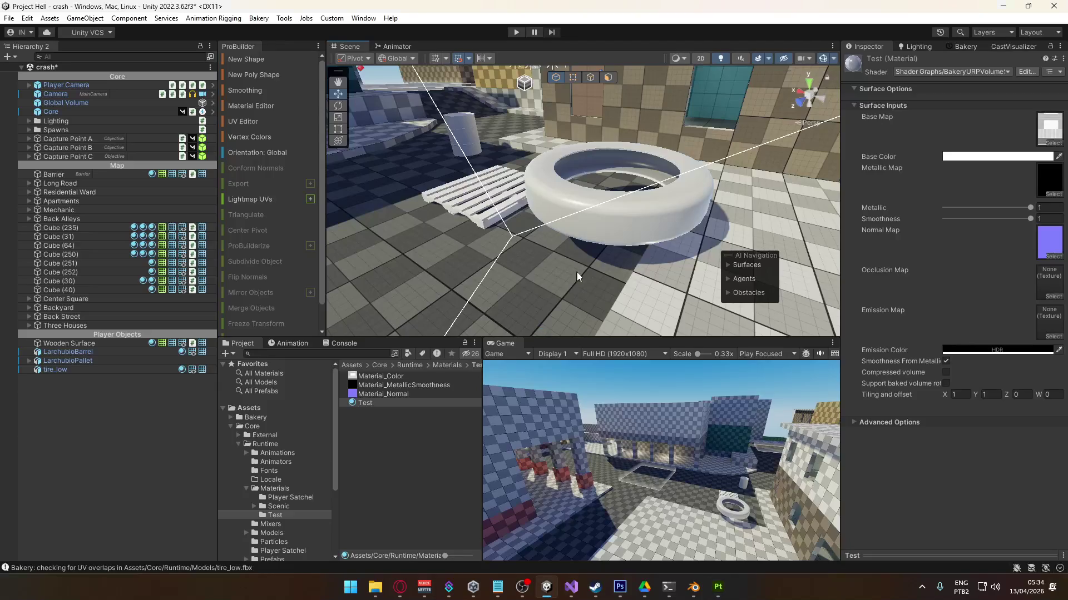
{"action": "right_click_drag", "start_coordinate": [636, 245], "coordinate": [507, 237]}
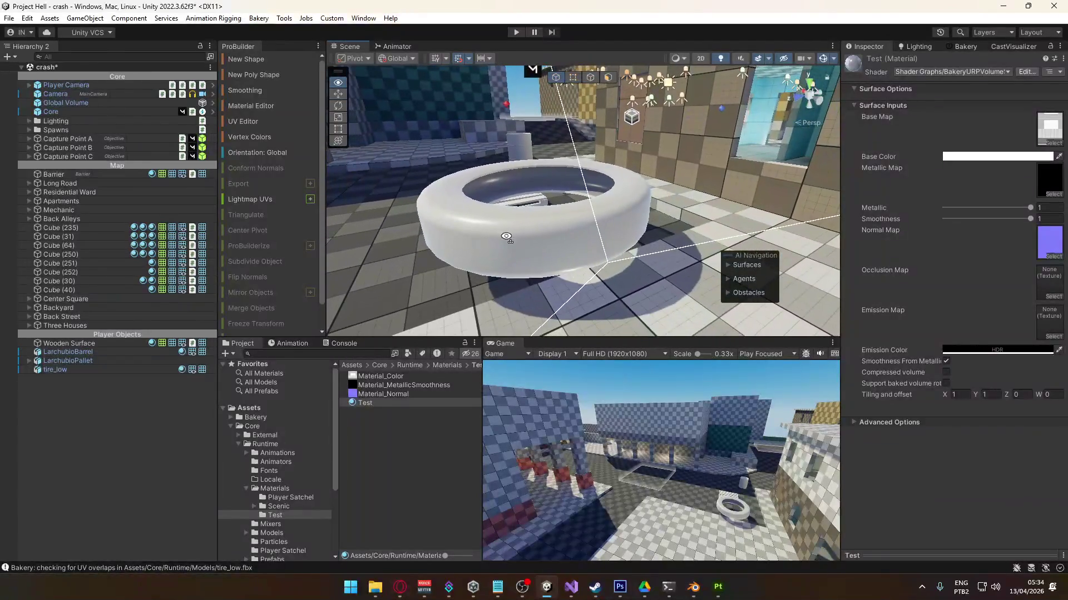
{"action": "left_click_drag", "start_coordinate": [1020, 221], "coordinate": [925, 217]}
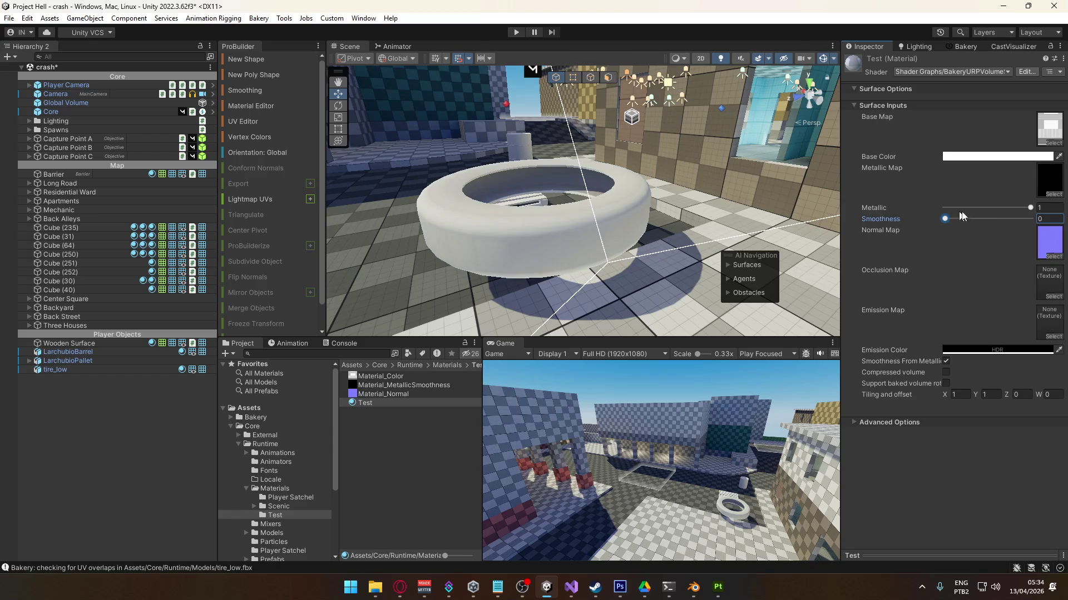
{"action": "left_click_drag", "start_coordinate": [1006, 208], "coordinate": [756, 210]}
{"action": "mouse_move", "coordinate": [492, 261]}
{"action": "right_mouse_down"}
{"action": "mouse_move", "coordinate": [874, 266]}
{"action": "mouse_move", "coordinate": [390, 256]}
{"action": "right_mouse_up"}
- Try Default-Diffuse, Default-Material and Lit materials on tire_low through the material picker
{"action": "left_click", "coordinate": [67, 370]}
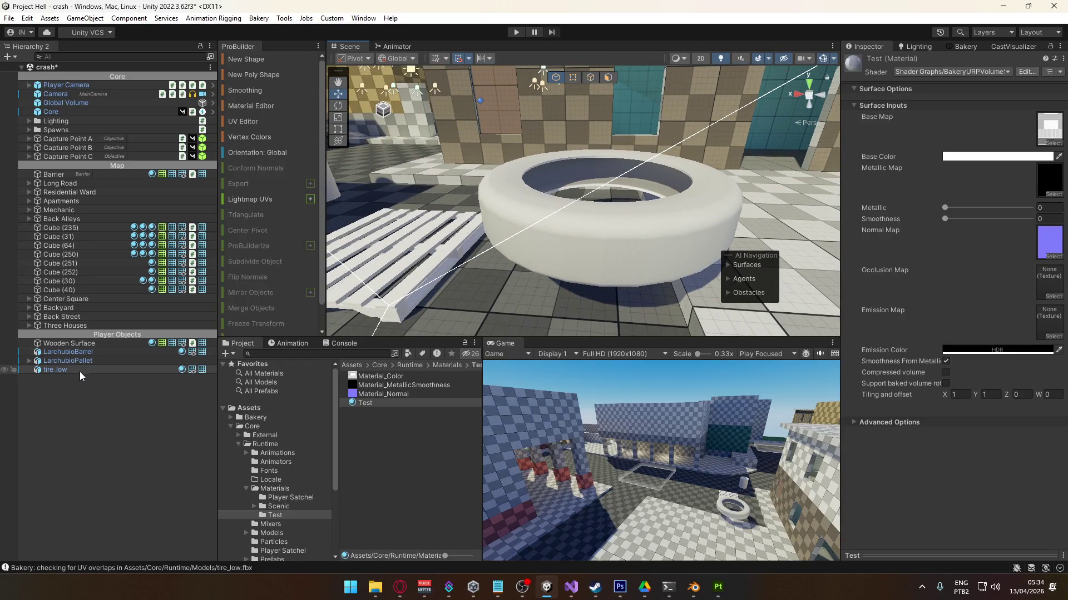
{"action": "left_click", "coordinate": [1057, 230]}
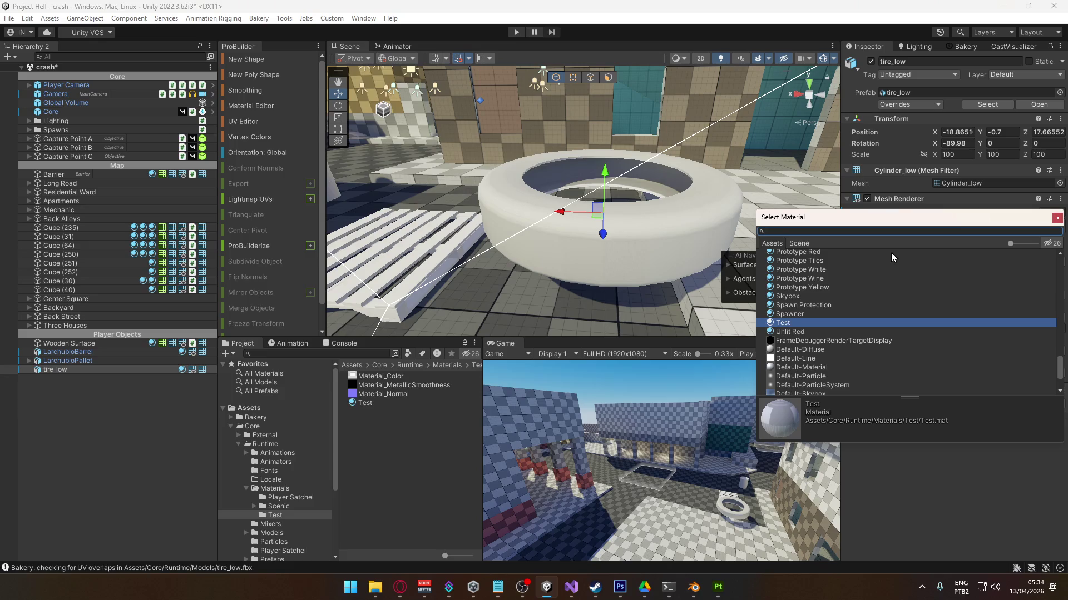
{"action": "left_click", "coordinate": [810, 350]}
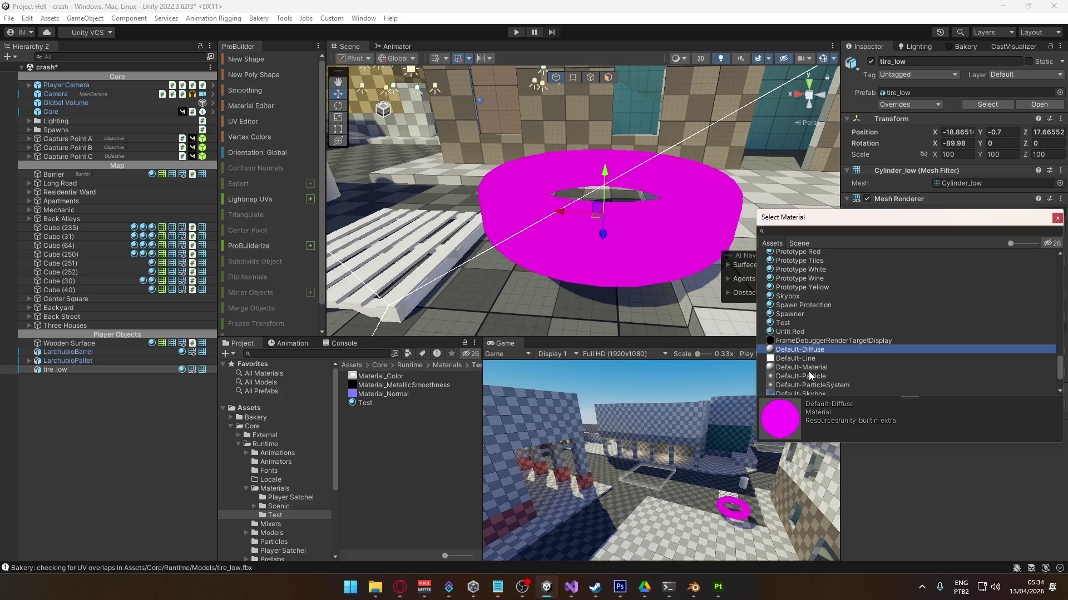
{"action": "left_click", "coordinate": [813, 367]}
{"action": "scroll", "coordinate": [849, 335], "scroll_direction": "down", "scroll_amount": 3}
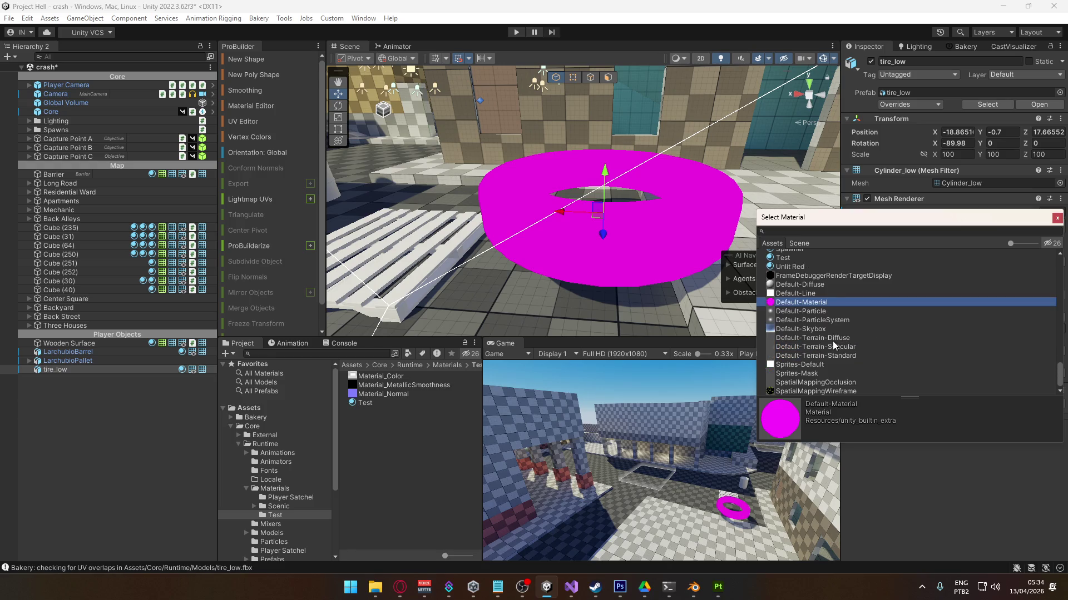
{"action": "left_click", "coordinate": [865, 233]}
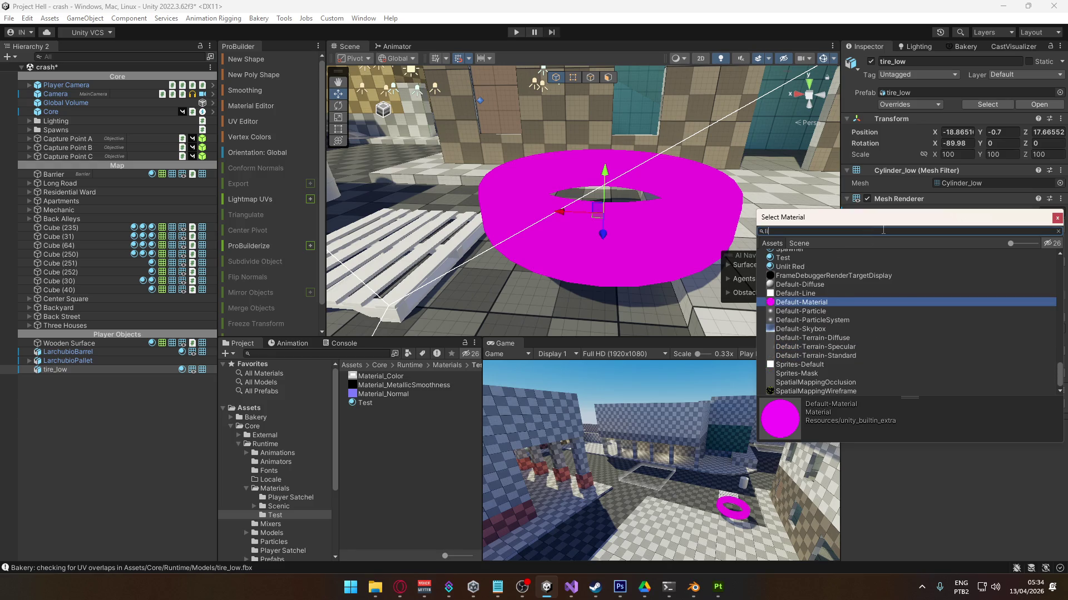
{"action": "type", "text": "t"}
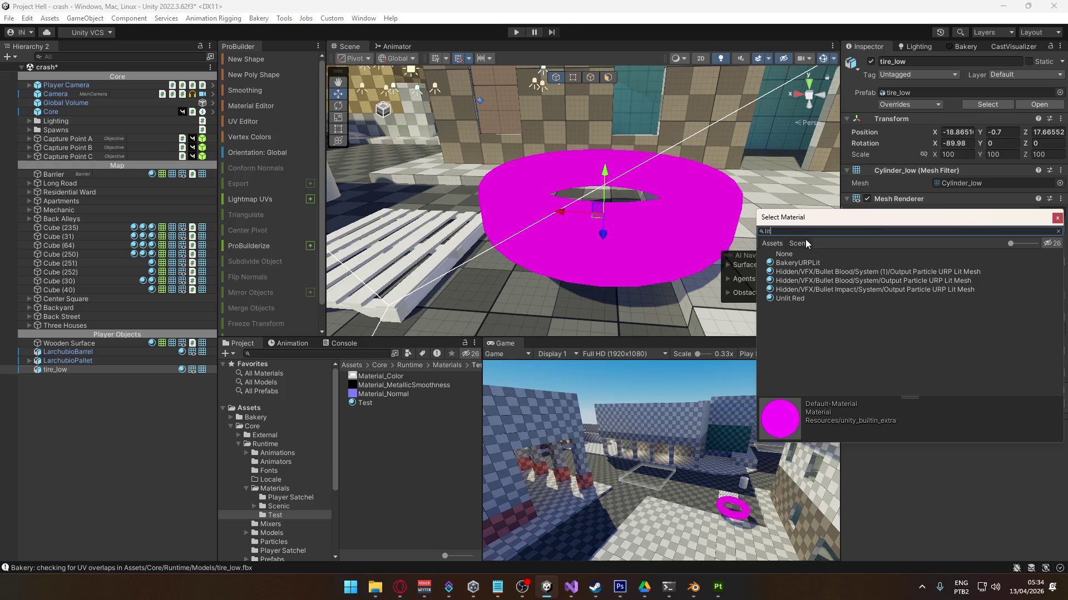
{"action": "left_click", "coordinate": [1061, 243]}
{"action": "double_click", "coordinate": [800, 299]}
- Toggle scene lighting and shading modes to inspect the tire, then return to Painter
{"action": "mouse_move", "coordinate": [709, 279]}
{"action": "left_mouse_down", "text": "alt"}
{"action": "mouse_move", "coordinate": [547, 278]}
{"action": "mouse_move", "coordinate": [734, 228]}
{"action": "left_mouse_up", "text": "alt"}
{"action": "left_click", "coordinate": [720, 58]}
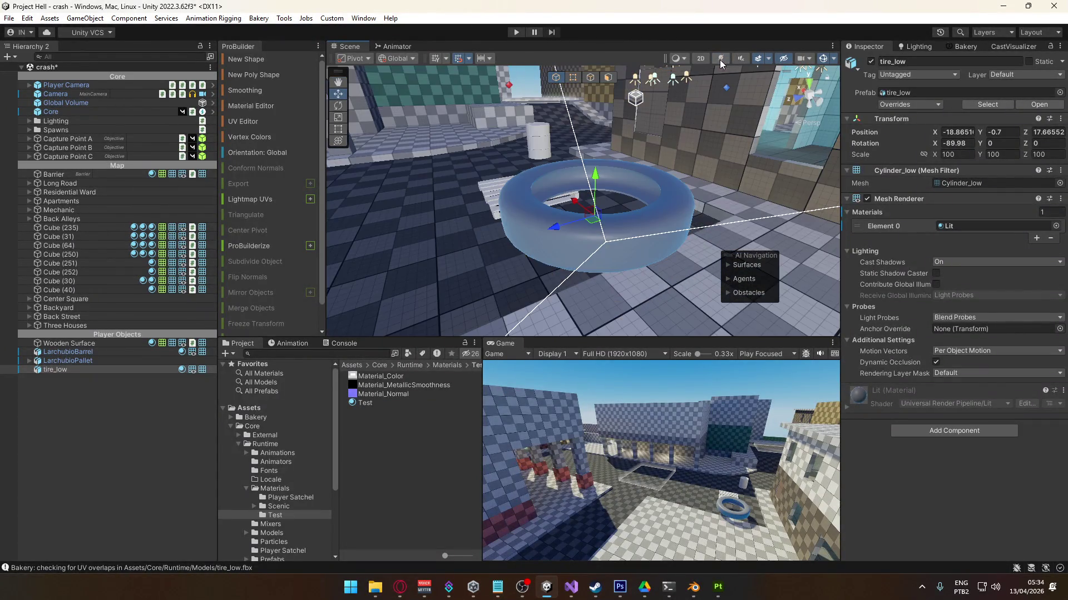
{"action": "left_click", "coordinate": [717, 59]}
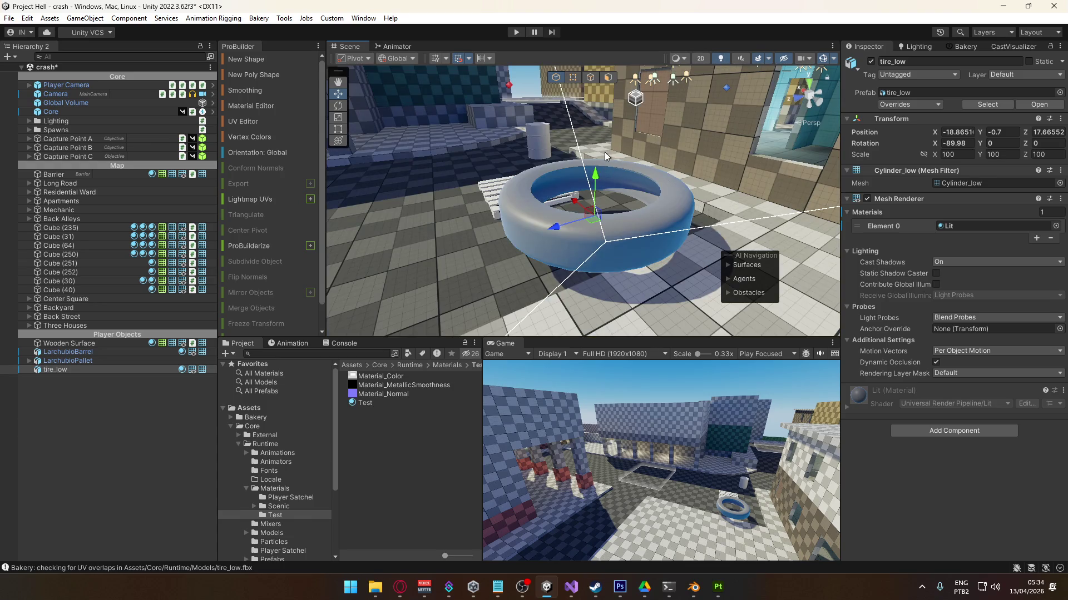
{"action": "left_click", "coordinate": [679, 58]}
{"action": "left_click_drag", "start_coordinate": [487, 193], "coordinate": [565, 206], "text": "alt"}
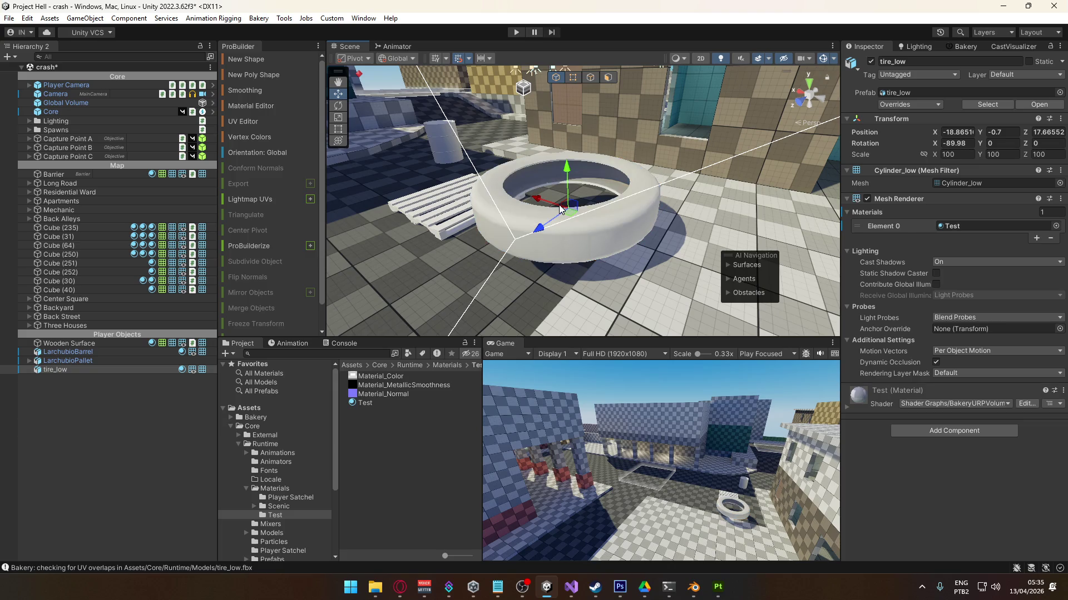
{"action": "mouse_move", "coordinate": [586, 217]}
{"action": "left_mouse_down", "text": "alt"}
{"action": "mouse_move", "coordinate": [548, 184]}
{"action": "mouse_move", "coordinate": [550, 166]}
{"action": "left_mouse_up", "text": "alt"}
{"action": "key", "text": "alt+Tab"}
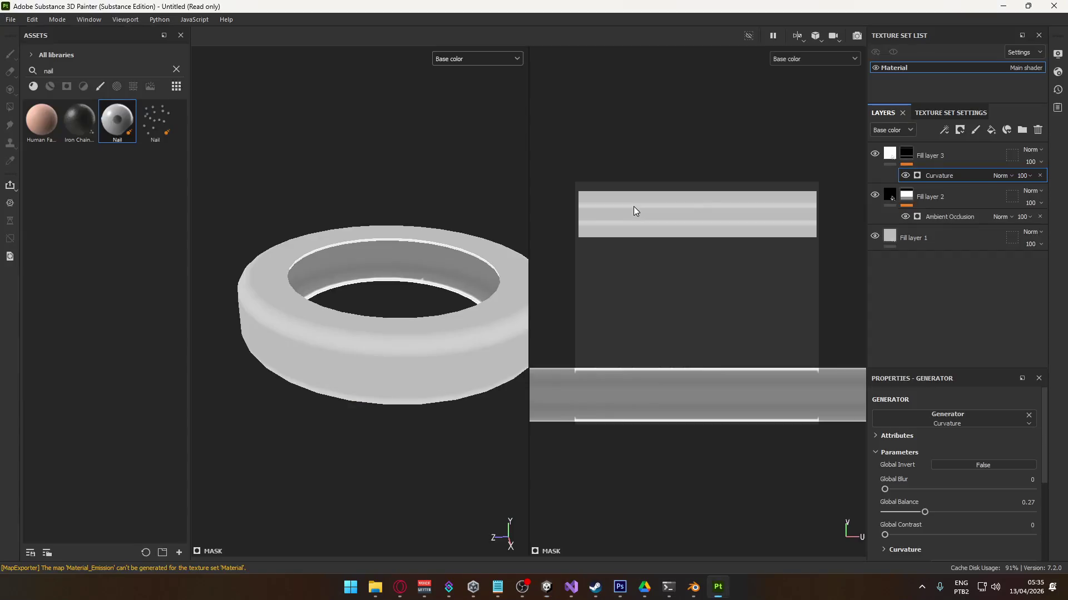
- Rebake the selected mesh maps and show the full material in the viewport
{"action": "left_click", "coordinate": [940, 114]}
{"action": "scroll", "coordinate": [996, 329], "scroll_direction": "down", "scroll_amount": 5}
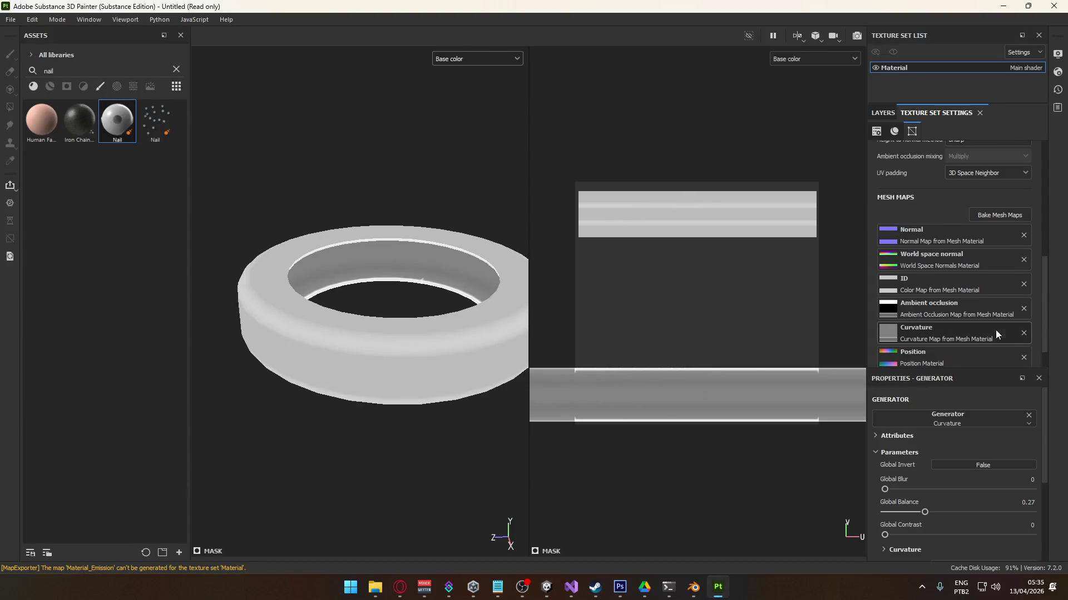
{"action": "left_click", "coordinate": [994, 183]}
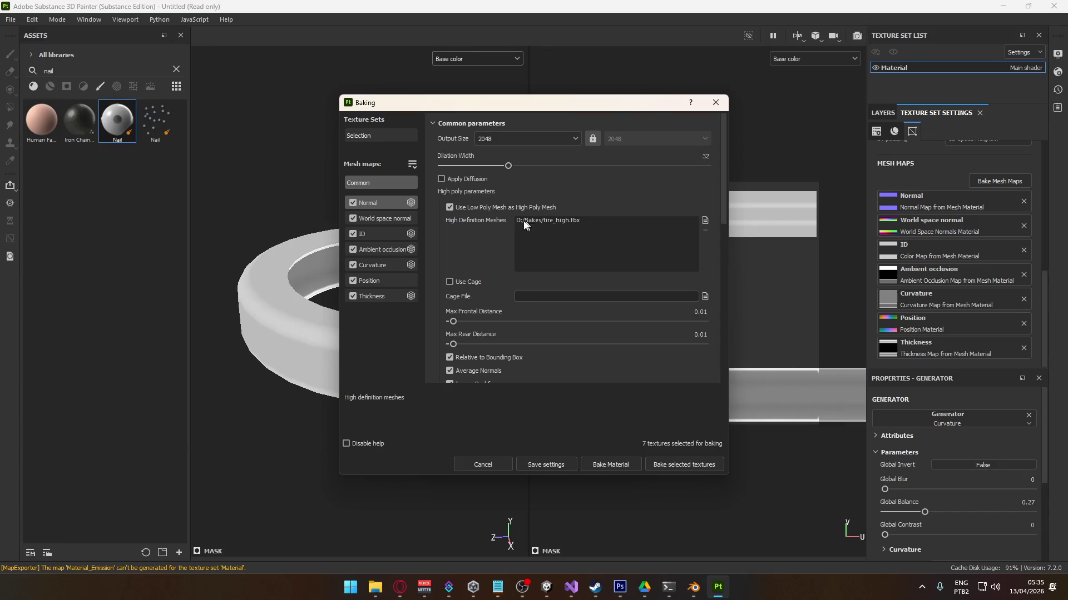
{"action": "left_click", "coordinate": [612, 464]}
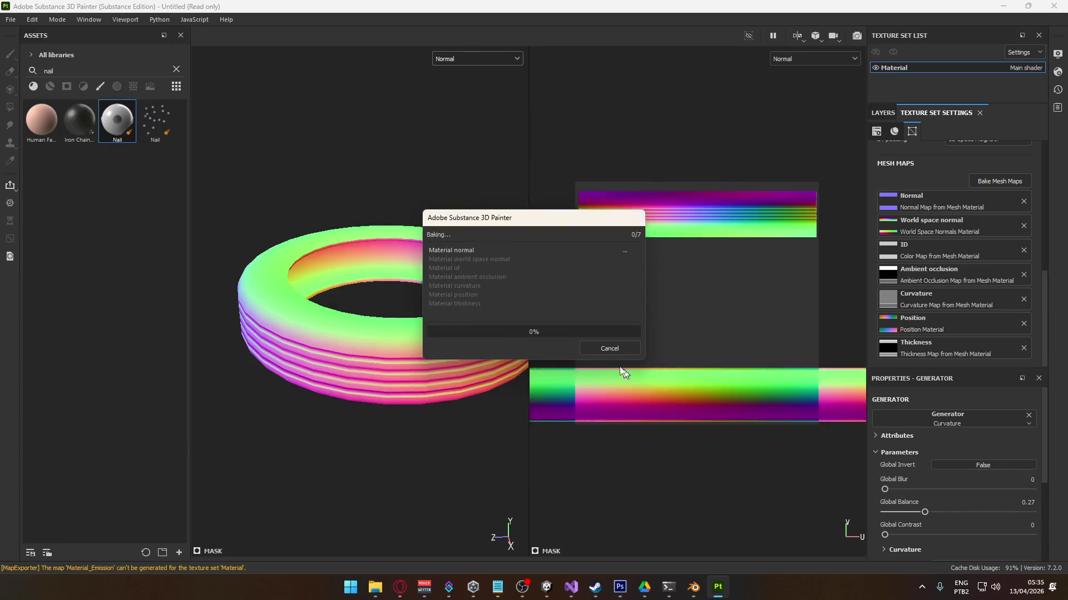
{"action": "left_click", "coordinate": [472, 59]}
{"action": "left_click", "coordinate": [475, 84]}
{"action": "mouse_move", "coordinate": [364, 377]}
{"action": "left_mouse_down", "text": "alt"}
{"action": "mouse_move", "coordinate": [336, 367]}
{"action": "mouse_move", "coordinate": [438, 296]}
{"action": "mouse_move", "coordinate": [198, 214]}
{"action": "left_mouse_up", "text": "alt"}
- Export the textures to Unity's Test folder and view the updated tire there
{"action": "left_click", "coordinate": [10, 19]}
{"action": "left_click", "coordinate": [62, 203]}
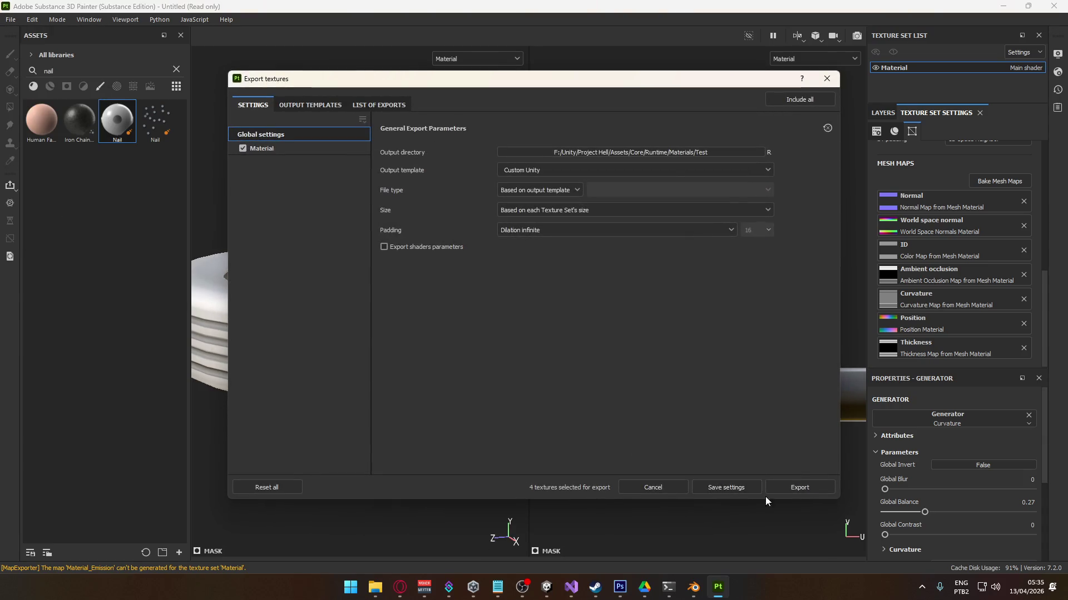
{"action": "left_click", "coordinate": [779, 488]}
{"action": "key", "text": "alt+Tab"}
{"action": "mouse_move", "coordinate": [593, 254]}
{"action": "left_mouse_down", "text": "alt"}
{"action": "mouse_move", "coordinate": [874, 282]}
{"action": "mouse_move", "coordinate": [483, 301]}
{"action": "mouse_move", "coordinate": [354, 293]}
{"action": "mouse_move", "coordinate": [696, 273]}
{"action": "mouse_move", "coordinate": [503, 305]}
{"action": "mouse_move", "coordinate": [626, 273]}
{"action": "left_mouse_up", "text": "alt"}
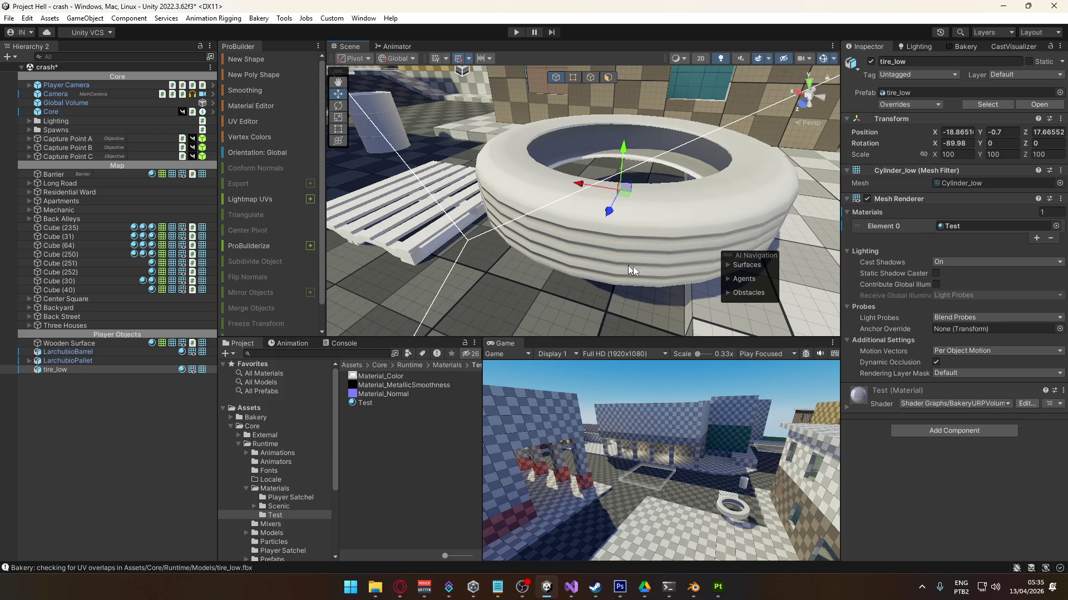
- Leave Unity and bring up the previews of Blender's open windows from the taskbar
{"action": "key", "text": "alt+Tab"}
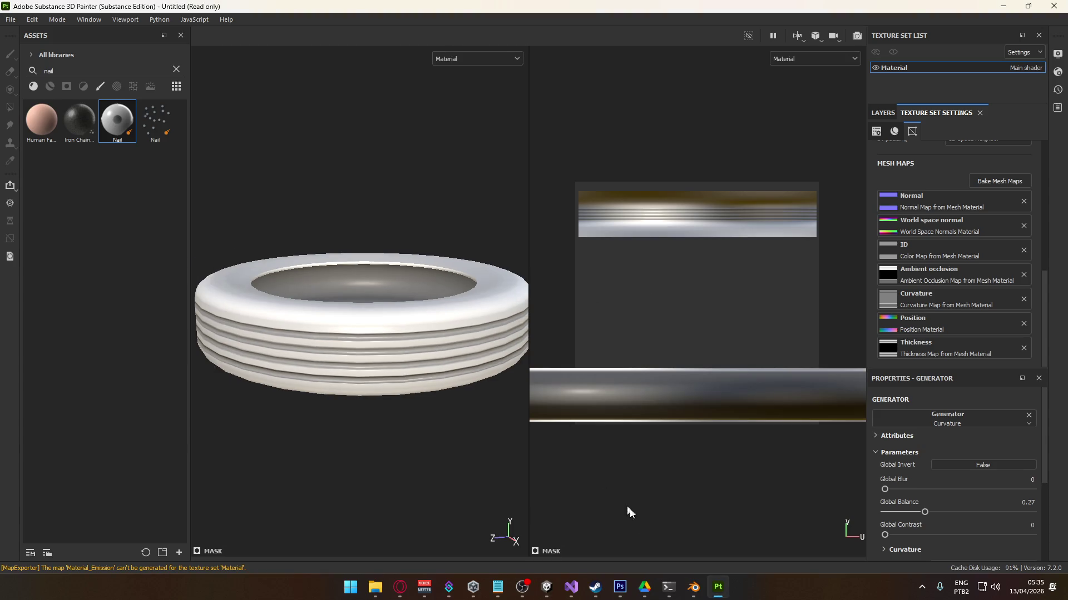
{"action": "mouse_move", "coordinate": [693, 585]}
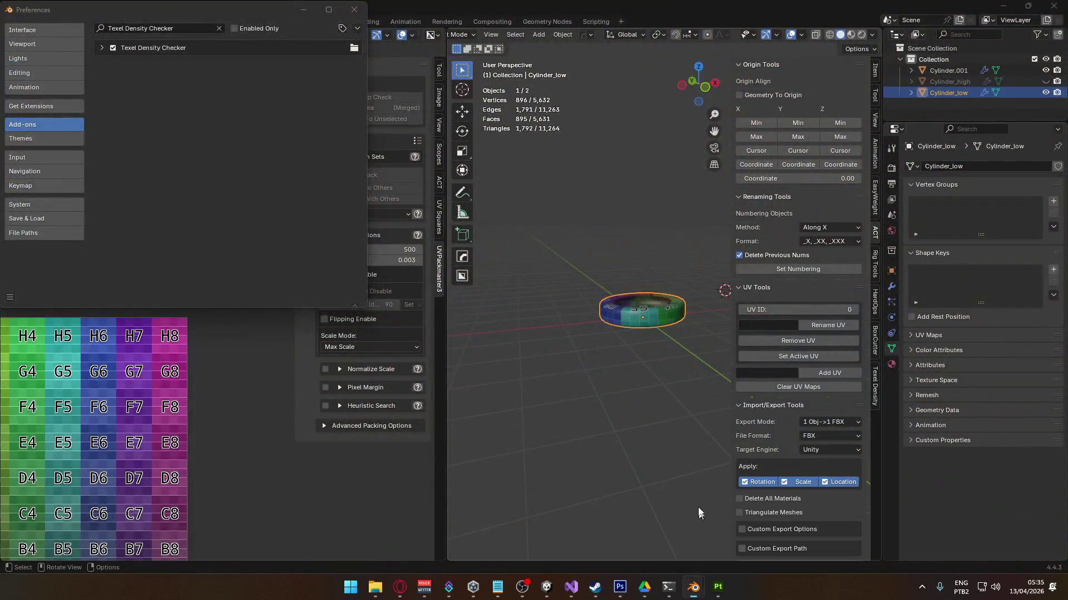
- Bring the LarchubioTire_V2 Blender window forward and orbit around the tire
{"action": "left_click", "coordinate": [699, 526]}
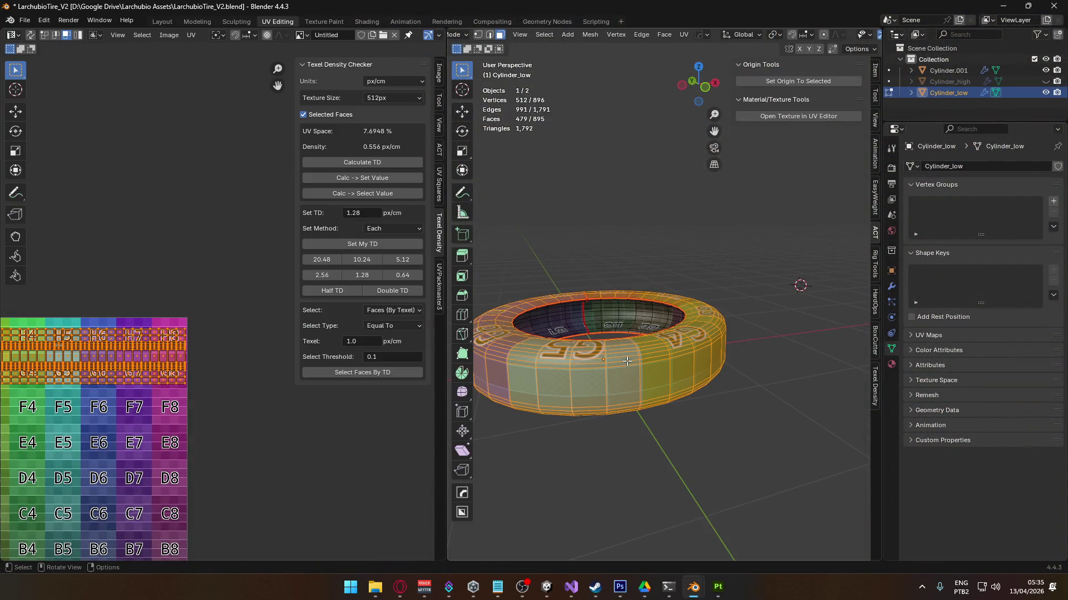
{"action": "scroll", "coordinate": [222, 356], "scroll_direction": "down", "scroll_amount": 2}
{"action": "middle_click_drag", "start_coordinate": [656, 393], "coordinate": [662, 378]}
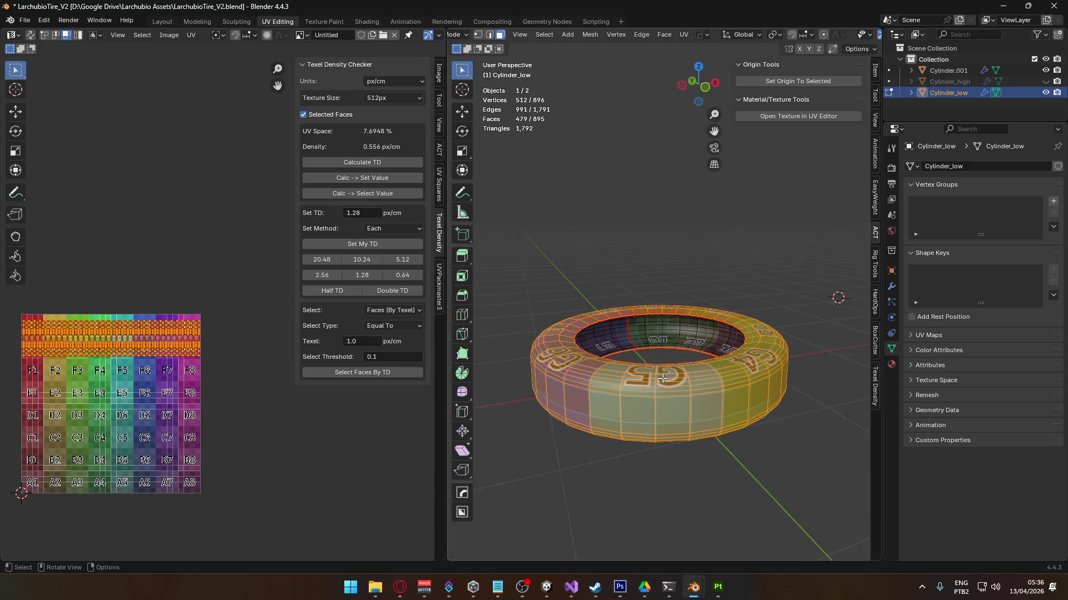
{"action": "scroll", "coordinate": [659, 386], "scroll_direction": "down", "scroll_amount": 2}
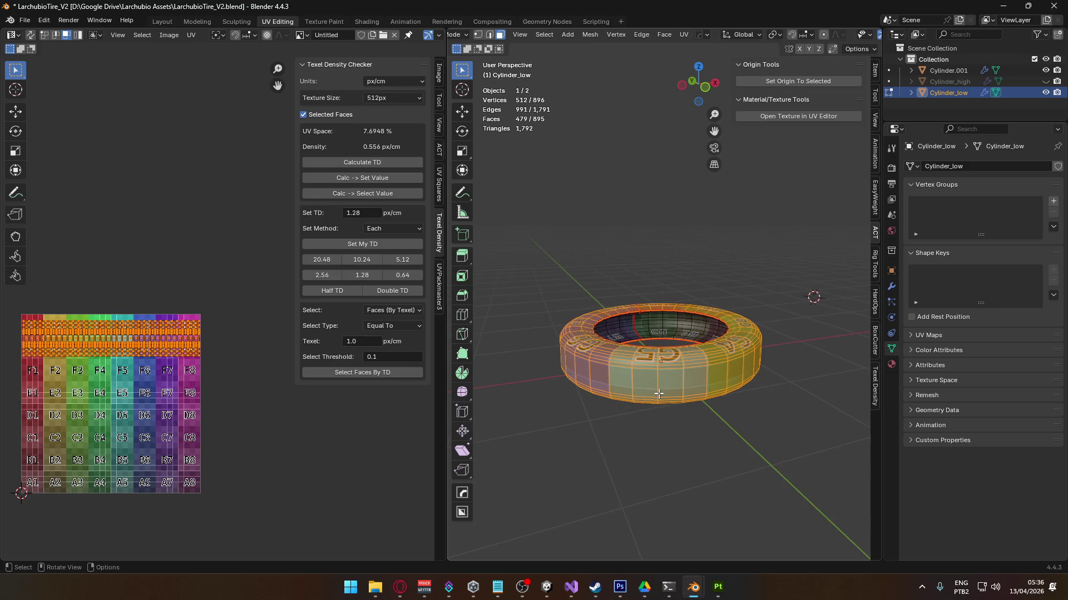
{"action": "mouse_move", "coordinate": [678, 398]}
{"action": "middle_mouse_down"}
{"action": "mouse_move", "coordinate": [622, 388]}
{"action": "mouse_move", "coordinate": [625, 358]}
{"action": "mouse_move", "coordinate": [648, 400]}
{"action": "mouse_move", "coordinate": [721, 412]}
{"action": "mouse_move", "coordinate": [645, 352]}
{"action": "mouse_move", "coordinate": [789, 286]}
{"action": "mouse_move", "coordinate": [695, 357]}
{"action": "mouse_move", "coordinate": [654, 327]}
{"action": "mouse_move", "coordinate": [779, 305]}
{"action": "mouse_move", "coordinate": [674, 335]}
{"action": "mouse_move", "coordinate": [700, 326]}
{"action": "mouse_move", "coordinate": [703, 361]}
{"action": "mouse_move", "coordinate": [622, 344]}
{"action": "mouse_move", "coordinate": [624, 359]}
{"action": "mouse_move", "coordinate": [572, 353]}
{"action": "middle_mouse_up"}
- Select the grey tire Cylinder.001 and try moving it 7 m along X, then cancel the move
{"action": "key", "text": "Tab"}
{"action": "left_click", "coordinate": [634, 359]}
{"action": "key", "text": "g"}
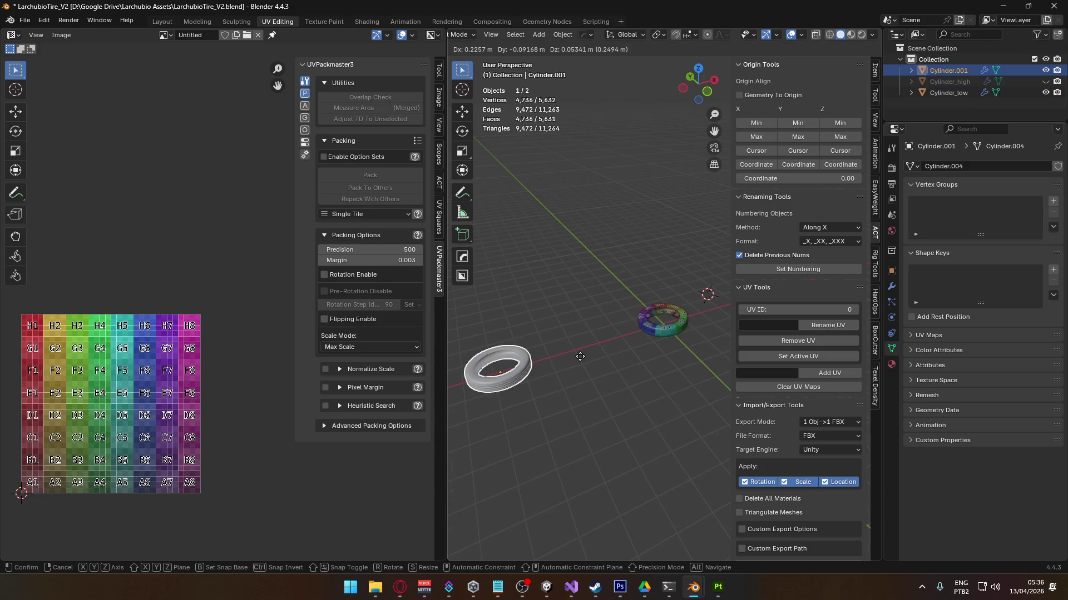
{"action": "key", "text": "x"}
{"action": "key", "text": "7"}
{"action": "key", "text": "BackSpace"}
{"action": "key", "text": "2"}
{"action": "key", "text": "BackSpace"}
{"action": "key", "text": "Escape"}
- Select all of Cylinder.001's faces in Edit Mode and frame them to show its UV layout
{"action": "key", "text": "Tab"}
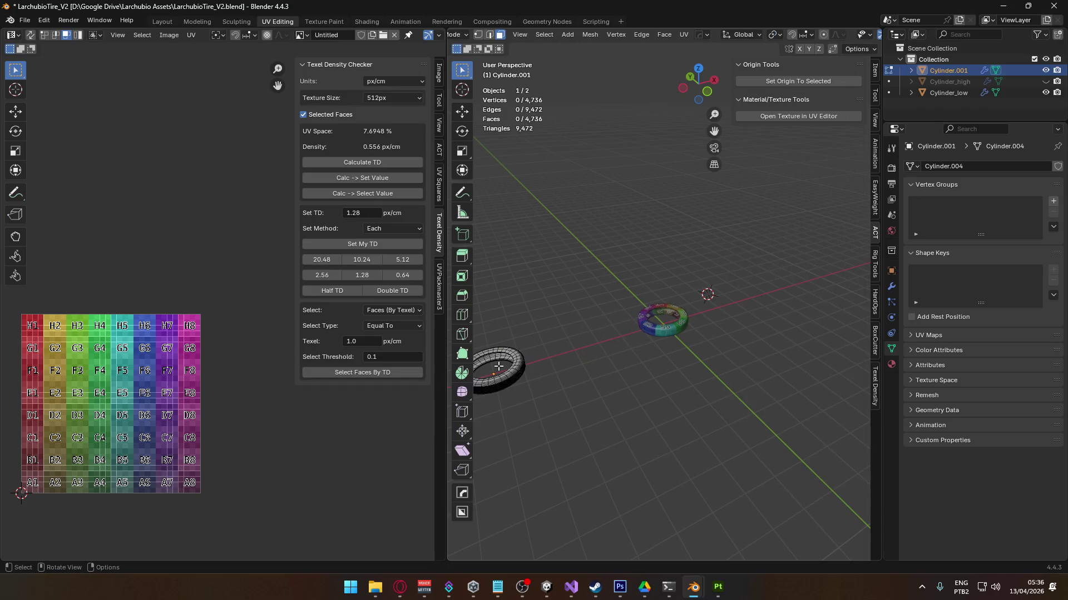
{"action": "key", "text": "a"}
{"action": "key", "text": "KP_Decimal"}
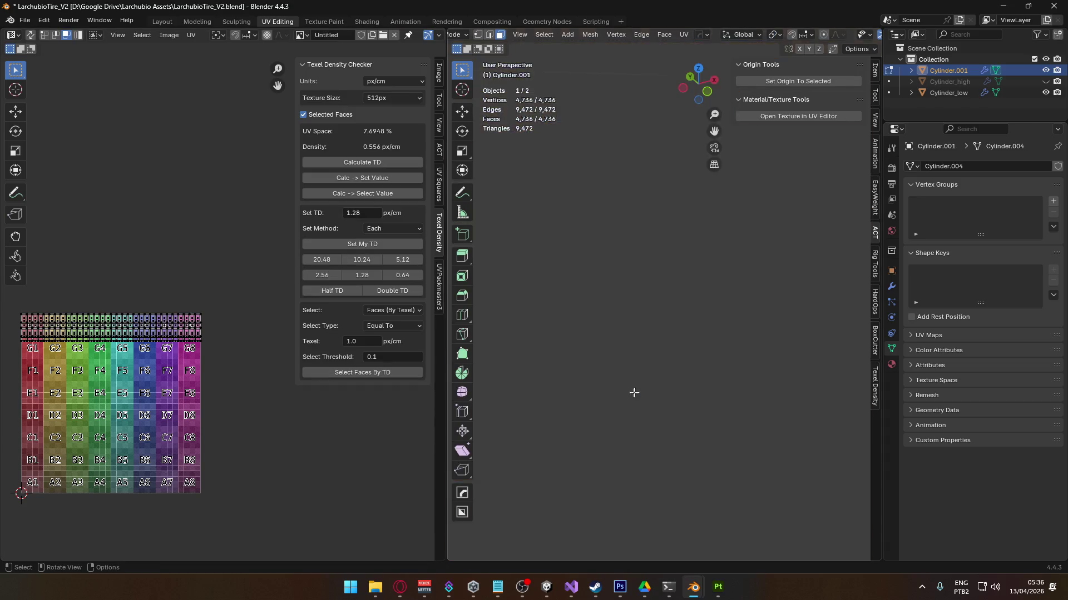
{"action": "scroll", "coordinate": [128, 366], "scroll_direction": "up", "scroll_amount": 3}
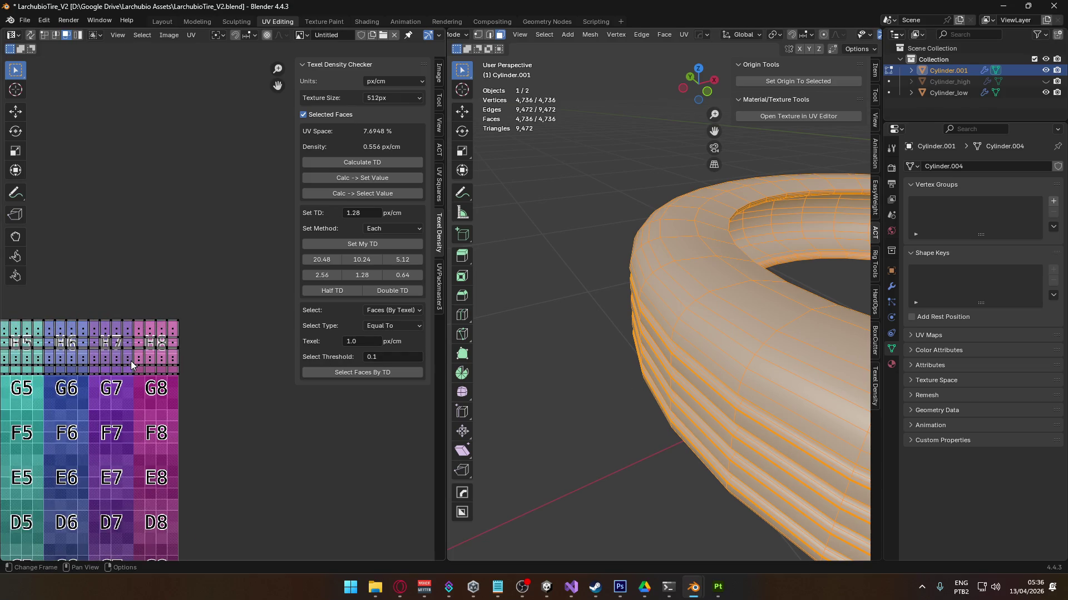
{"action": "scroll", "coordinate": [131, 366], "scroll_direction": "down", "scroll_amount": 3}
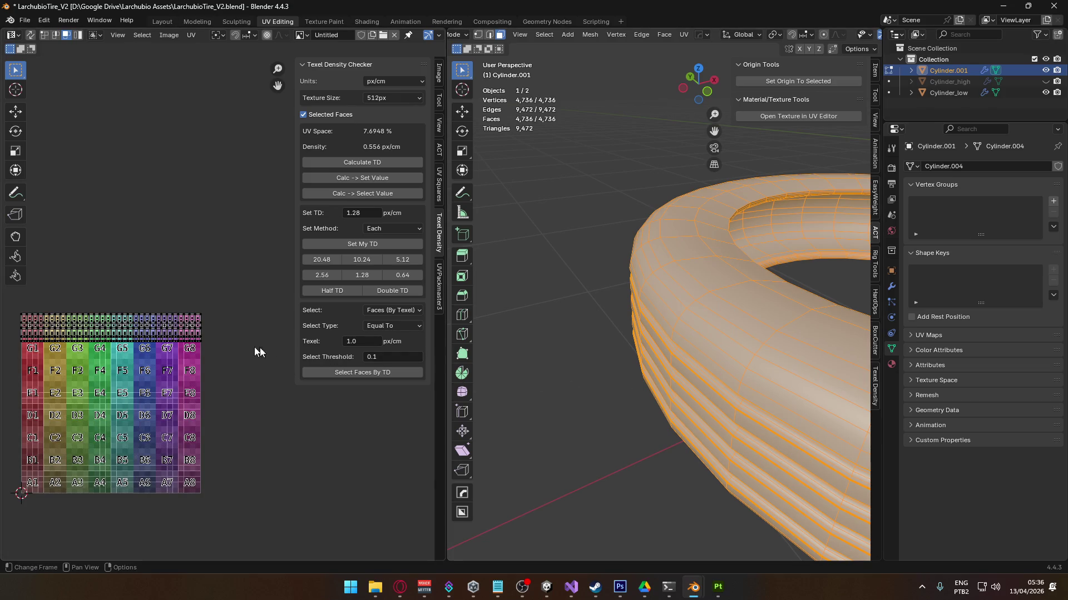
{"action": "scroll", "coordinate": [629, 350], "scroll_direction": "down", "scroll_amount": 5}
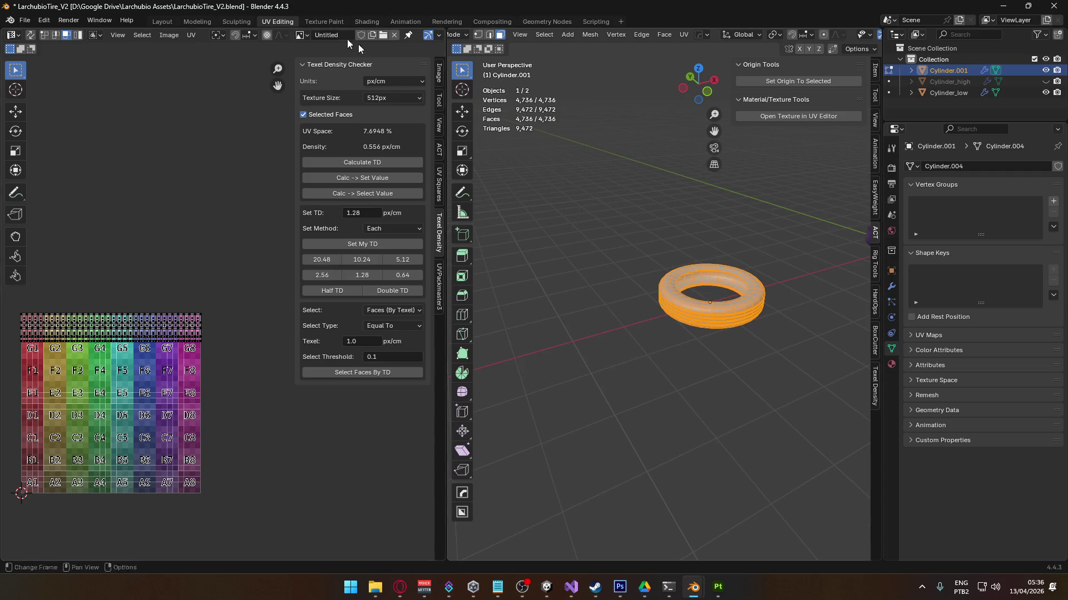
{"action": "key", "text": "Tab"}
- Export the tire as FBX over tire_low.fbx, then switch to Unity and orbit the updated tire
{"action": "left_click", "coordinate": [25, 20]}
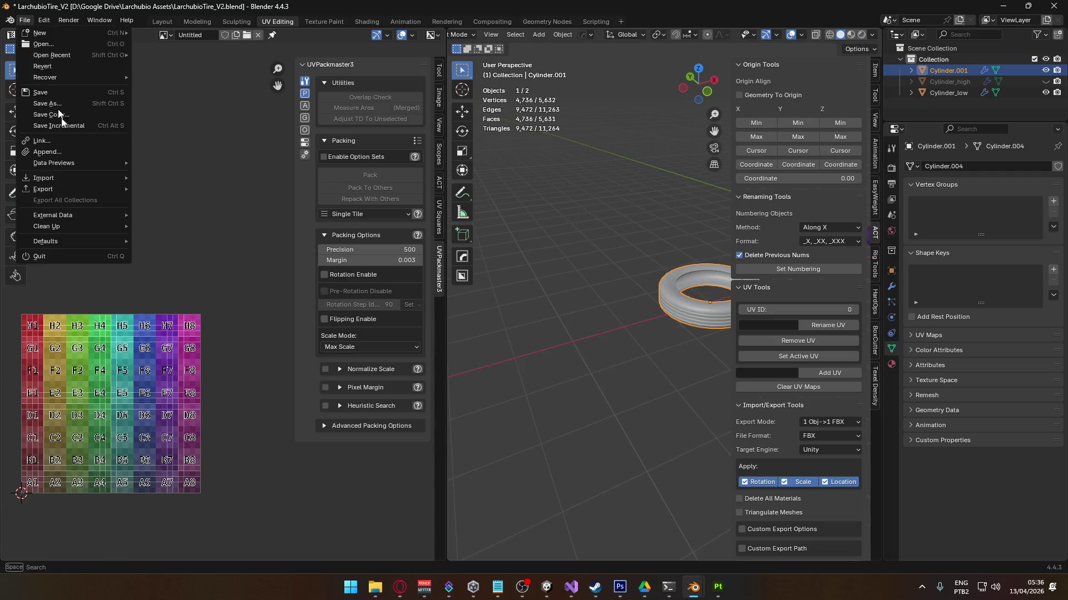
{"action": "mouse_move", "coordinate": [70, 192]}
{"action": "left_click", "coordinate": [164, 288]}
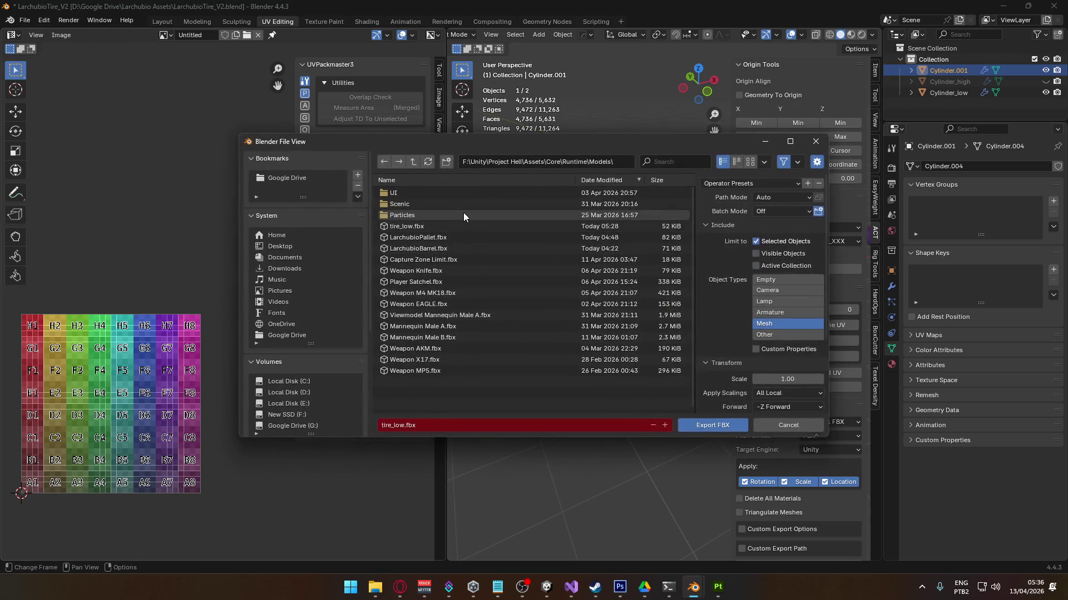
{"action": "left_click", "coordinate": [445, 226]}
{"action": "double_click", "coordinate": [434, 228]}
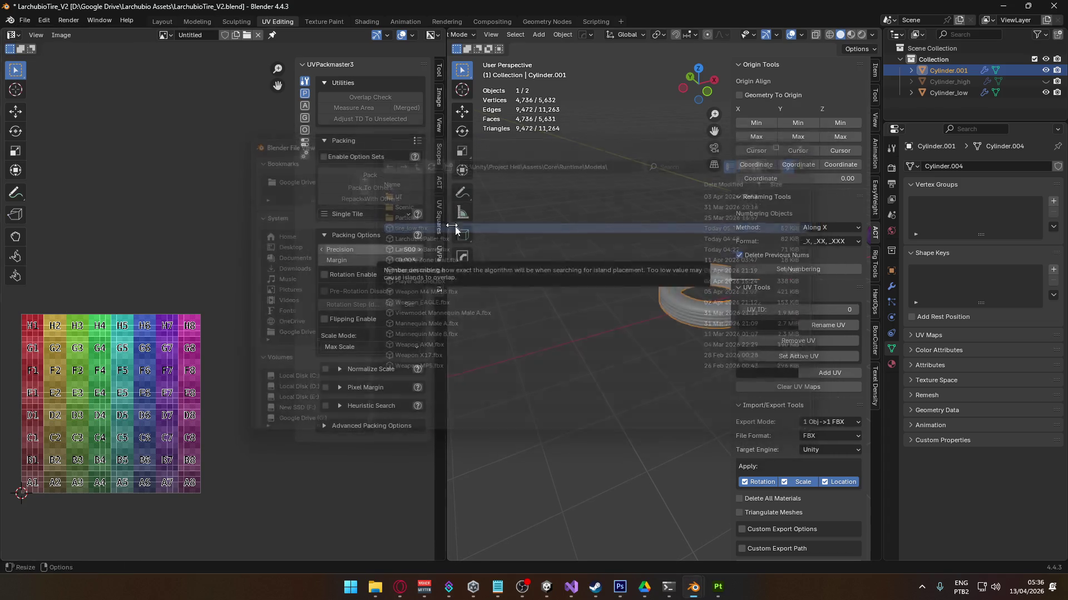
{"action": "key", "text": "alt+Tab"}
{"action": "key", "text": "alt+Tab"}
{"action": "key", "text": "alt+Tab"}
{"action": "mouse_move", "coordinate": [573, 251]}
{"action": "left_mouse_down", "text": "alt"}
{"action": "mouse_move", "coordinate": [775, 273]}
{"action": "mouse_move", "coordinate": [673, 201]}
{"action": "mouse_move", "coordinate": [528, 193]}
{"action": "mouse_move", "coordinate": [720, 252]}
{"action": "left_mouse_up", "text": "alt"}
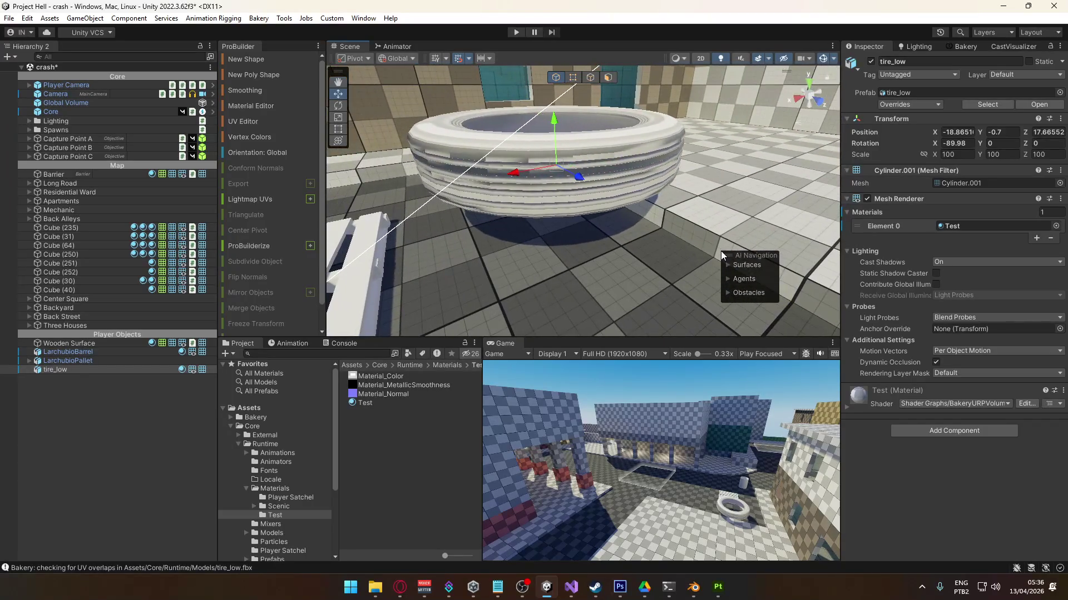
- Keep Test as the tire's material and open the Test material's settings
{"action": "left_click", "coordinate": [1054, 226]}
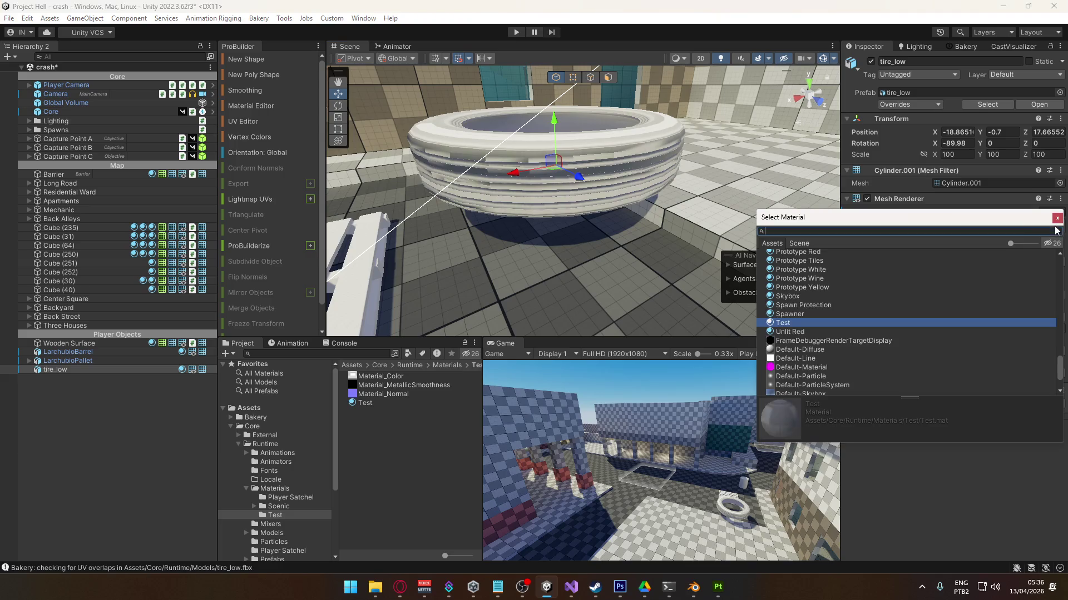
{"action": "scroll", "coordinate": [825, 358], "scroll_direction": "down", "scroll_amount": 1}
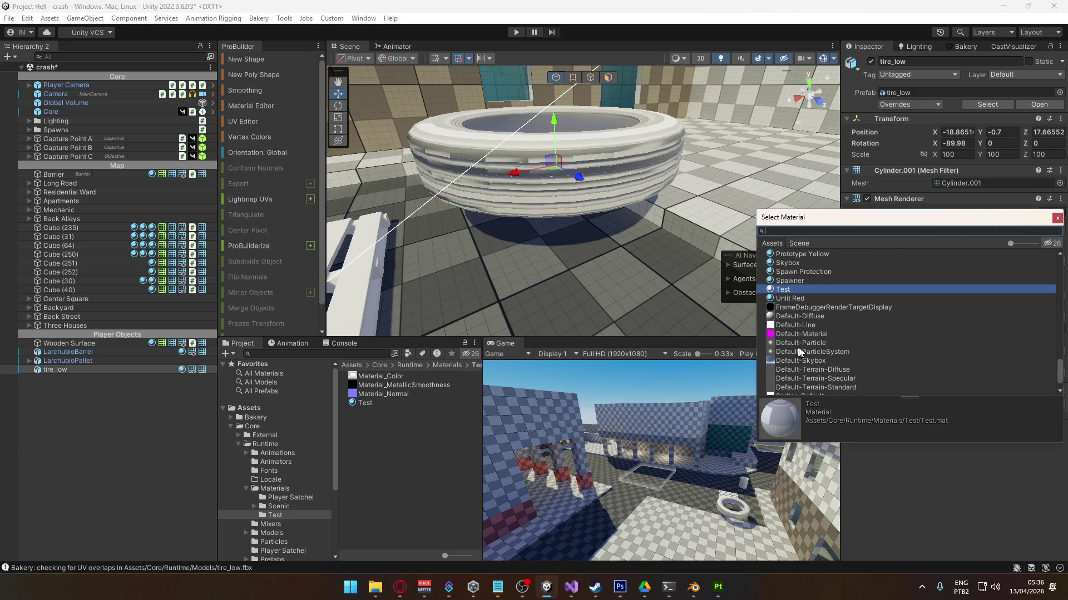
{"action": "left_click", "coordinate": [1057, 217]}
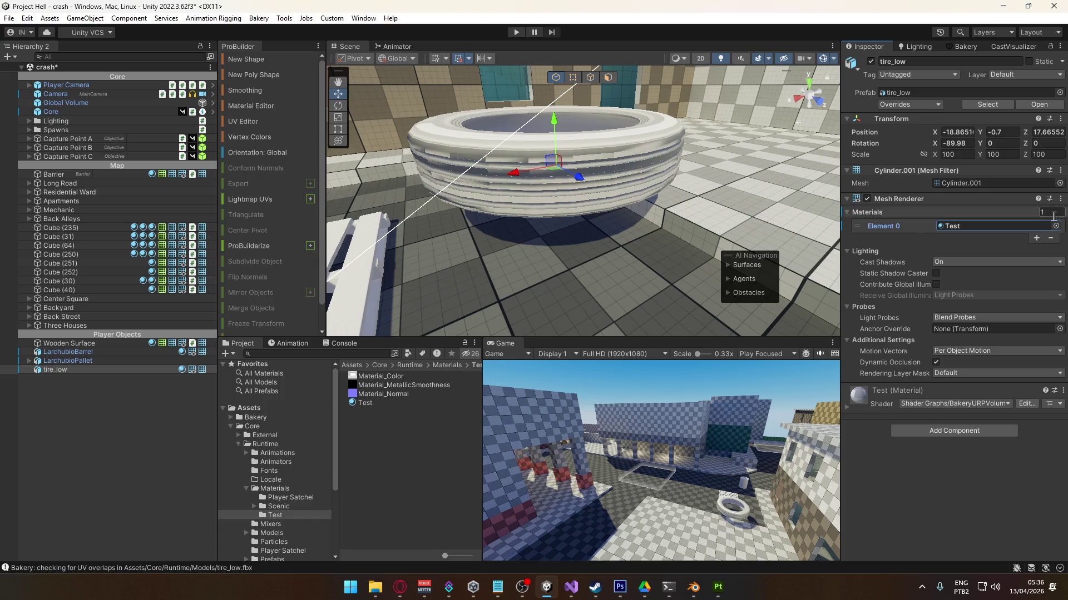
{"action": "double_click", "coordinate": [978, 225]}
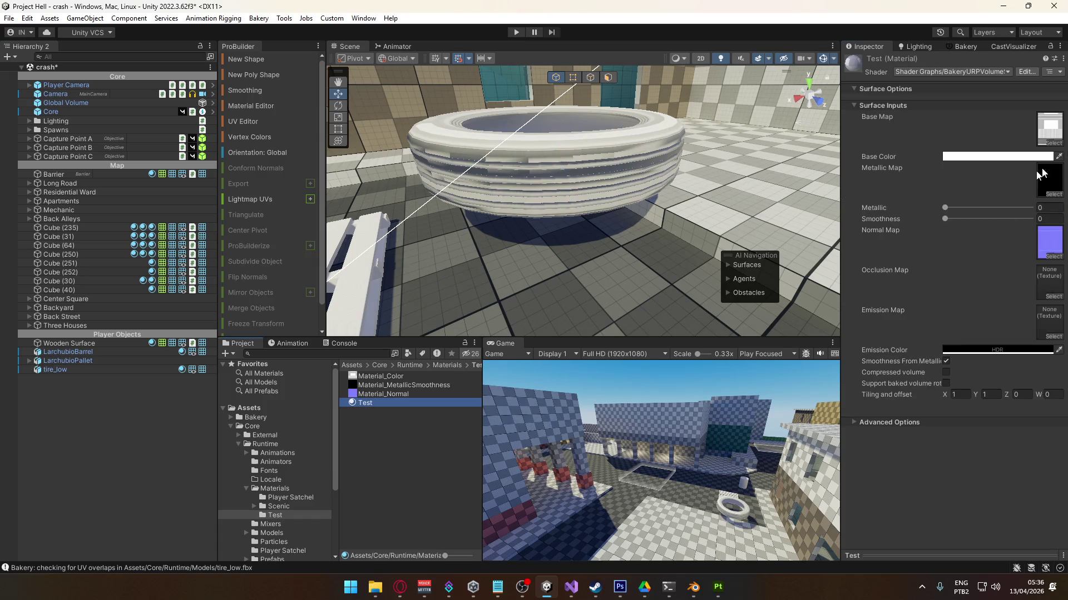
- Set the Test material's Base Map and Normal Map to None, leaving the tire plain white
{"action": "left_click", "coordinate": [1042, 141]}
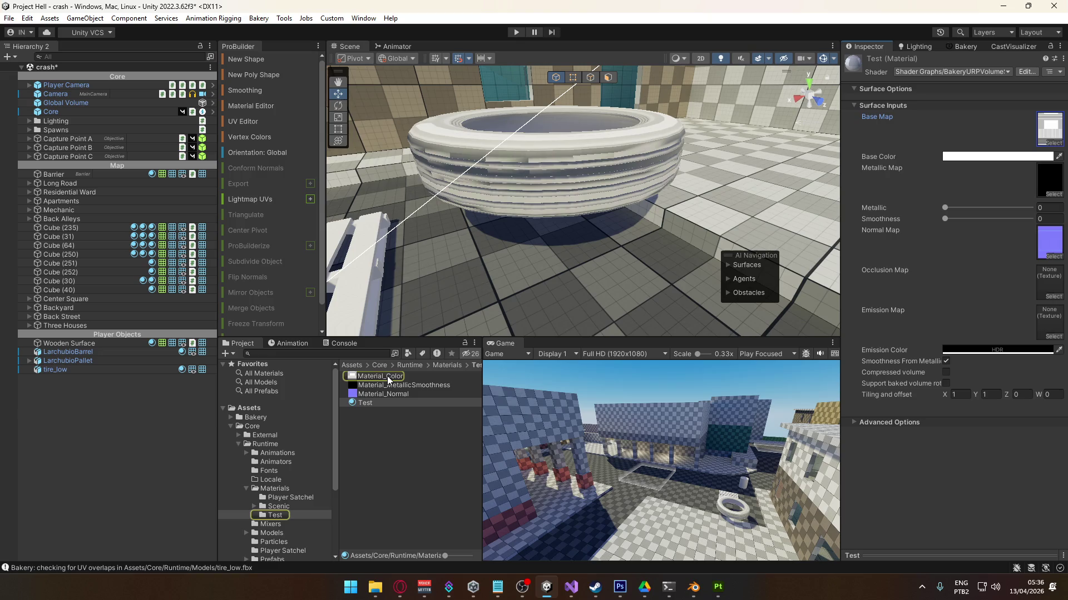
{"action": "left_click", "coordinate": [1053, 143]}
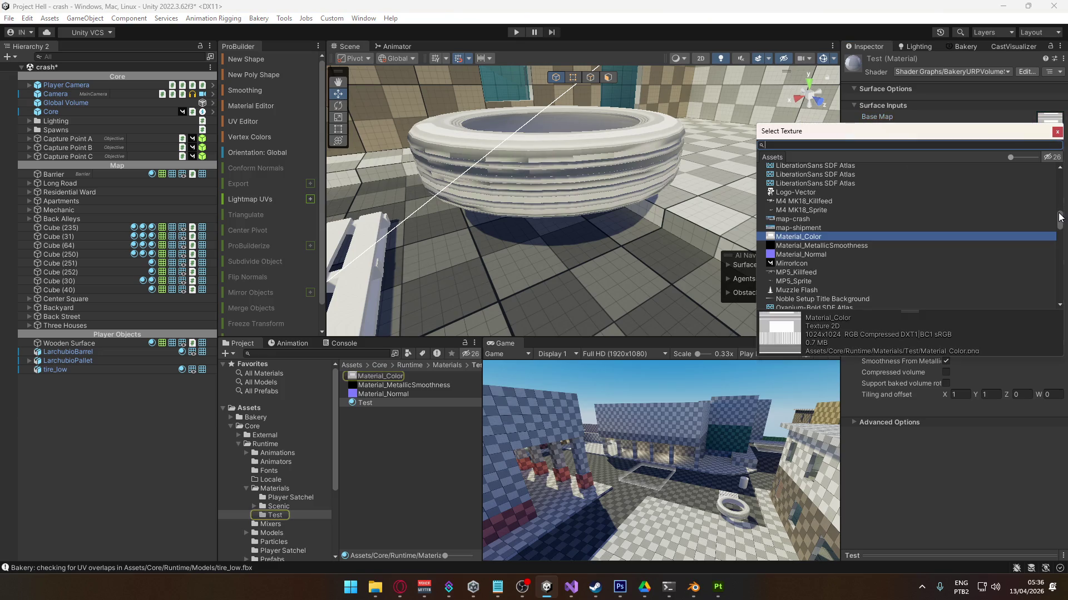
{"action": "left_click_drag", "start_coordinate": [1059, 217], "coordinate": [1059, 167]}
{"action": "double_click", "coordinate": [1037, 166]}
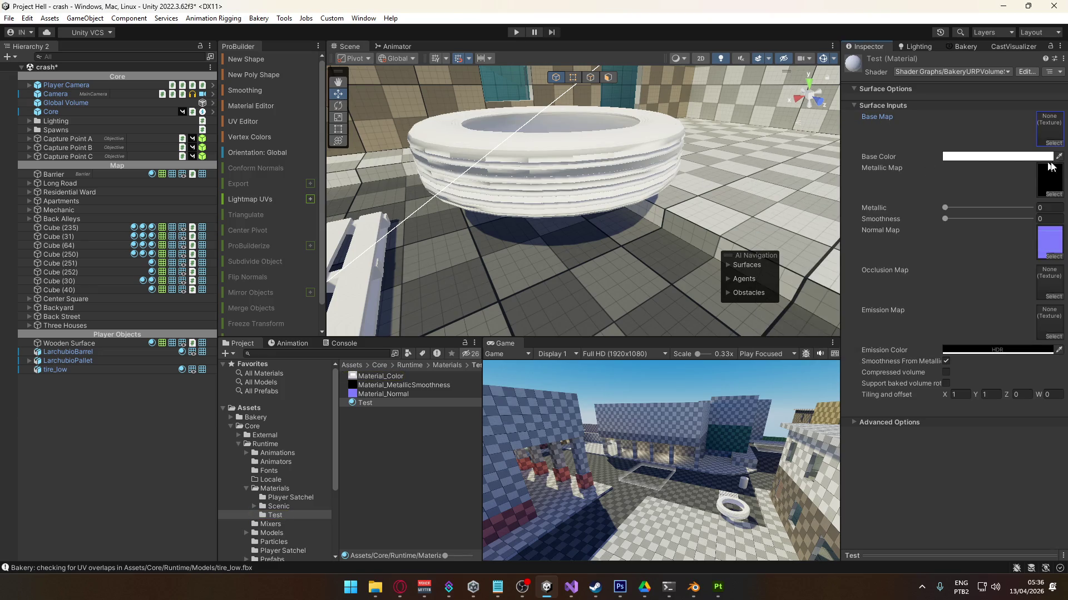
{"action": "left_click", "coordinate": [1054, 253]}
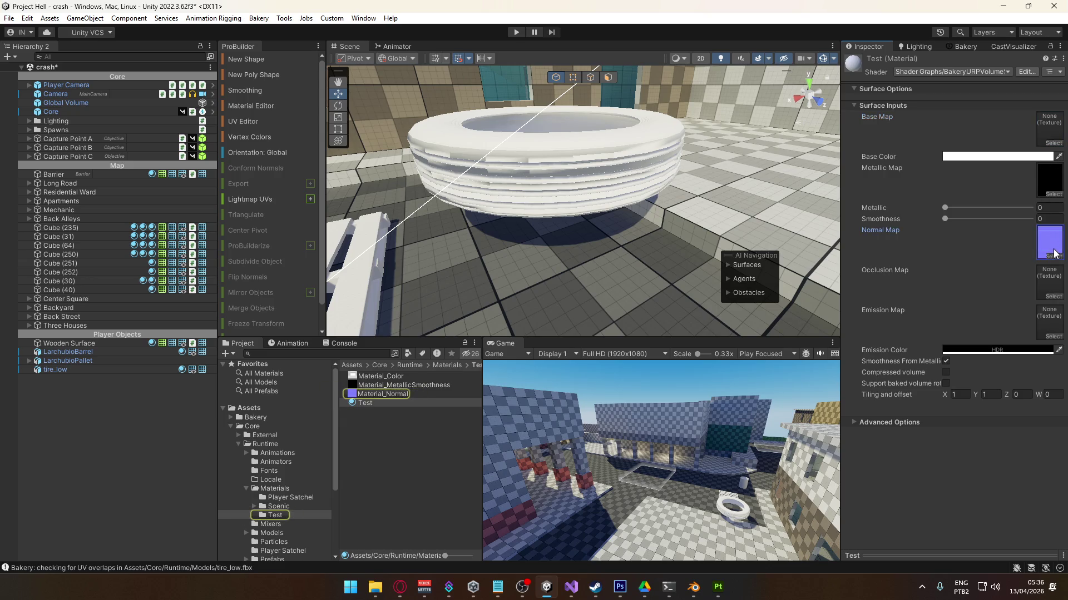
{"action": "left_click", "coordinate": [1052, 257]}
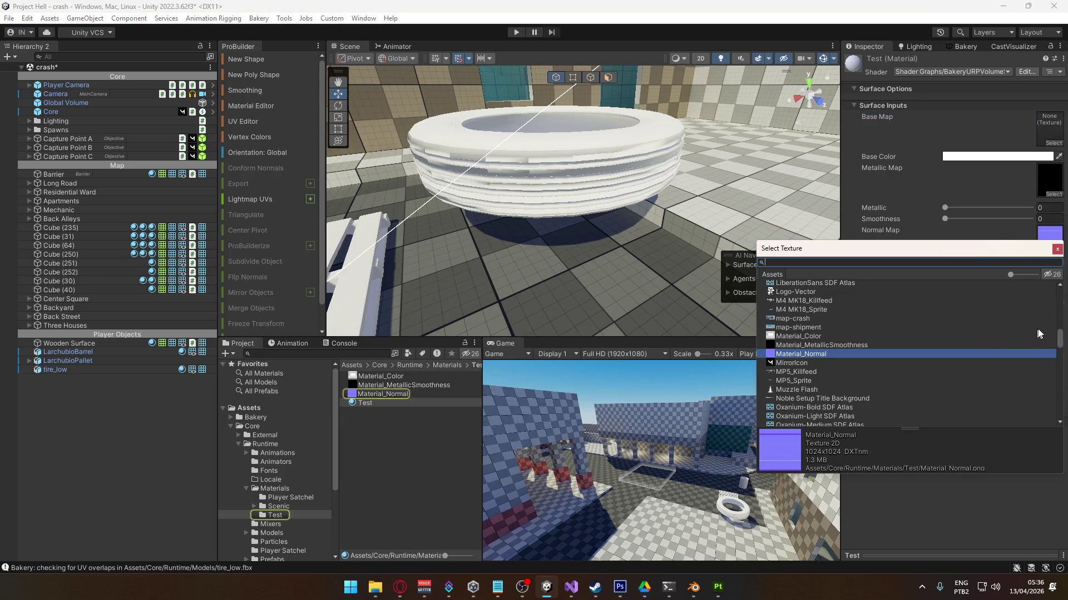
{"action": "left_click_drag", "start_coordinate": [1061, 339], "coordinate": [1060, 286]}
{"action": "double_click", "coordinate": [800, 286]}
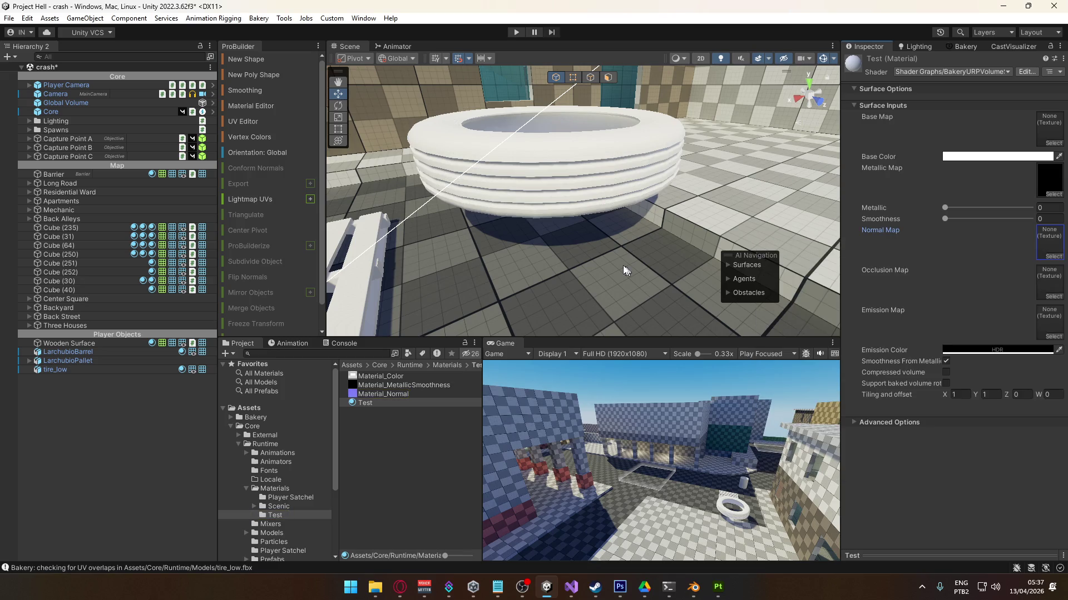
{"action": "right_click_drag", "start_coordinate": [640, 267], "coordinate": [512, 223]}
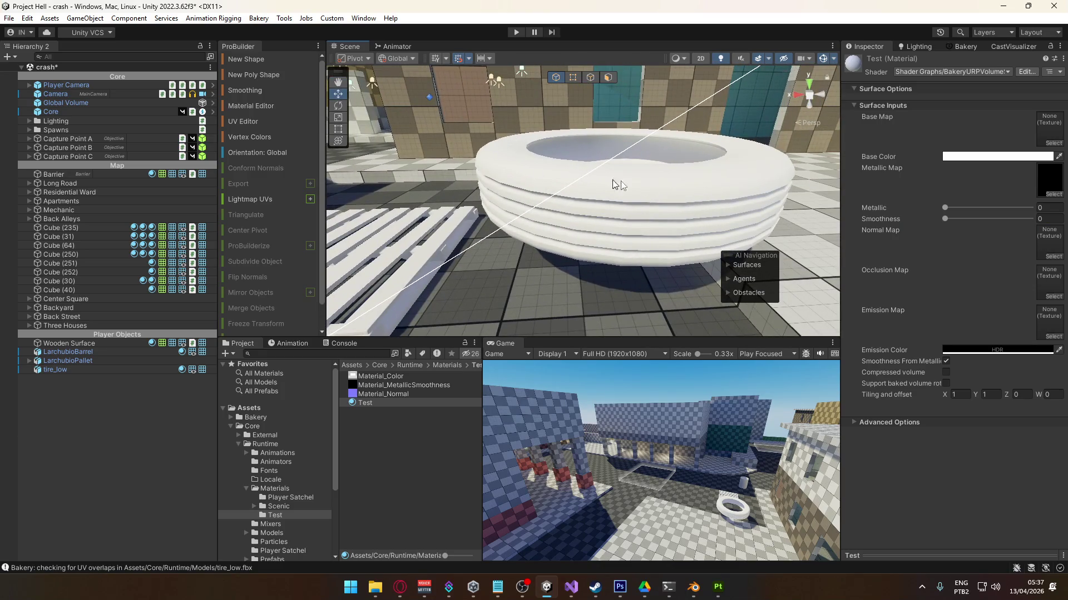
- Fly the Scene camera around the white tire and its base, then swing toward the pallet
{"action": "mouse_move", "coordinate": [705, 204]}
{"action": "right_mouse_down"}
{"action": "mouse_move", "coordinate": [559, 238]}
{"action": "mouse_move", "coordinate": [625, 231]}
{"action": "mouse_move", "coordinate": [492, 251]}
{"action": "mouse_move", "coordinate": [614, 281]}
{"action": "mouse_move", "coordinate": [618, 228]}
{"action": "right_mouse_up"}
{"action": "key", "text": "w"}
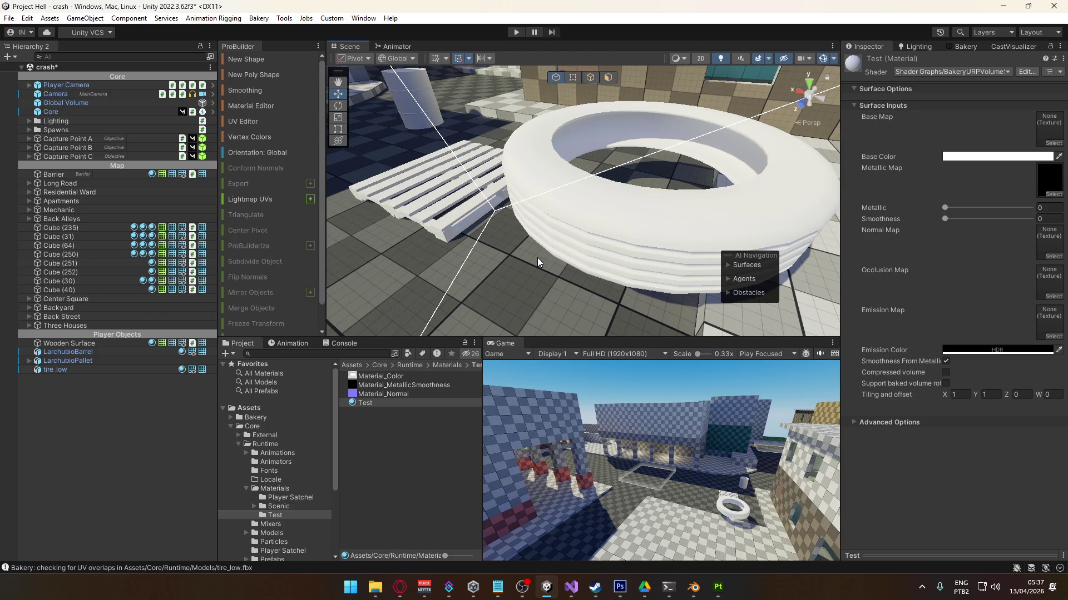
{"action": "mouse_move", "coordinate": [536, 261]}
{"action": "right_mouse_down"}
{"action": "mouse_move", "coordinate": [745, 243]}
{"action": "mouse_move", "coordinate": [782, 147]}
{"action": "mouse_move", "coordinate": [508, 254]}
{"action": "right_mouse_up"}
{"action": "key", "text": "w"}
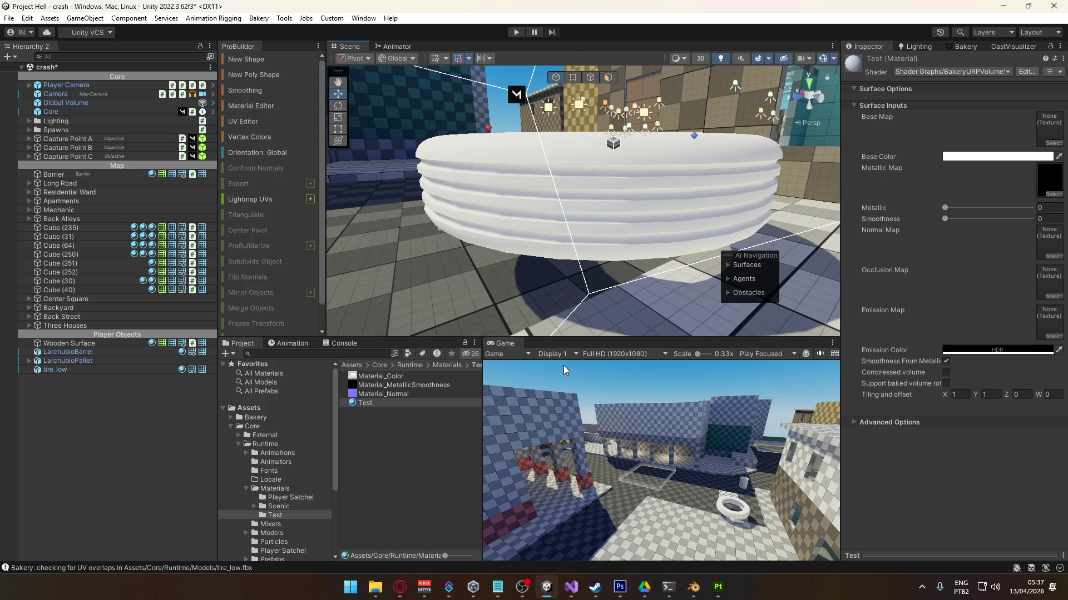
{"action": "right_click_drag", "start_coordinate": [519, 269], "coordinate": [588, 269]}
{"action": "key", "text": "w"}
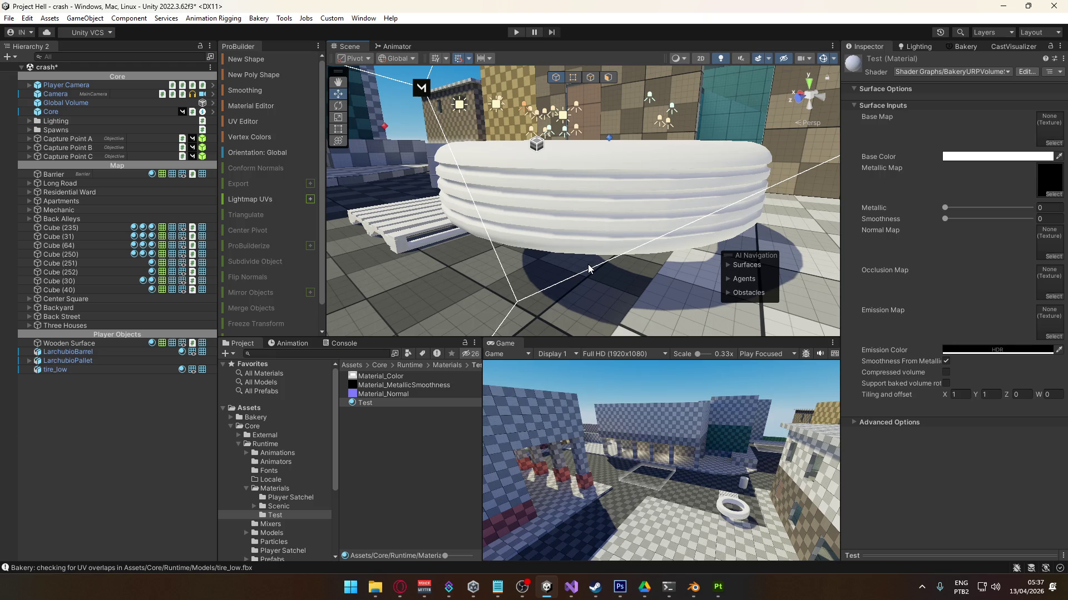
{"action": "mouse_move", "coordinate": [588, 269]}
{"action": "right_mouse_down"}
{"action": "mouse_move", "coordinate": [588, 289]}
{"action": "mouse_move", "coordinate": [636, 197]}
{"action": "mouse_move", "coordinate": [273, 252]}
{"action": "right_mouse_up"}
- Select tire_low and delete it from the scene
{"action": "left_click", "coordinate": [629, 184]}
{"action": "key", "text": "Delete"}
{"action": "mouse_move", "coordinate": [659, 266]}
{"action": "right_mouse_down"}
{"action": "mouse_move", "coordinate": [674, 162]}
{"action": "mouse_move", "coordinate": [653, 107]}
{"action": "mouse_move", "coordinate": [632, 161]}
{"action": "mouse_move", "coordinate": [645, 253]}
{"action": "mouse_move", "coordinate": [640, 244]}
{"action": "mouse_move", "coordinate": [683, 232]}
{"action": "right_mouse_up"}
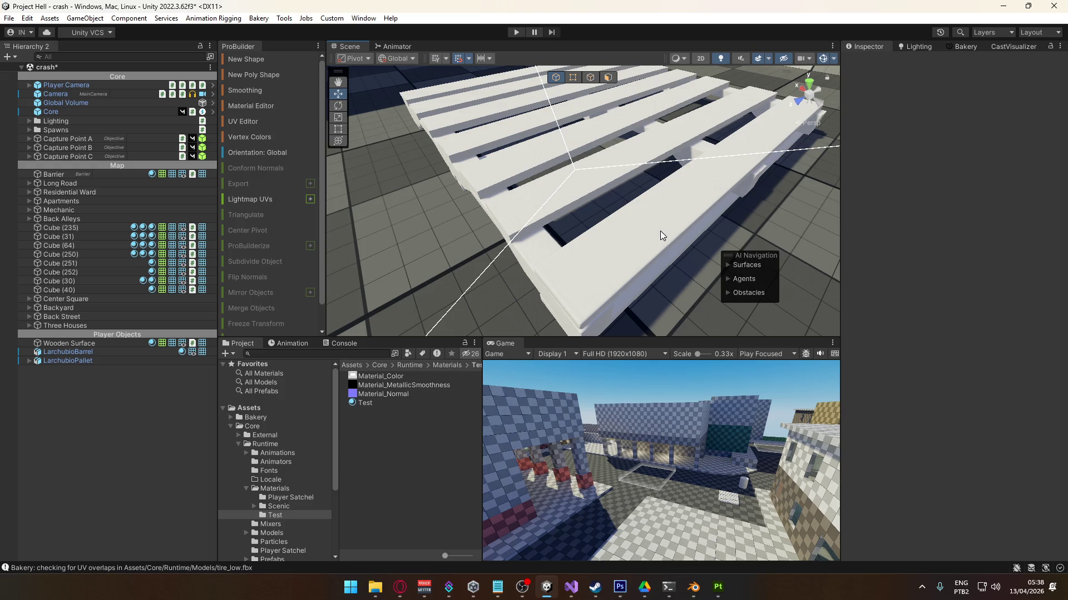
{"action": "mouse_move", "coordinate": [577, 303]}
{"action": "right_mouse_down"}
{"action": "mouse_move", "coordinate": [667, 306]}
{"action": "mouse_move", "coordinate": [649, 320]}
{"action": "mouse_move", "coordinate": [615, 269]}
{"action": "mouse_move", "coordinate": [632, 255]}
{"action": "mouse_move", "coordinate": [603, 267]}
{"action": "mouse_move", "coordinate": [541, 265]}
{"action": "right_mouse_up"}
{"action": "right_click_drag", "start_coordinate": [605, 259], "coordinate": [584, 311]}
{"action": "mouse_move", "coordinate": [693, 586]}
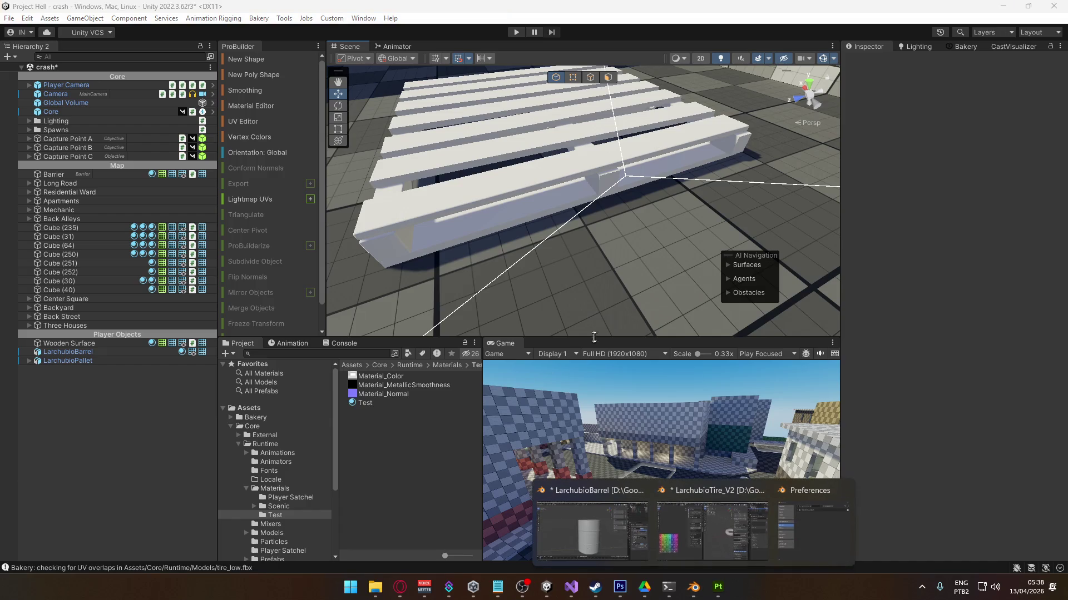
{"action": "left_click", "coordinate": [682, 518]}
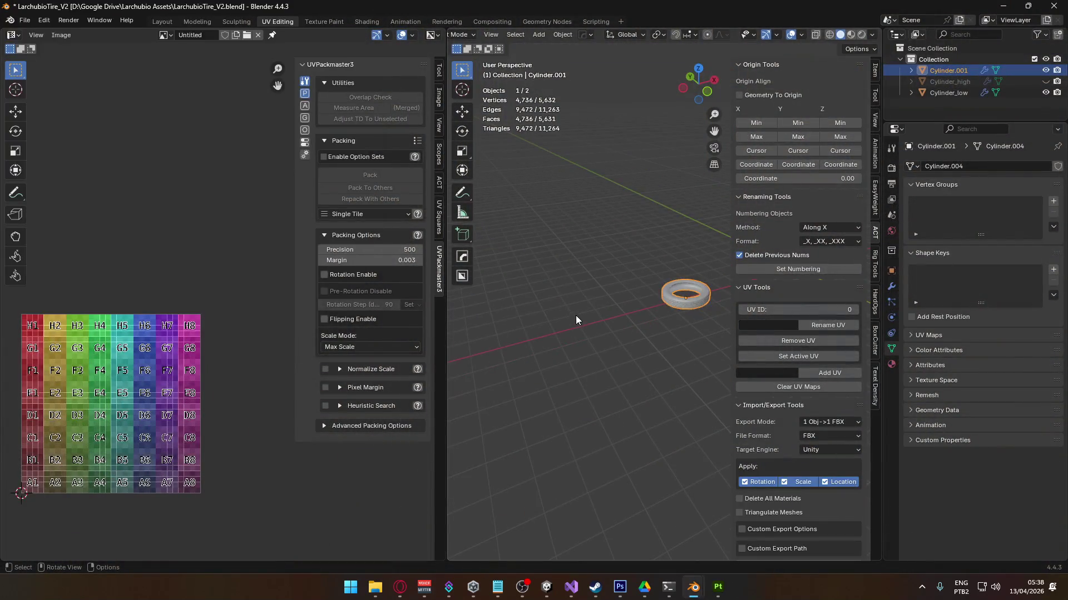
- Open LarchubioPallet.blend from recent files, discarding the tire file's unsaved changes
{"action": "left_click", "coordinate": [25, 20]}
{"action": "mouse_move", "coordinate": [61, 55]}
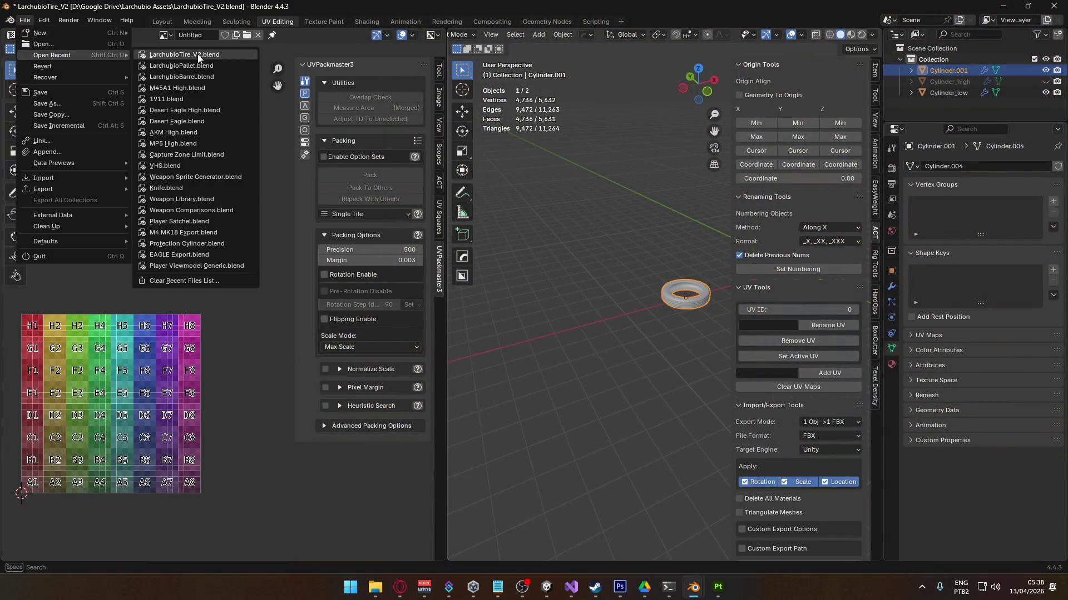
{"action": "left_click", "coordinate": [220, 62]}
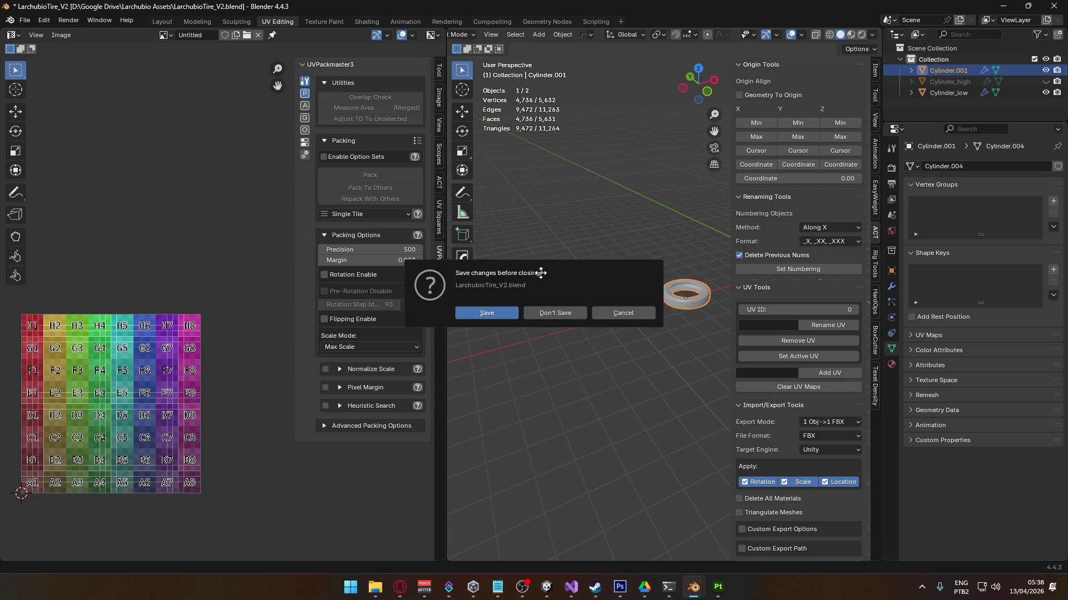
{"action": "left_click", "coordinate": [556, 311]}
- Select a whole pallet plank with linked selection and bring it into the UV Editing workspace
{"action": "scroll", "coordinate": [527, 292], "scroll_direction": "up", "scroll_amount": 6}
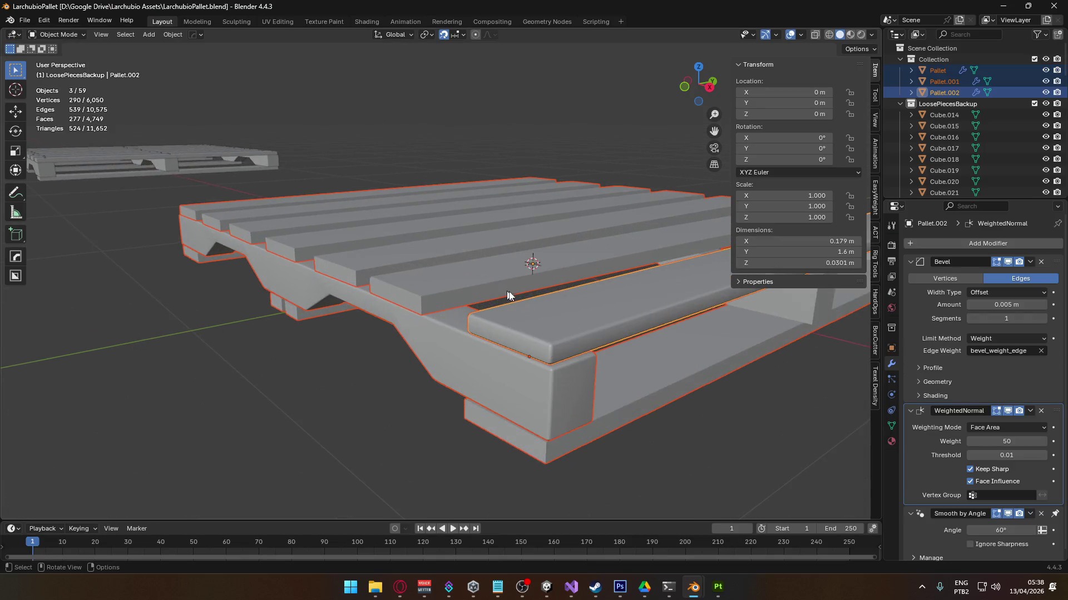
{"action": "scroll", "coordinate": [498, 288], "scroll_direction": "down", "scroll_amount": 2}
{"action": "left_click", "coordinate": [460, 303]}
{"action": "key", "text": "Tab"}
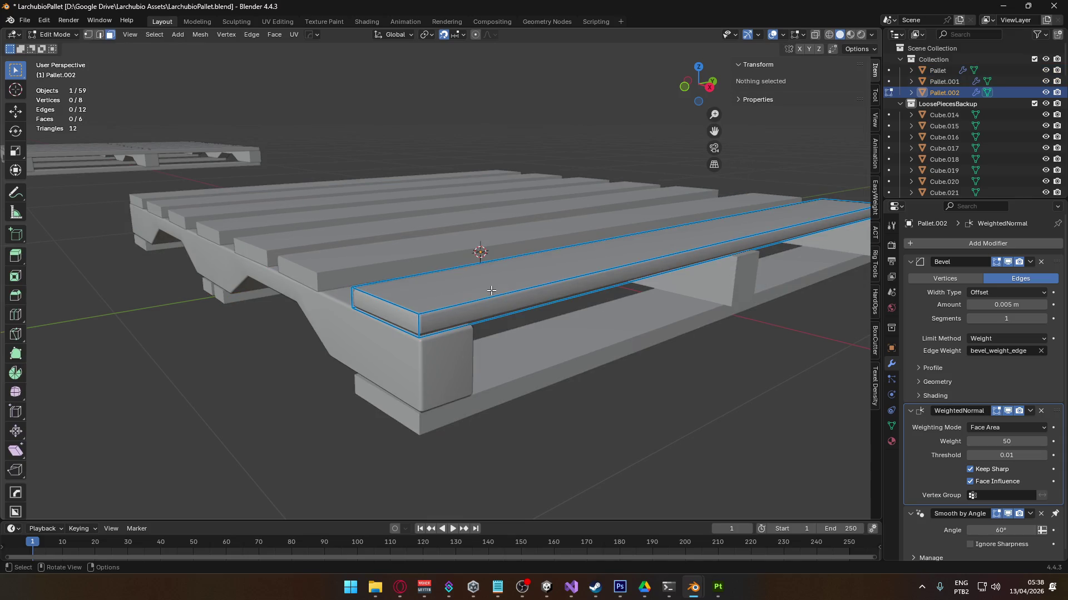
{"action": "key", "text": "a"}
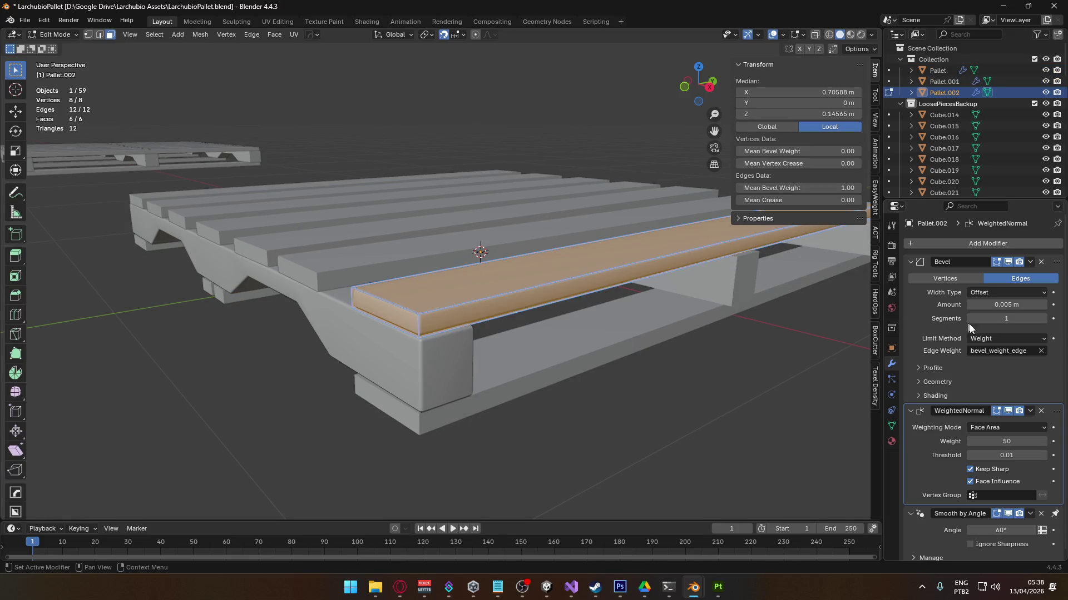
{"action": "key", "text": "Tab"}
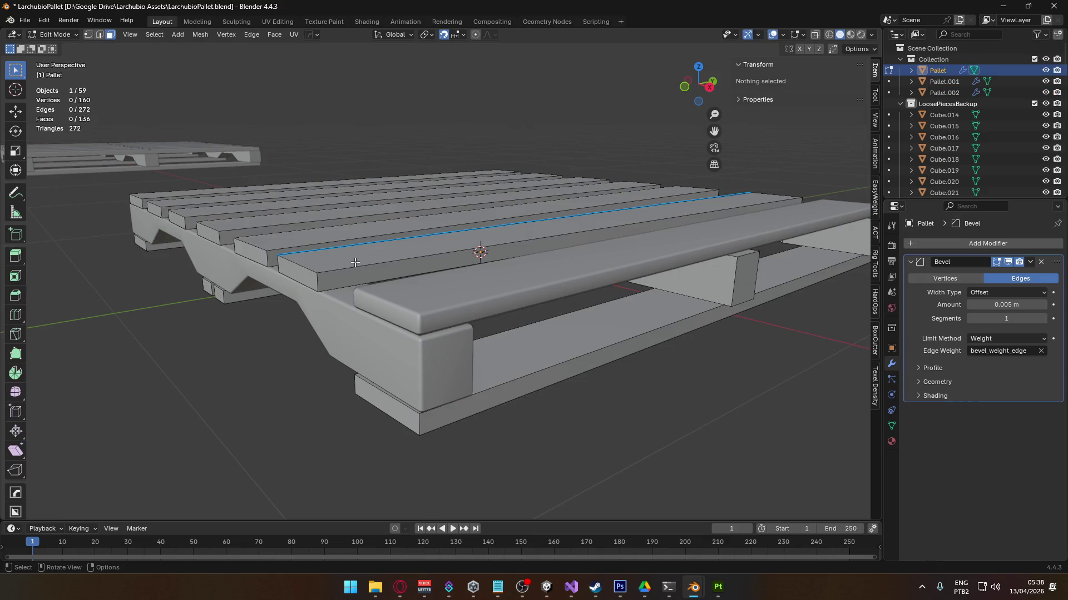
{"action": "left_click", "coordinate": [355, 263]}
{"action": "key", "text": "ctrl+l"}
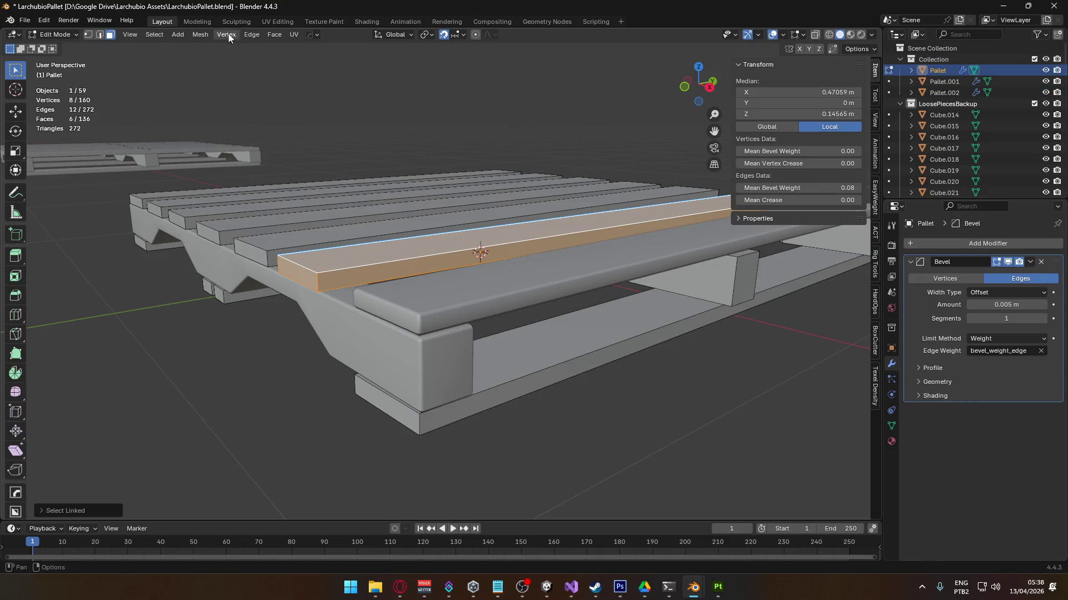
{"action": "left_click", "coordinate": [276, 23]}
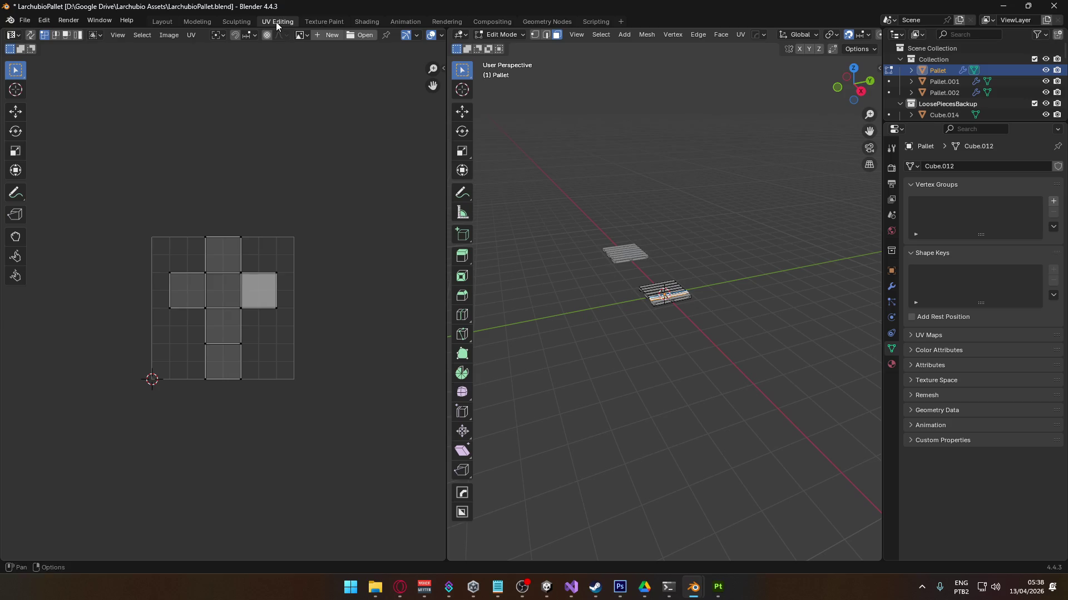
- Unwrap the selected plank's UVs
{"action": "key", "text": "u"}
{"action": "left_click", "coordinate": [725, 285]}
{"action": "scroll", "coordinate": [631, 334], "scroll_direction": "up", "scroll_amount": 8}
{"action": "scroll", "coordinate": [673, 380], "scroll_direction": "up", "scroll_amount": 6}
- Mark the plank's short edges as seams and unwrap it with Conformal
{"action": "key", "text": "2"}
{"action": "left_click", "coordinate": [491, 362]}
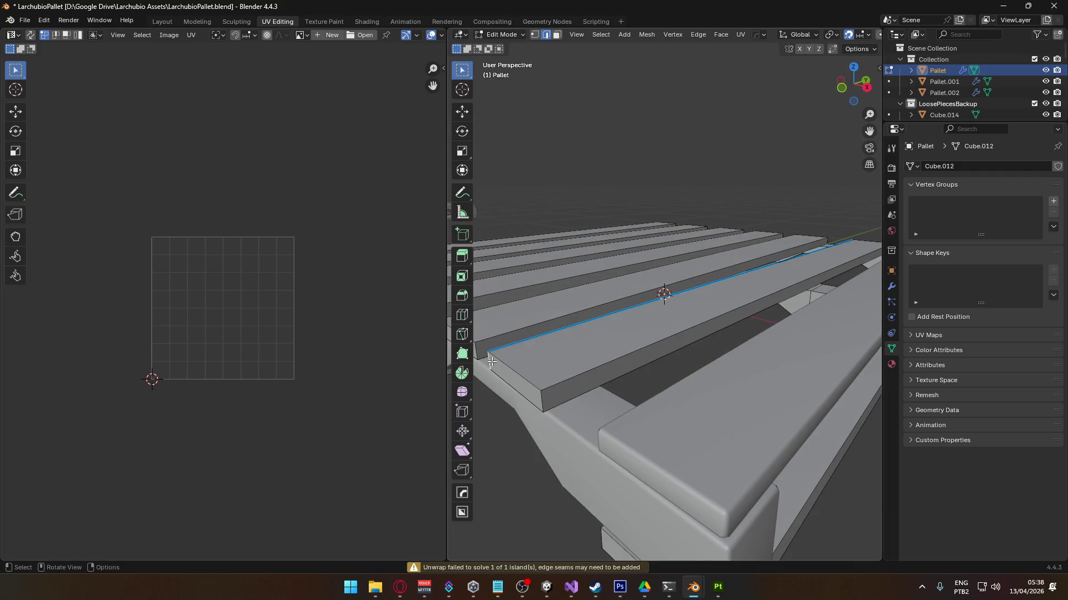
{"action": "left_click", "coordinate": [517, 384]}
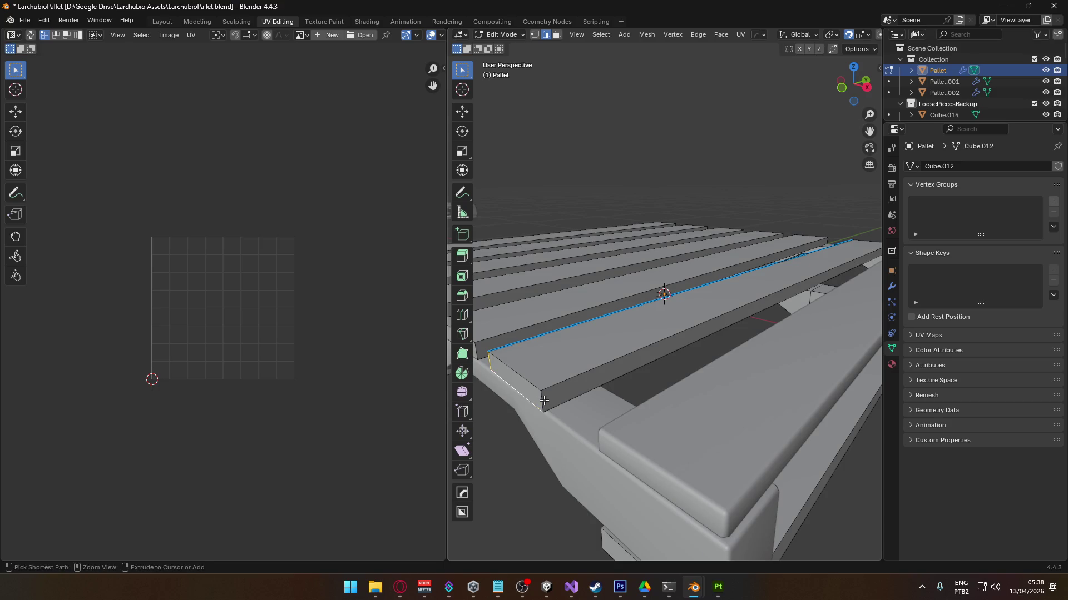
{"action": "key", "text": "ctrl+e"}
{"action": "left_click", "coordinate": [528, 423]}
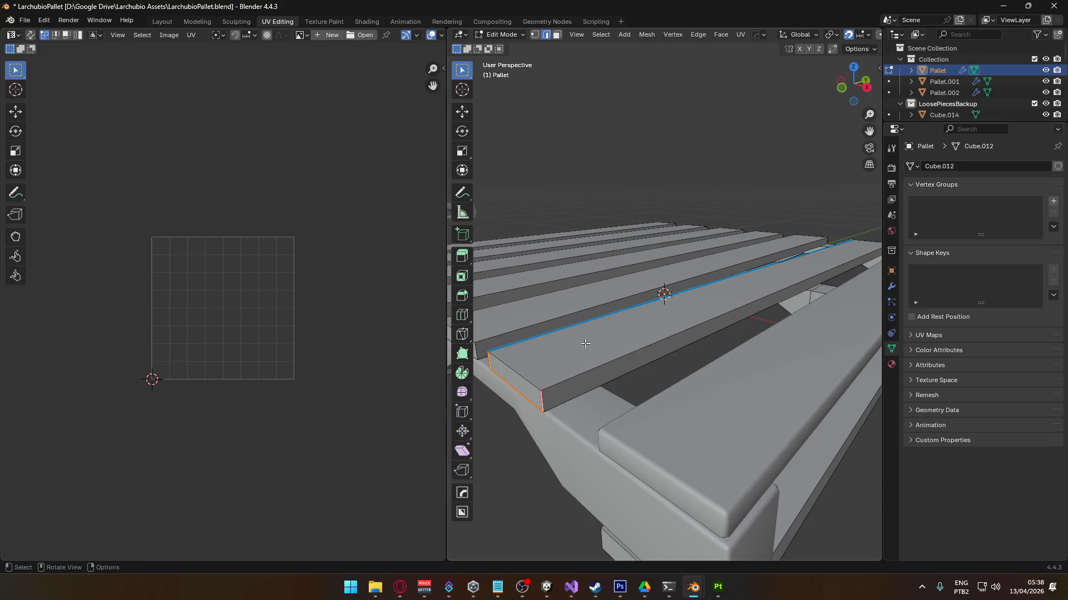
{"action": "key", "text": "ctrl+l"}
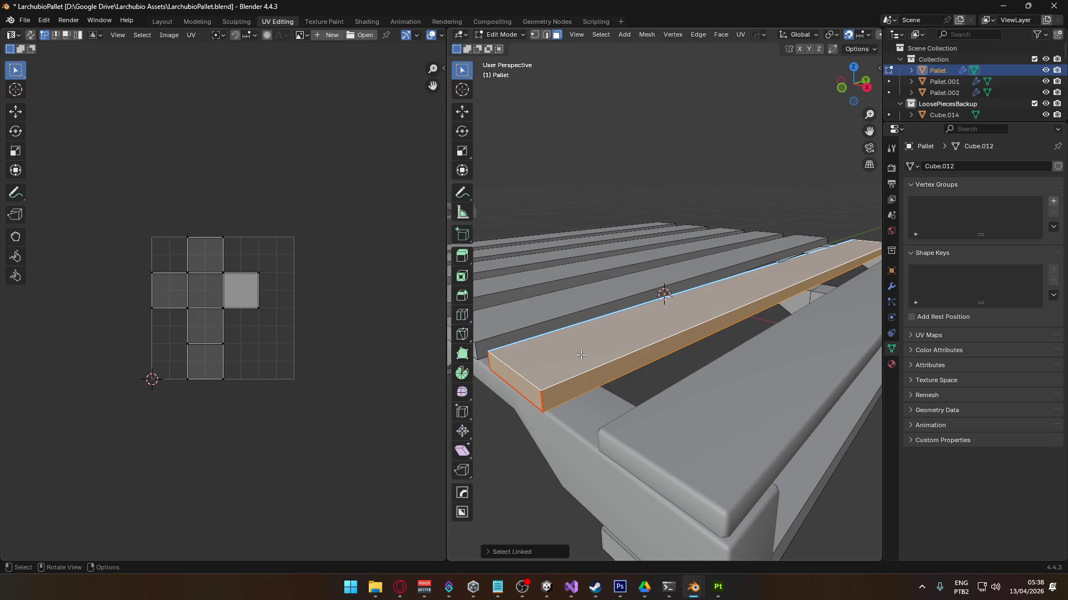
{"action": "key", "text": "u"}
{"action": "left_click", "coordinate": [578, 354]}
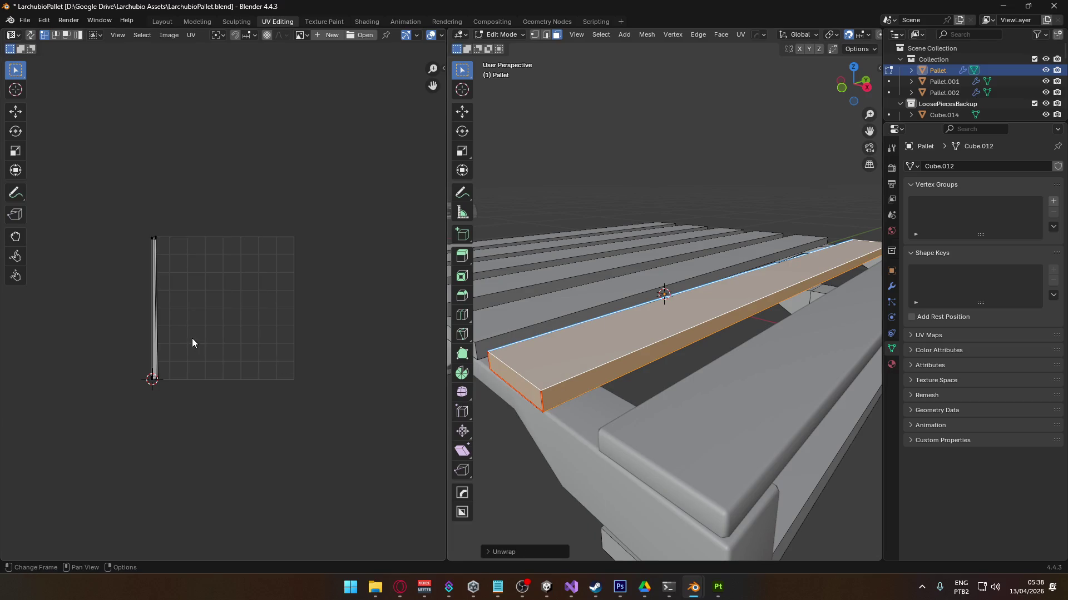
{"action": "scroll", "coordinate": [191, 338], "scroll_direction": "up", "scroll_amount": 2}
{"action": "mouse_move", "coordinate": [592, 415]}
{"action": "middle_mouse_down"}
{"action": "mouse_move", "coordinate": [615, 352]}
{"action": "mouse_move", "coordinate": [614, 365]}
{"action": "mouse_move", "coordinate": [679, 299]}
{"action": "mouse_move", "coordinate": [698, 350]}
{"action": "middle_mouse_up"}
- Mark a long plank edge as a seam and unwrap it into a long UV strip
{"action": "key", "text": "2"}
{"action": "mouse_move", "coordinate": [809, 301]}
{"action": "middle_mouse_down"}
{"action": "mouse_move", "coordinate": [780, 298]}
{"action": "mouse_move", "coordinate": [735, 353]}
{"action": "middle_mouse_up"}
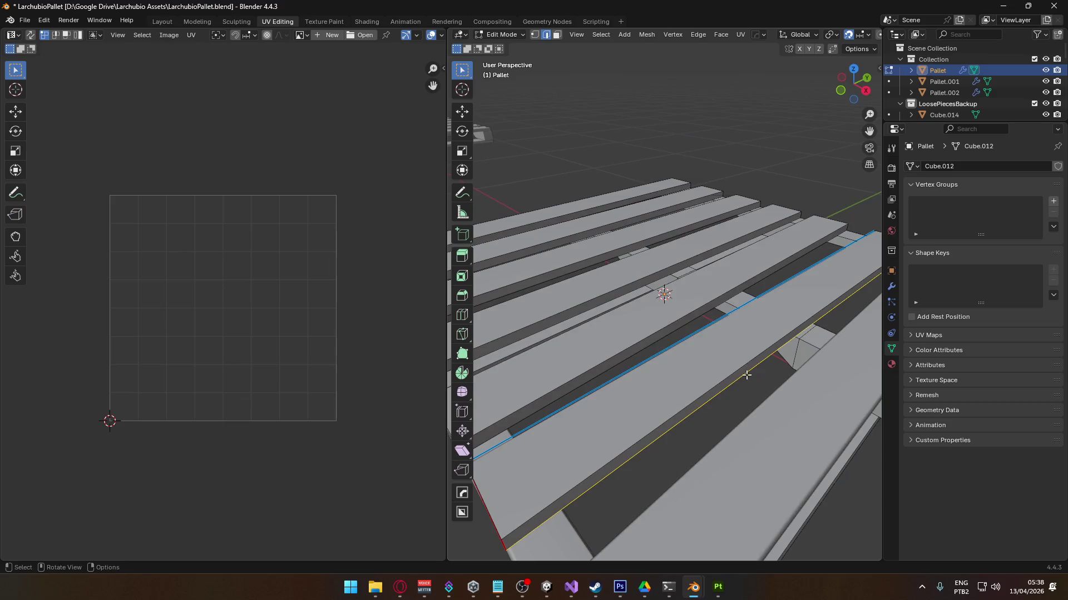
{"action": "right_click", "coordinate": [735, 353]}
{"action": "left_click", "coordinate": [709, 282]}
{"action": "right_click", "coordinate": [605, 420]}
{"action": "left_click", "coordinate": [605, 425]}
{"action": "middle_click_drag", "start_coordinate": [605, 425], "coordinate": [661, 376]}
{"action": "key", "text": "l"}
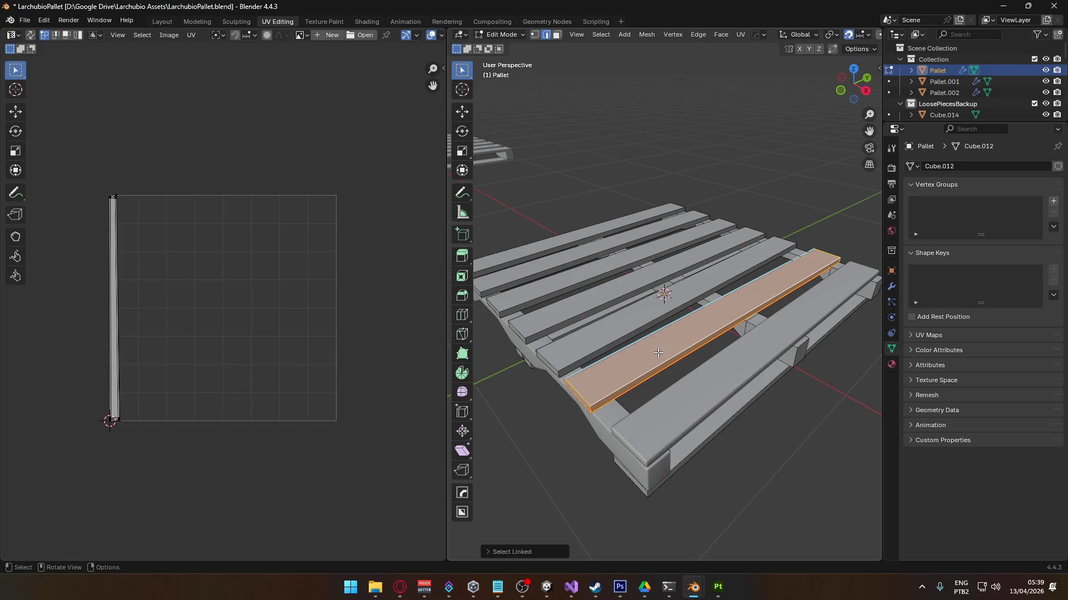
{"action": "key", "text": "u"}
{"action": "left_click", "coordinate": [601, 353]}
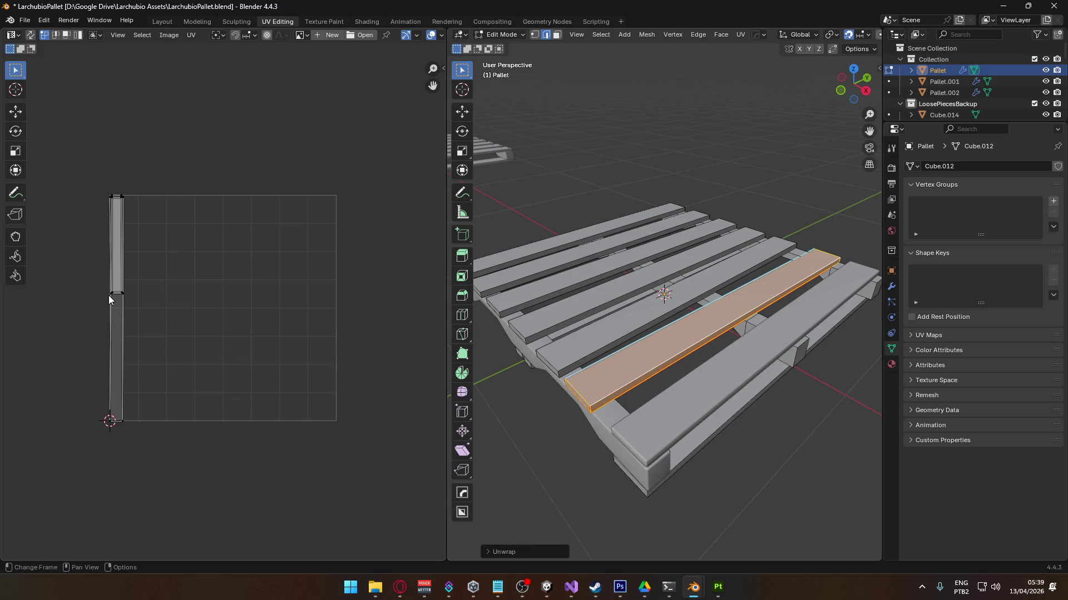
{"action": "scroll", "coordinate": [109, 295], "scroll_direction": "up", "scroll_amount": 3}
{"action": "mouse_move", "coordinate": [108, 289]}
{"action": "middle_mouse_down"}
{"action": "mouse_move", "coordinate": [264, 363]}
{"action": "mouse_move", "coordinate": [269, 381]}
{"action": "mouse_move", "coordinate": [259, 317]}
{"action": "middle_mouse_up"}
{"action": "scroll", "coordinate": [264, 362], "scroll_direction": "up", "scroll_amount": 2}
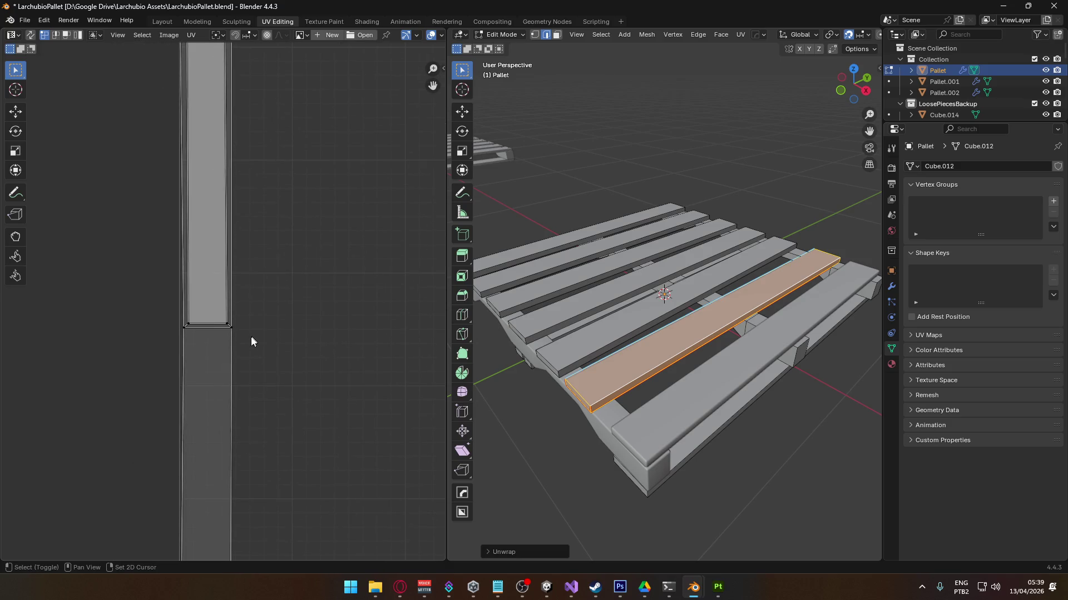
- Seam a short corner edge underneath and unwrap the plank with Angle Based
{"action": "mouse_move", "coordinate": [684, 392]}
{"action": "middle_mouse_down"}
{"action": "mouse_move", "coordinate": [699, 296]}
{"action": "mouse_move", "coordinate": [565, 305]}
{"action": "mouse_move", "coordinate": [500, 353]}
{"action": "mouse_move", "coordinate": [546, 382]}
{"action": "mouse_move", "coordinate": [708, 393]}
{"action": "mouse_move", "coordinate": [739, 374]}
{"action": "mouse_move", "coordinate": [660, 414]}
{"action": "mouse_move", "coordinate": [600, 394]}
{"action": "middle_mouse_up"}
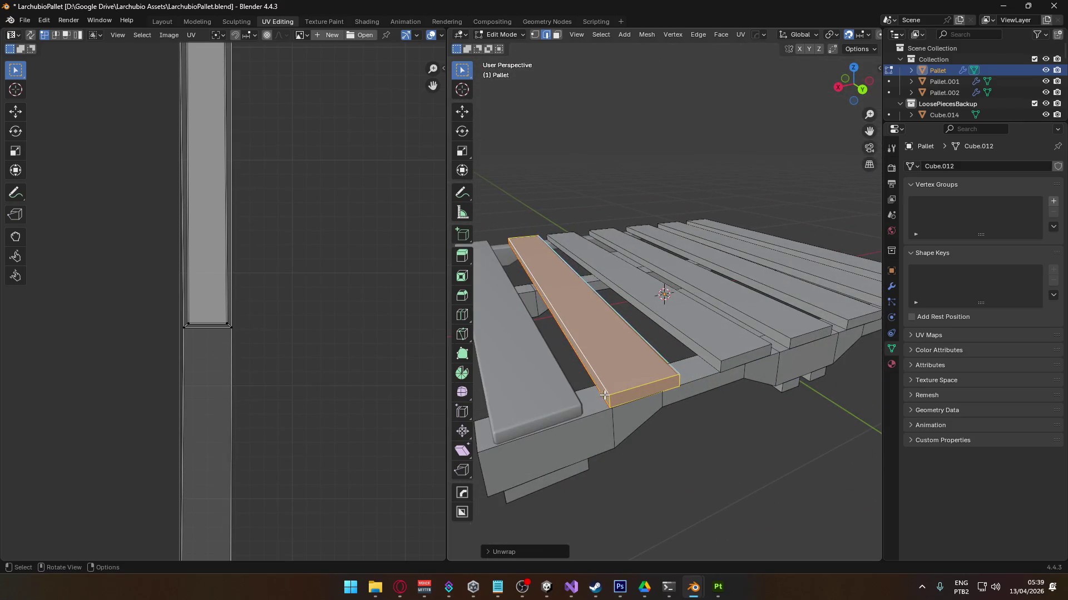
{"action": "left_click", "coordinate": [602, 395]}
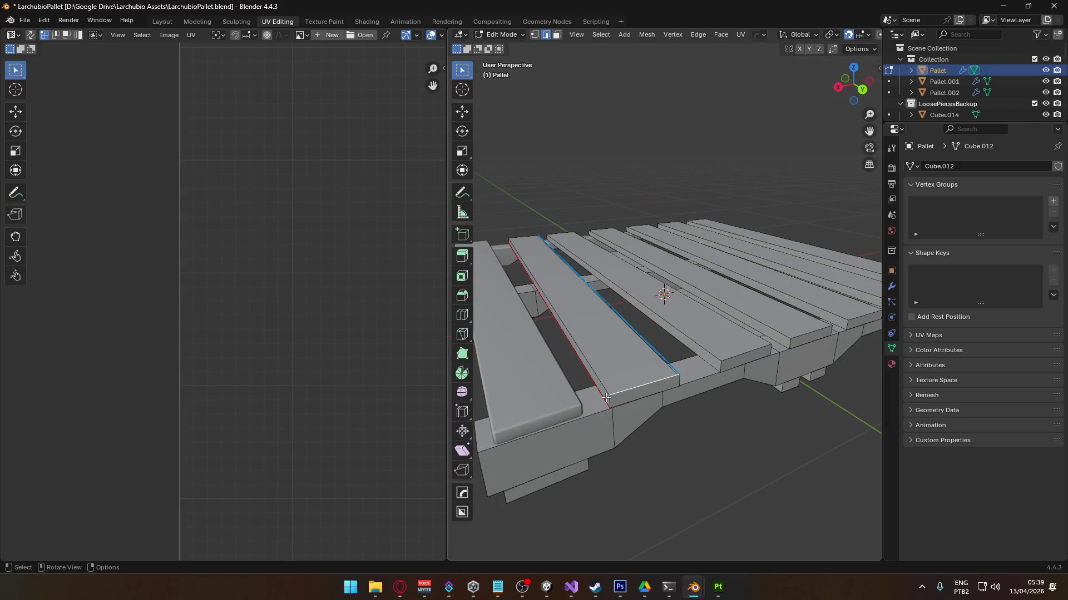
{"action": "right_click", "coordinate": [685, 383]}
{"action": "right_click", "coordinate": [677, 383]}
{"action": "left_click", "coordinate": [673, 379]}
{"action": "key", "text": "ctrl+l"}
{"action": "key", "text": "u"}
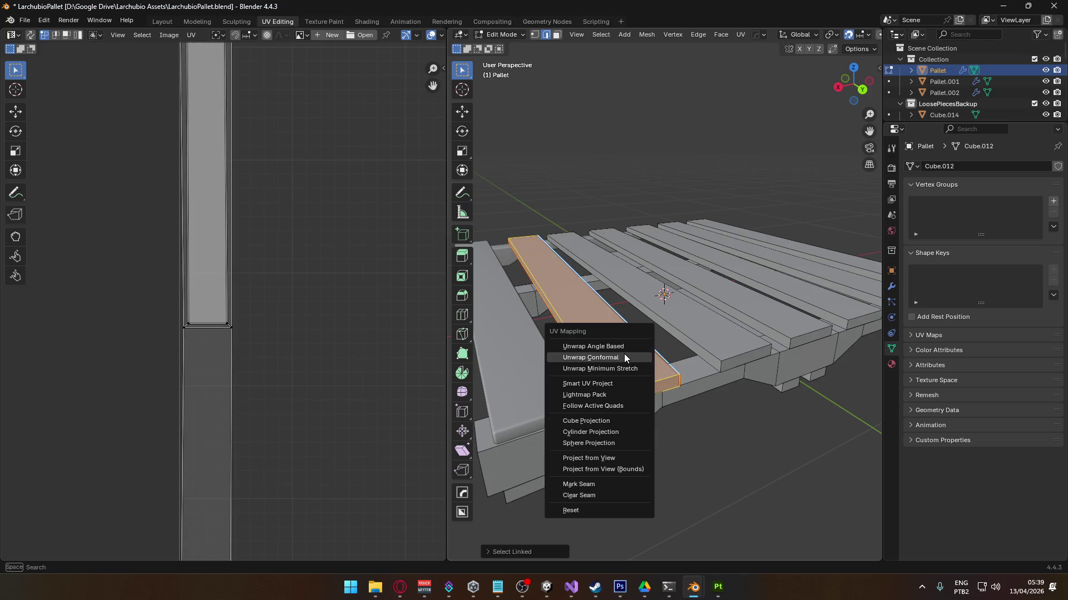
{"action": "left_click", "coordinate": [627, 347]}
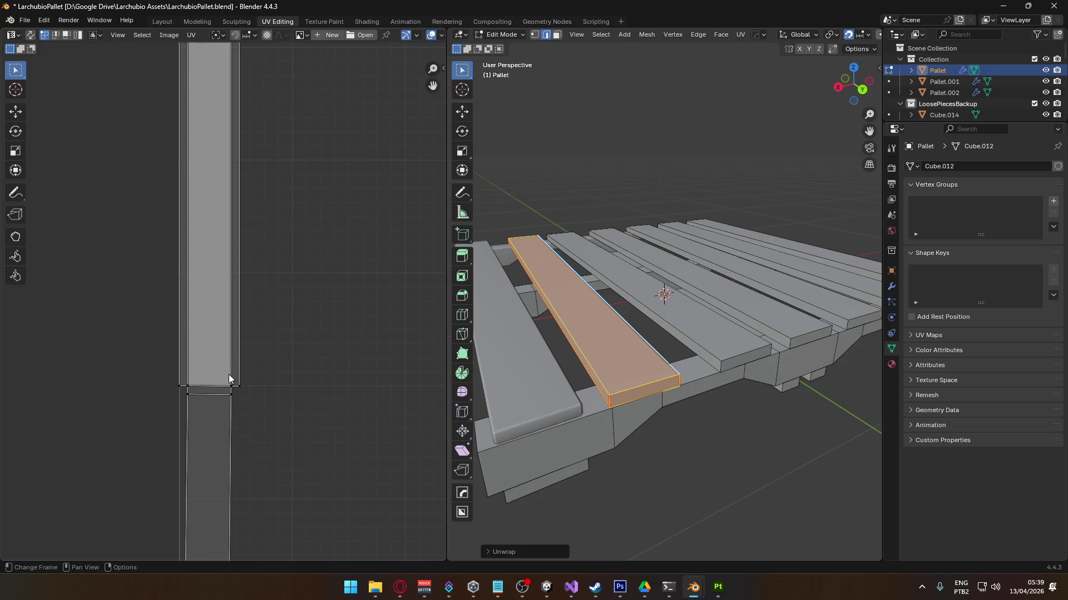
{"action": "scroll", "coordinate": [239, 373], "scroll_direction": "down", "scroll_amount": 4}
{"action": "scroll", "coordinate": [247, 365], "scroll_direction": "down", "scroll_amount": 3}
{"action": "scroll", "coordinate": [249, 368], "scroll_direction": "up", "scroll_amount": 3}
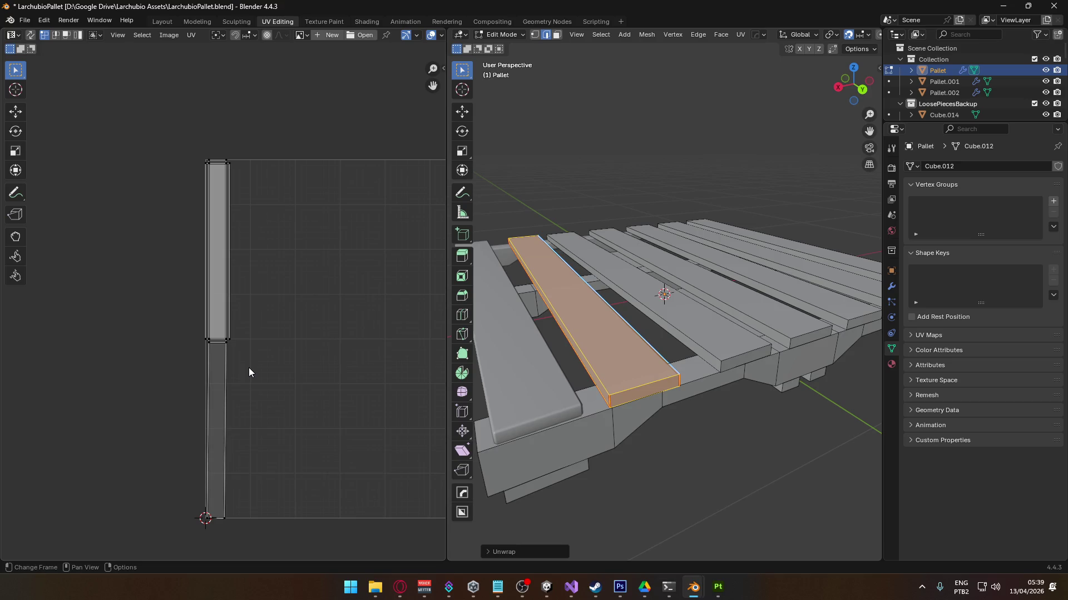
{"action": "scroll", "coordinate": [577, 420], "scroll_direction": "down", "scroll_amount": 3}
- Select the Pallet.002 board and enter Edit Mode to view its UVs
{"action": "key", "text": "Tab"}
{"action": "left_click", "coordinate": [586, 333]}
{"action": "key", "text": "Tab"}
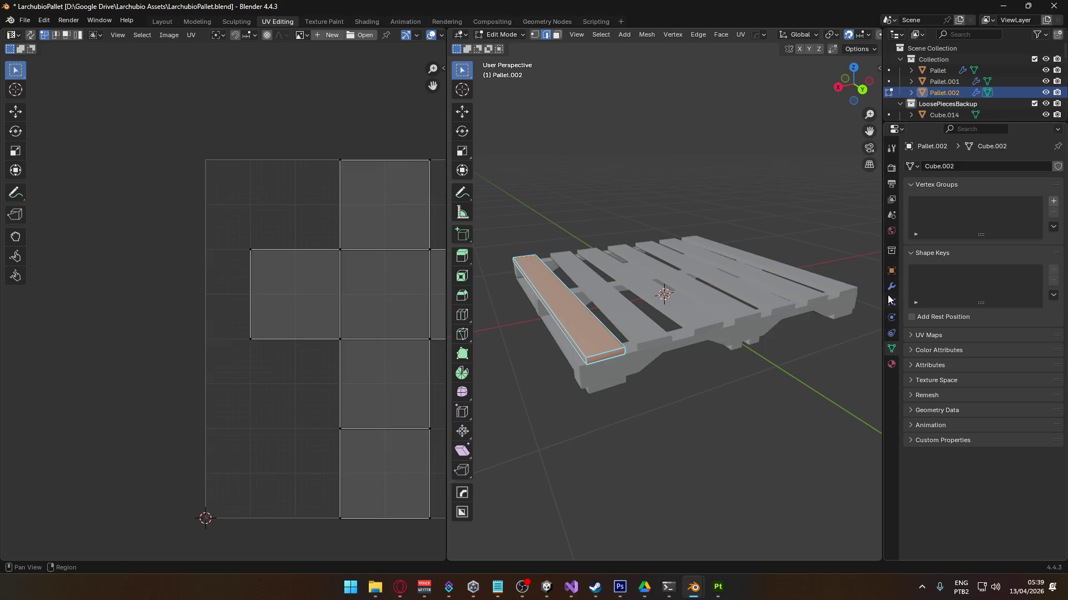
- Apply Pallet.002's Bevel modifier permanently to its mesh
{"action": "left_click", "coordinate": [892, 286]}
{"action": "left_click", "coordinate": [919, 248]}
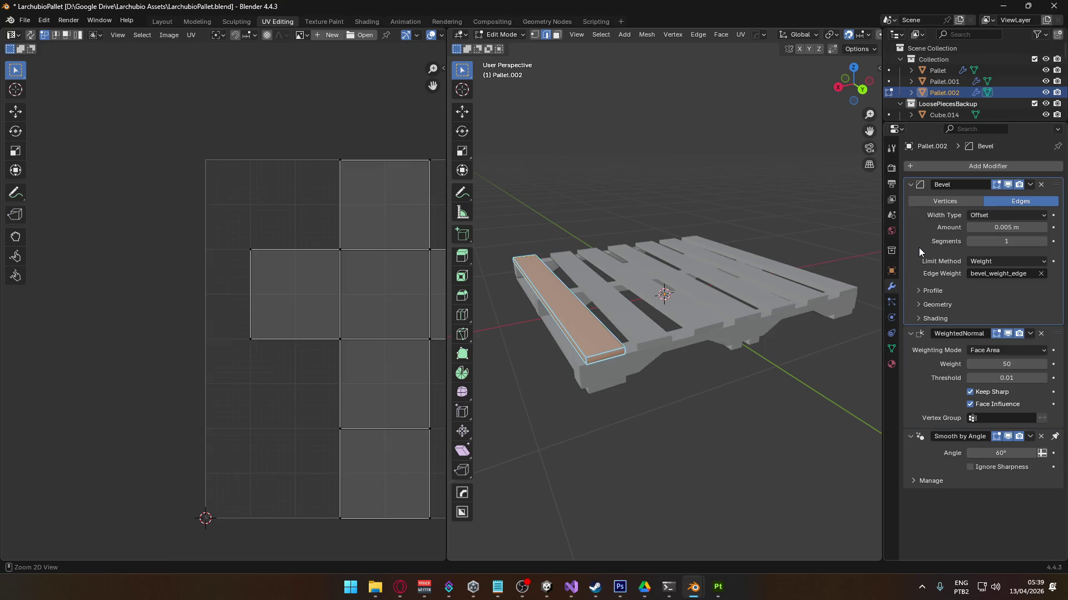
{"action": "left_click", "coordinate": [1030, 184]}
{"action": "key", "text": "Escape"}
{"action": "key", "text": "Tab"}
{"action": "left_click", "coordinate": [1029, 185]}
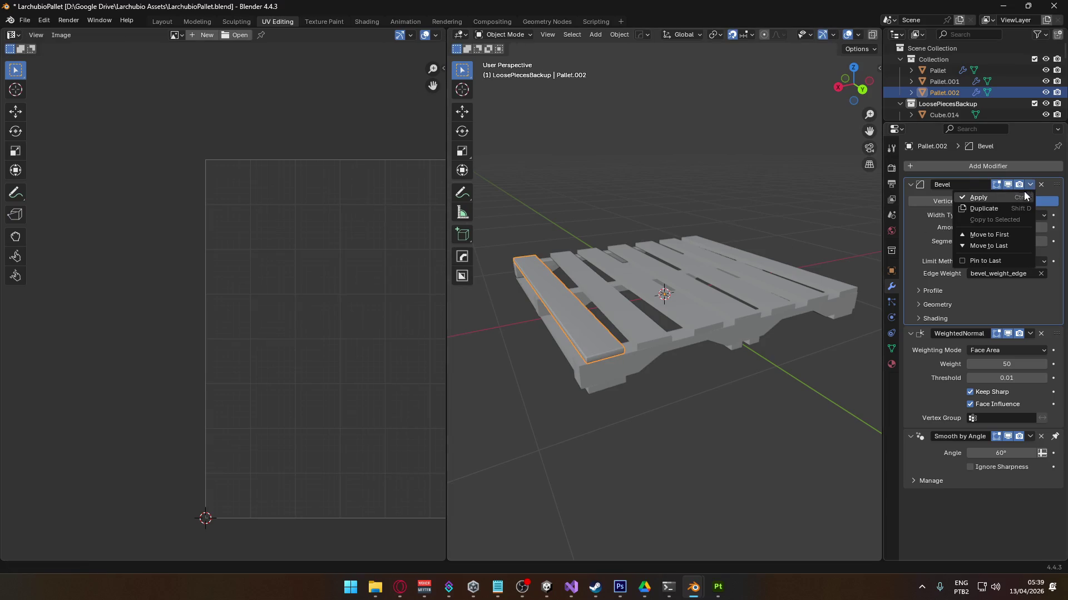
{"action": "left_click", "coordinate": [984, 199]}
{"action": "scroll", "coordinate": [565, 351], "scroll_direction": "up", "scroll_amount": 2}
{"action": "key", "text": "Tab"}
- Clear Sharp on the selected edges and deselect everything
{"action": "right_click", "coordinate": [564, 351]}
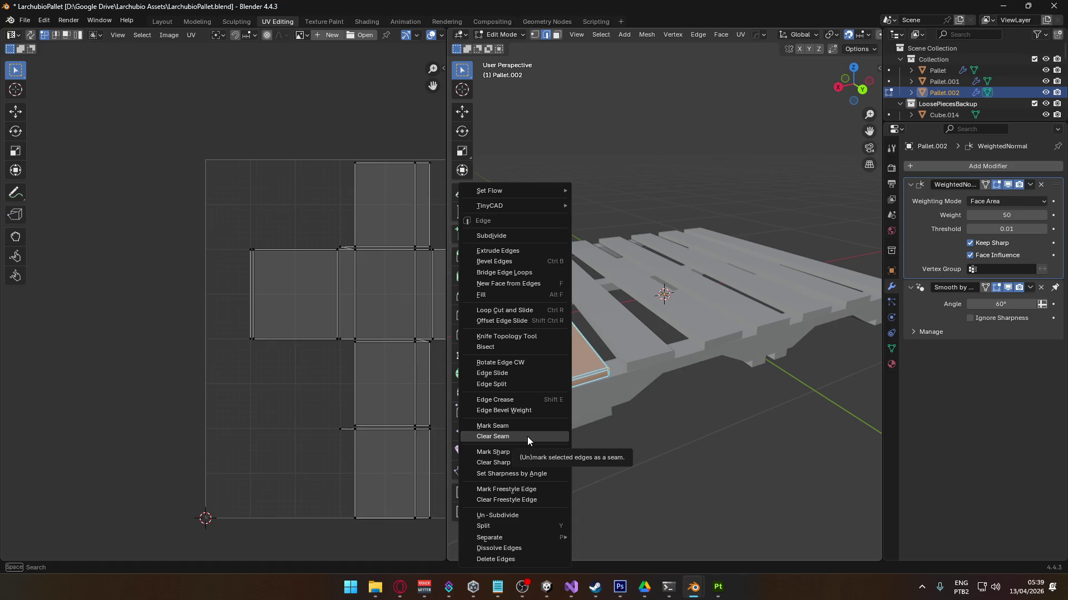
{"action": "left_click", "coordinate": [526, 466]}
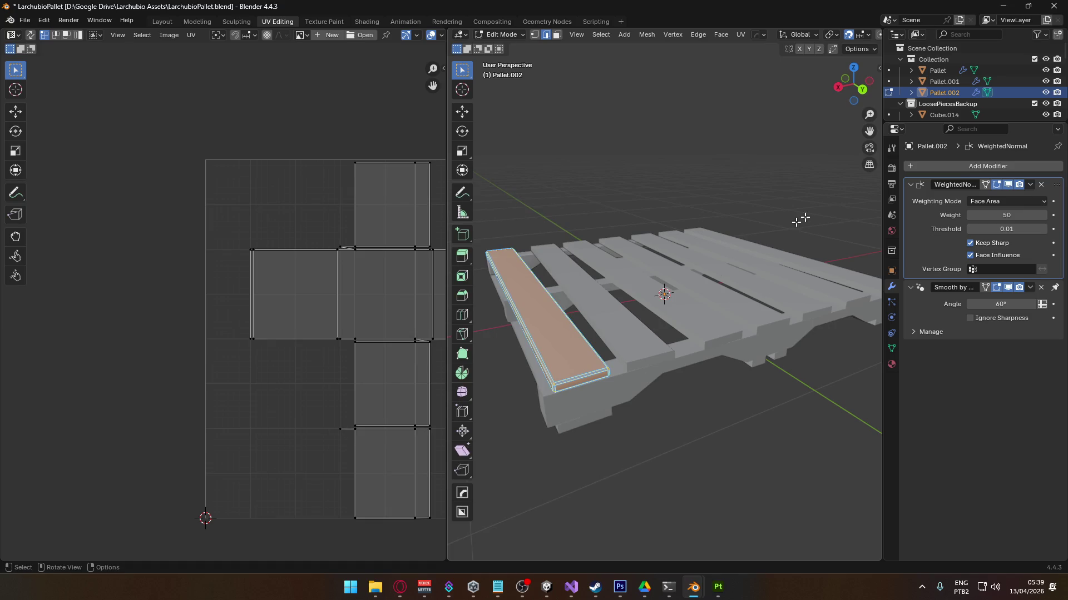
{"action": "left_click", "coordinate": [877, 71]}
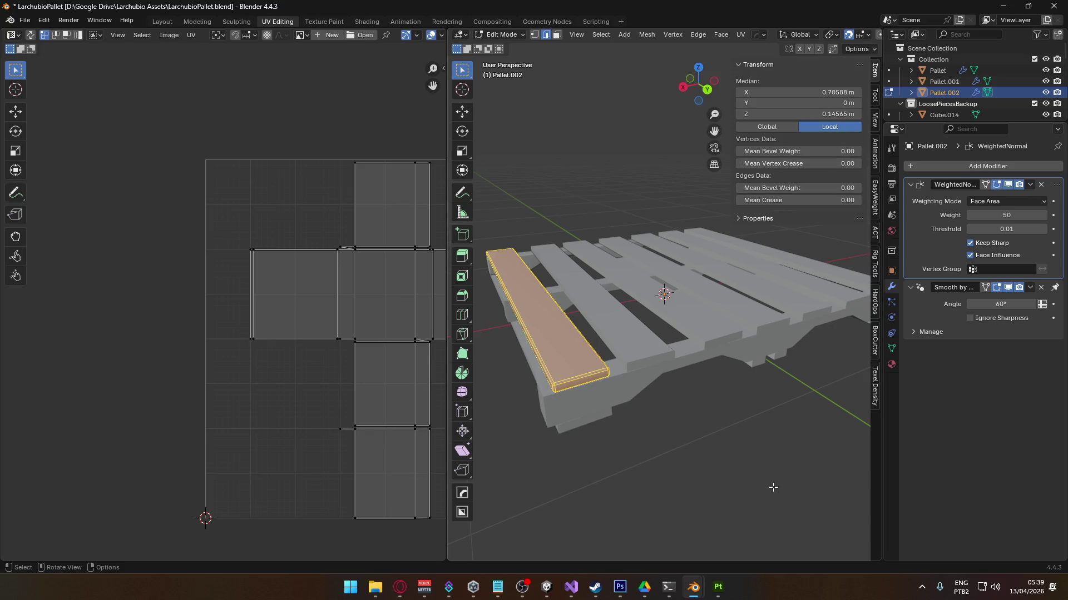
{"action": "left_click", "coordinate": [768, 484]}
{"action": "scroll", "coordinate": [646, 424], "scroll_direction": "up", "scroll_amount": 8}
{"action": "scroll", "coordinate": [679, 430], "scroll_direction": "down", "scroll_amount": 4}
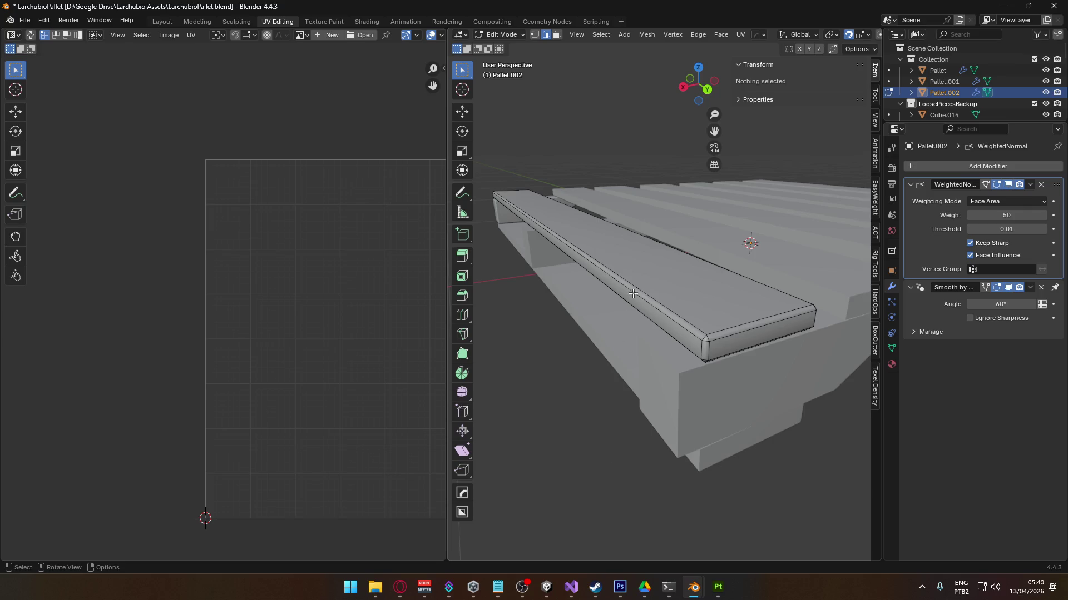
- Select the end plank and unwrap it with Conformal, which fails asking for seams
{"action": "key", "text": "l"}
{"action": "key", "text": "u"}
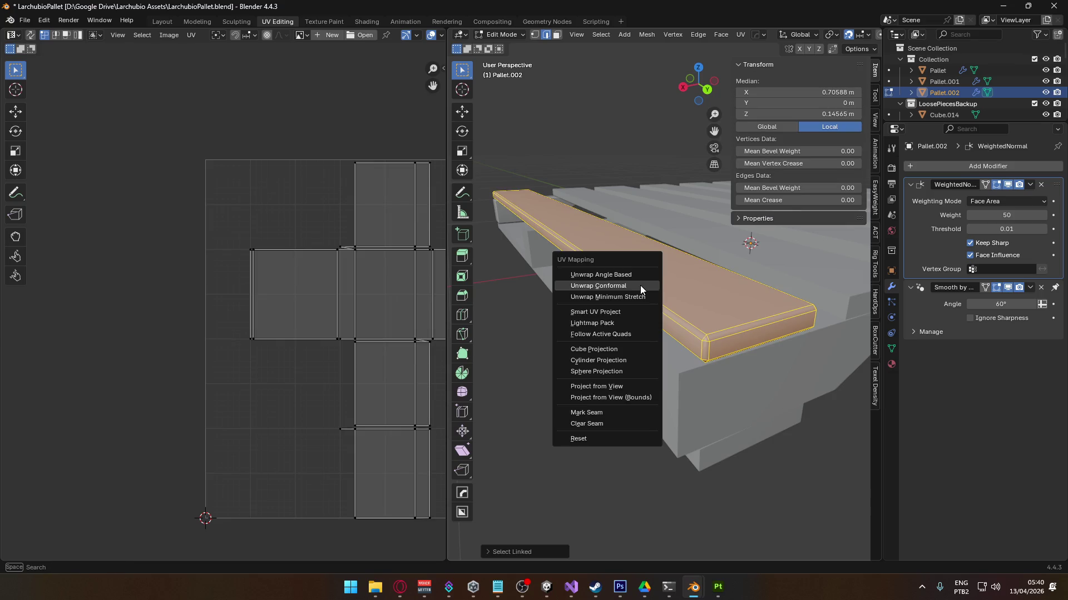
{"action": "left_click", "coordinate": [639, 286]}
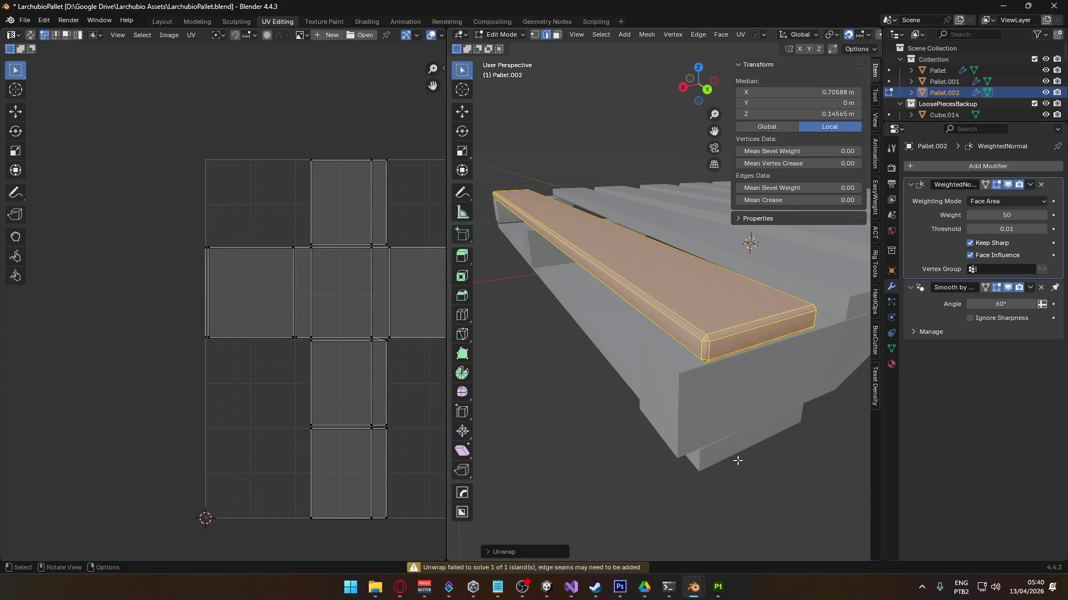
{"action": "mouse_move", "coordinate": [689, 399]}
{"action": "middle_mouse_down"}
{"action": "mouse_move", "coordinate": [695, 342]}
{"action": "mouse_move", "coordinate": [678, 339]}
{"action": "middle_mouse_up"}
- Briefly edit the original Pallet object, then return to Pallet.002 and reselect the end plank
{"action": "key", "text": "alt+q"}
{"action": "key", "text": "l"}
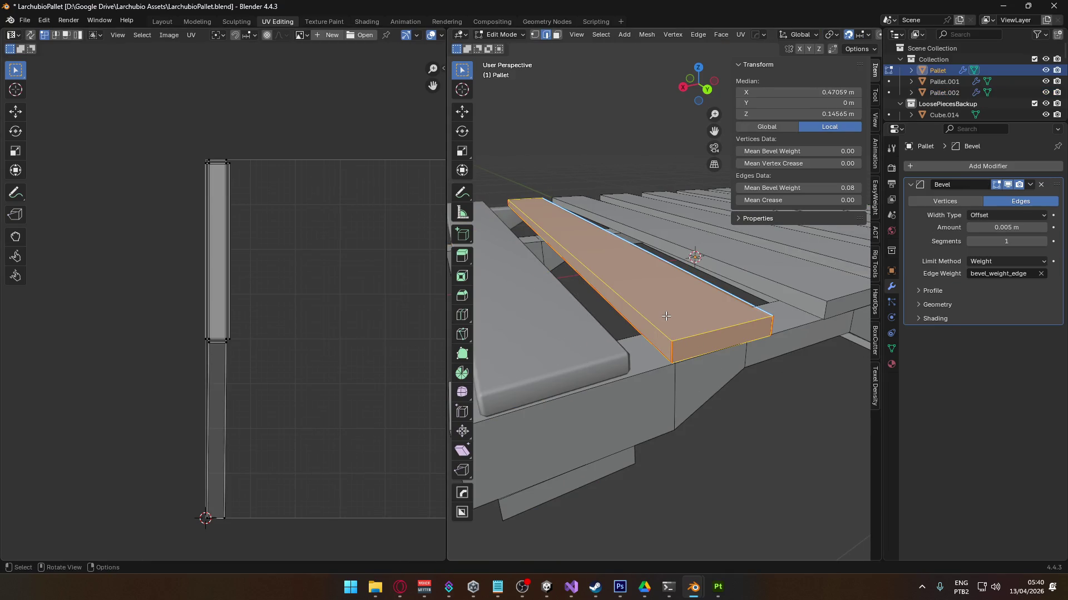
{"action": "key", "text": "Tab"}
{"action": "left_click", "coordinate": [532, 358]}
{"action": "mouse_move", "coordinate": [532, 358]}
{"action": "middle_mouse_down"}
{"action": "mouse_move", "coordinate": [695, 331]}
{"action": "mouse_move", "coordinate": [709, 303]}
{"action": "middle_mouse_up"}
{"action": "key", "text": "Tab"}
{"action": "key", "text": "l"}
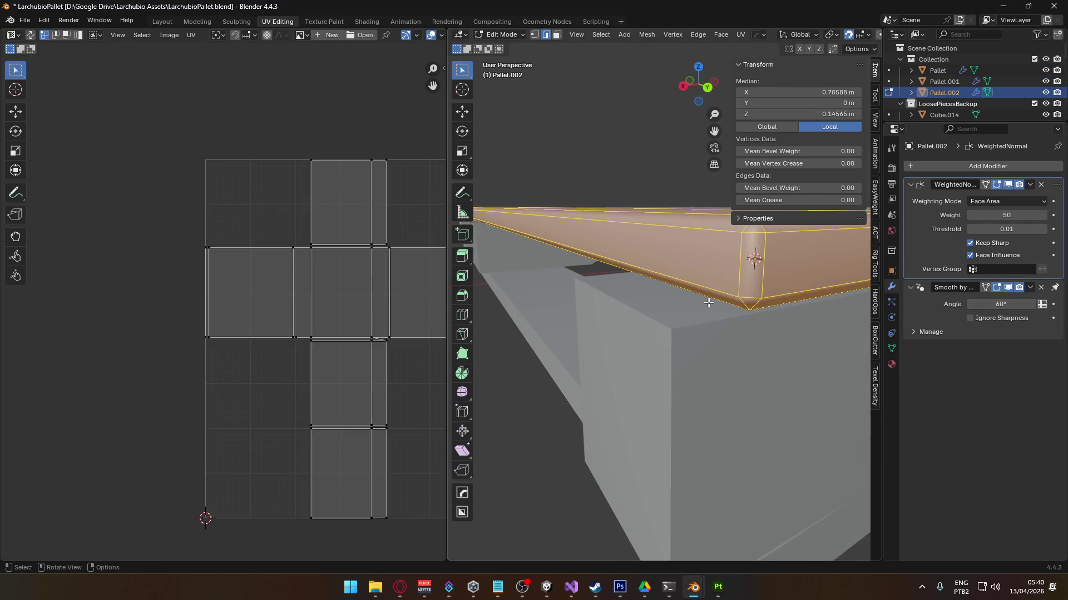
- Select the end plank's two bottom corner edges and an edge at its end
{"action": "left_click", "coordinate": [708, 303]}
{"action": "left_click", "coordinate": [758, 307], "text": "shift"}
{"action": "scroll", "coordinate": [769, 272], "scroll_direction": "down", "scroll_amount": 4}
{"action": "left_click", "coordinate": [550, 339], "text": "shift"}
{"action": "mouse_move", "coordinate": [551, 339]}
{"action": "middle_mouse_down"}
{"action": "mouse_move", "coordinate": [529, 292]}
{"action": "mouse_move", "coordinate": [623, 264]}
{"action": "middle_mouse_up"}
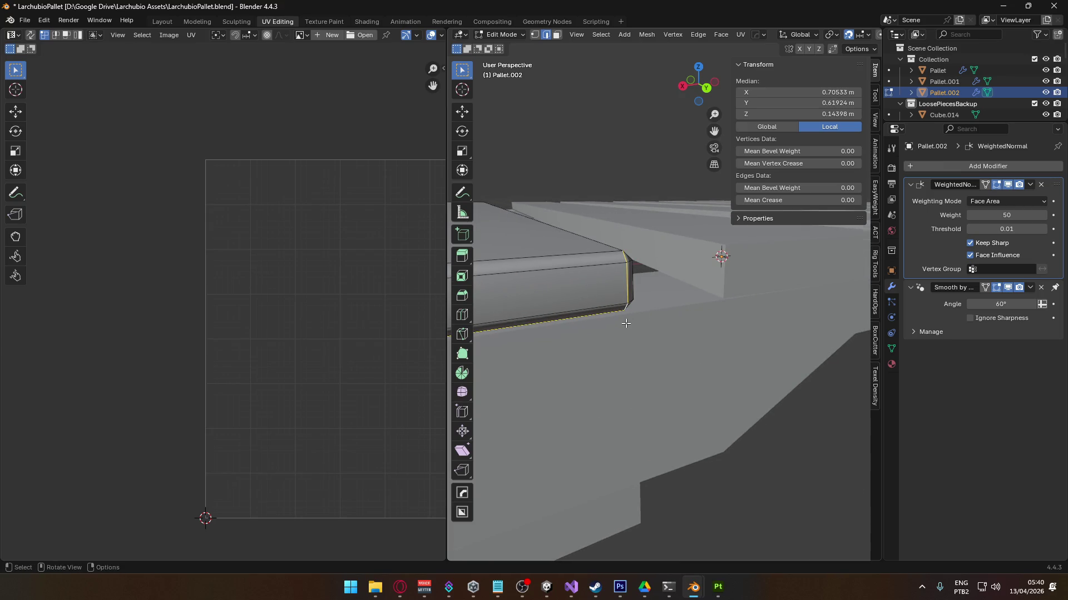
- Undo the accidental sharp marking, clear the seam on the selected edges and re-unwrap the board
{"action": "scroll", "coordinate": [624, 306], "scroll_direction": "down", "scroll_amount": 5}
{"action": "right_click", "coordinate": [699, 291]}
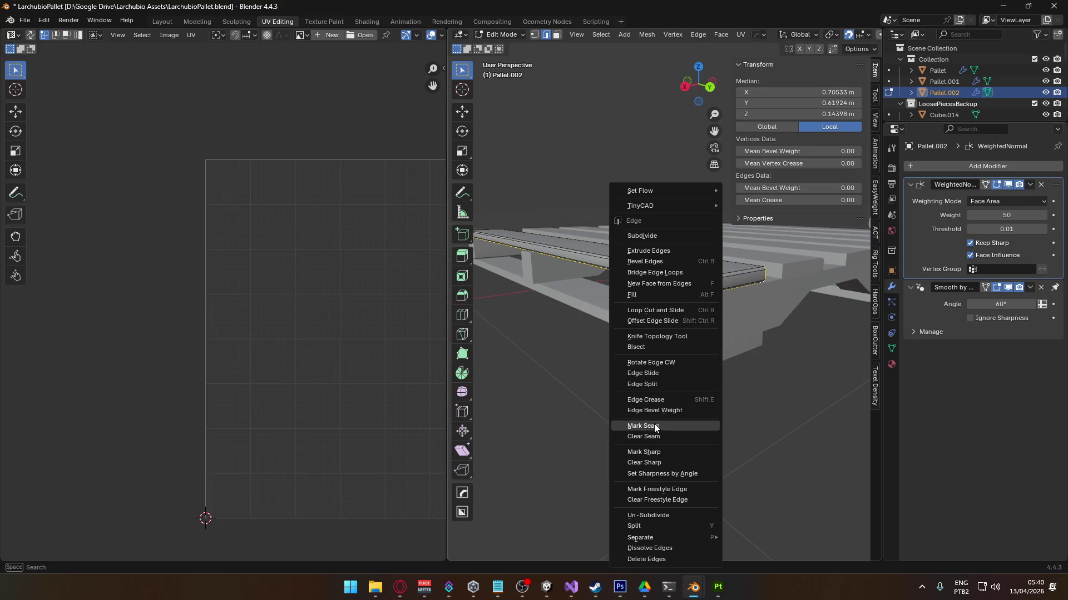
{"action": "left_click", "coordinate": [662, 451]}
{"action": "key", "text": "ctrl+Tab"}
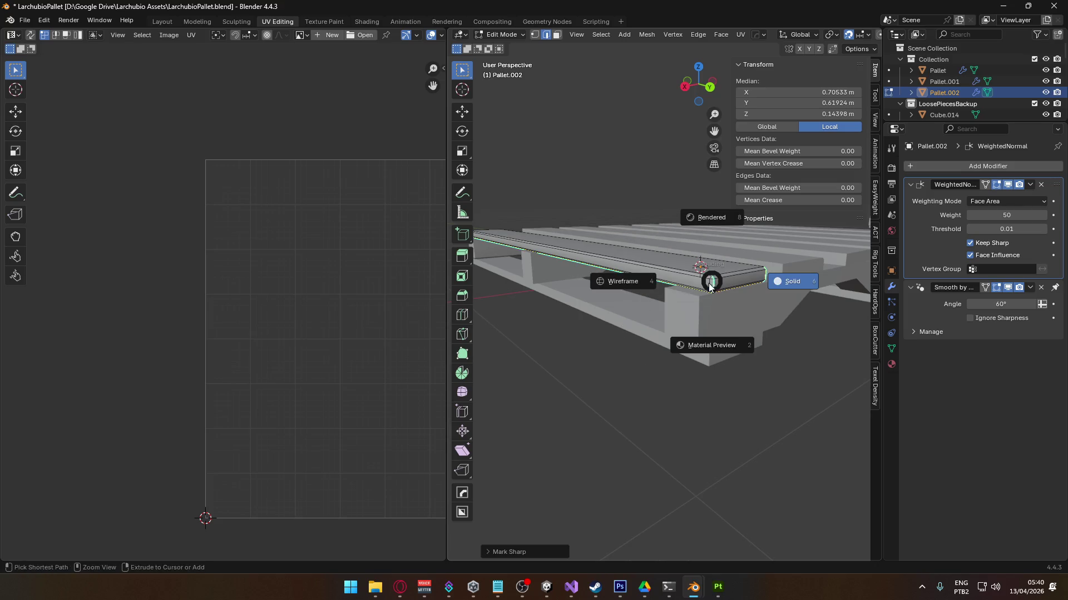
{"action": "key", "text": "Escape"}
{"action": "key", "text": "ctrl+z"}
{"action": "key", "text": "ctrl+e"}
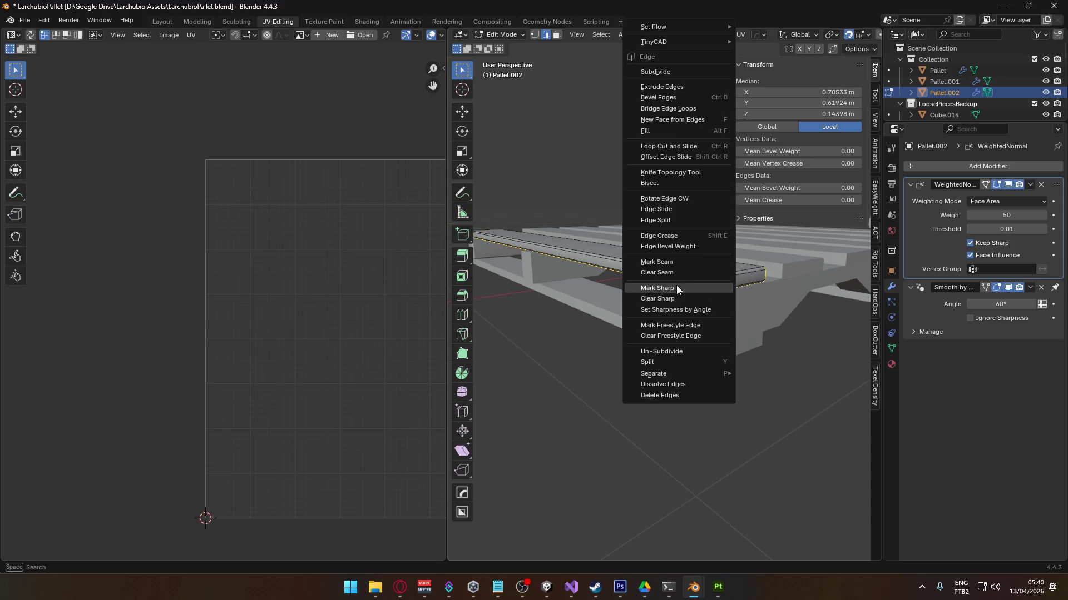
{"action": "left_click", "coordinate": [673, 271]}
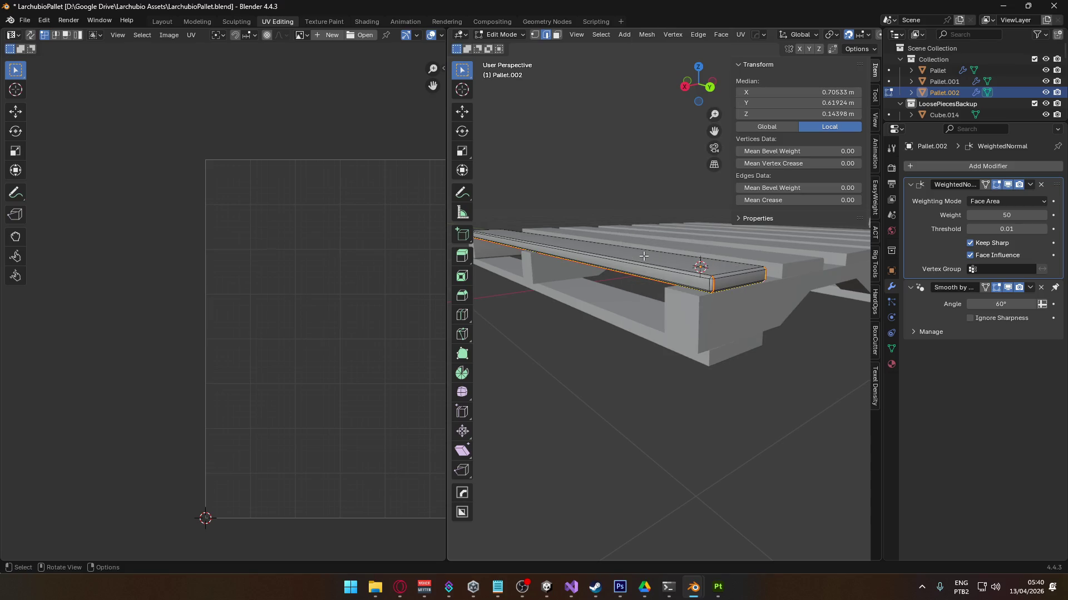
{"action": "key", "text": "ctrl+l"}
{"action": "key", "text": "u"}
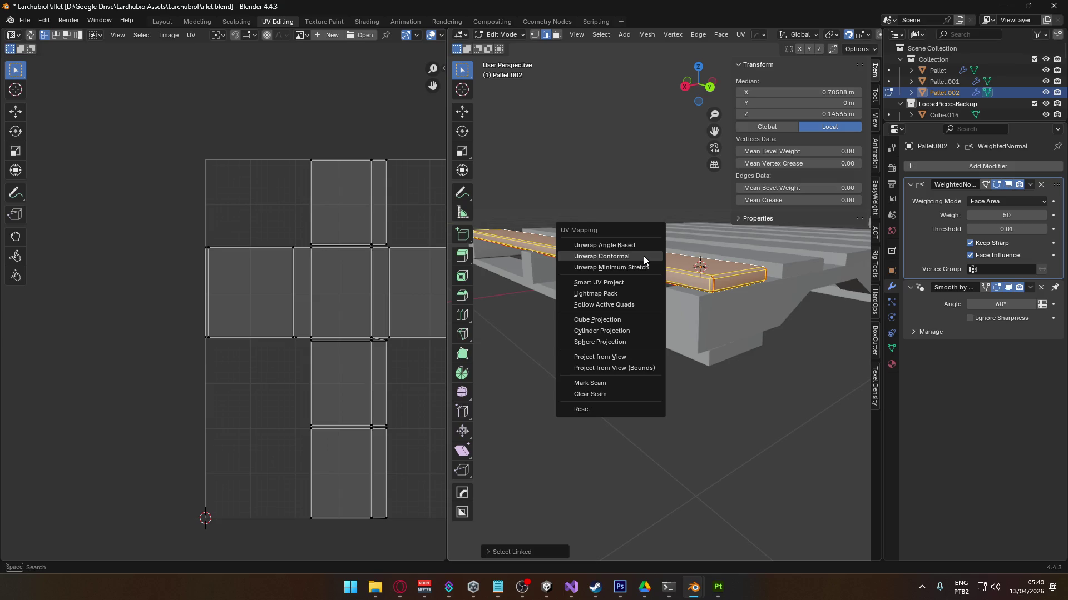
{"action": "left_click", "coordinate": [643, 256]}
- Mark the board's vertical corner edges as a UV seam
{"action": "mouse_move", "coordinate": [615, 308]}
{"action": "middle_mouse_down"}
{"action": "mouse_move", "coordinate": [729, 295]}
{"action": "mouse_move", "coordinate": [689, 308]}
{"action": "middle_mouse_up"}
{"action": "scroll", "coordinate": [719, 305], "scroll_direction": "up", "scroll_amount": 3}
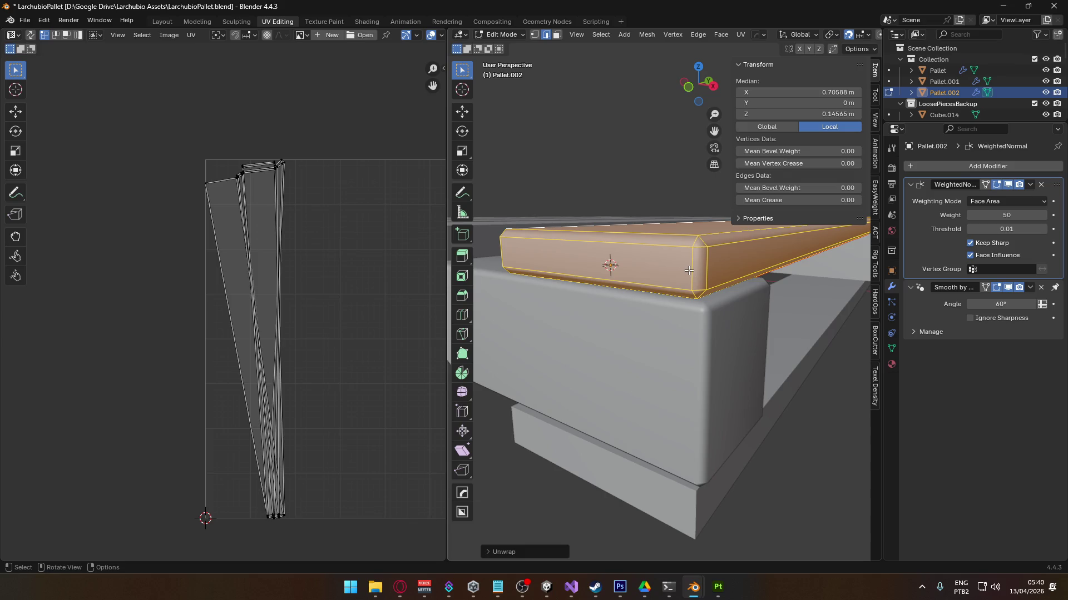
{"action": "key", "text": "alt+a"}
{"action": "left_click", "coordinate": [694, 245], "text": "shift"}
{"action": "left_click", "coordinate": [692, 299], "text": "shift"}
{"action": "mouse_move", "coordinate": [692, 299]}
{"action": "middle_mouse_down"}
{"action": "mouse_move", "coordinate": [694, 269]}
{"action": "mouse_move", "coordinate": [743, 291]}
{"action": "middle_mouse_up"}
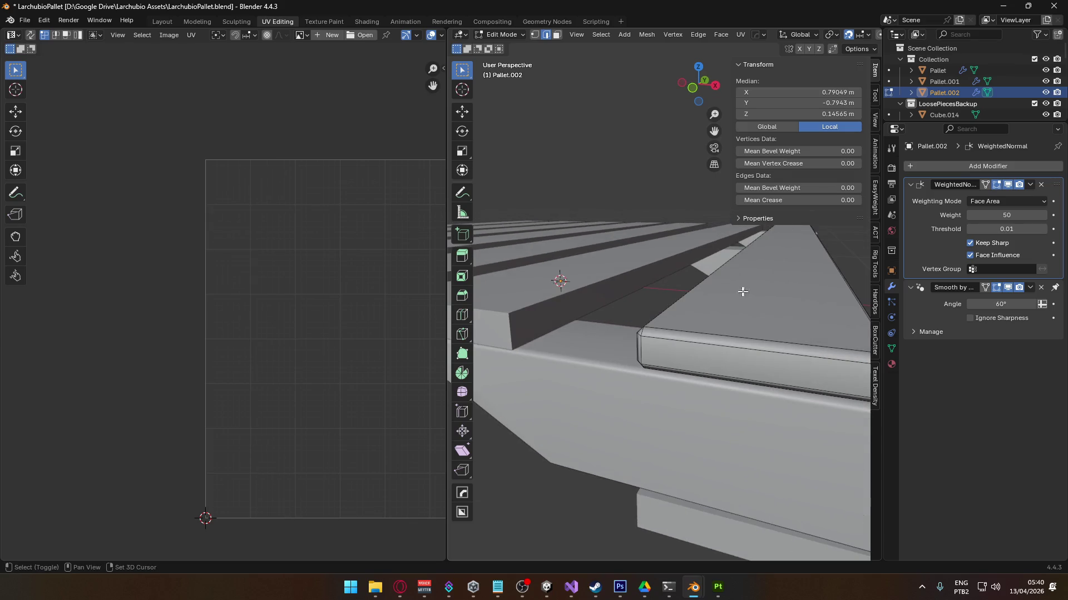
{"action": "left_click", "coordinate": [641, 345], "text": "shift"}
{"action": "middle_click_drag", "start_coordinate": [641, 346], "coordinate": [679, 250], "text": "shift"}
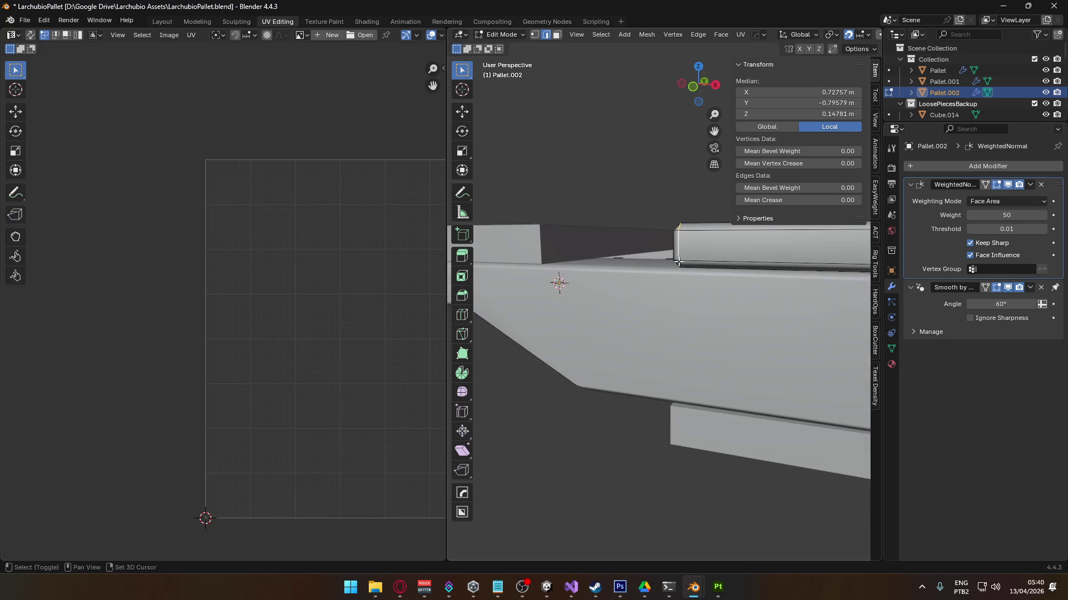
{"action": "key", "text": "u"}
{"action": "key", "text": "Escape"}
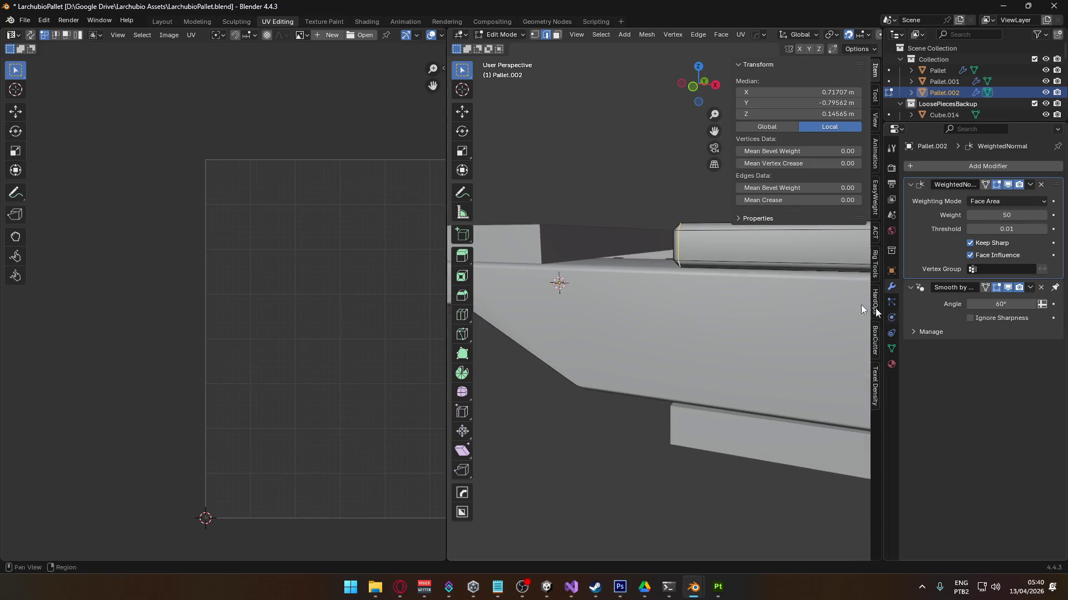
{"action": "key", "text": "ctrl+e"}
{"action": "left_click", "coordinate": [646, 262]}
- Unwrap the whole board along the new corner seam
{"action": "middle_click_drag", "start_coordinate": [646, 261], "coordinate": [641, 331]}
{"action": "key", "text": "ctrl+l"}
{"action": "key", "text": "3"}
{"action": "key", "text": "u"}
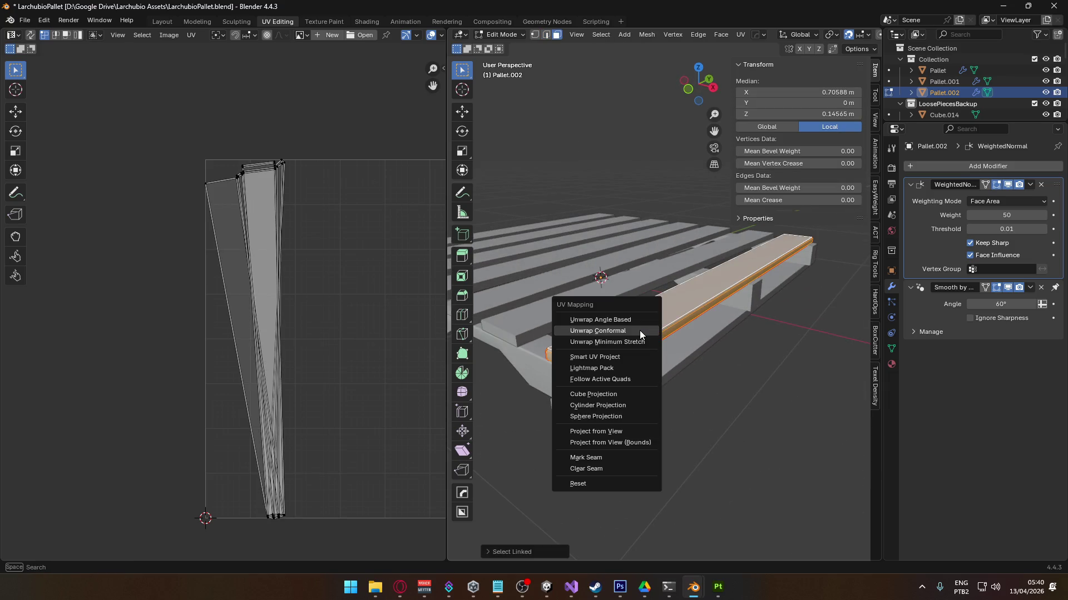
{"action": "left_click", "coordinate": [640, 330]}
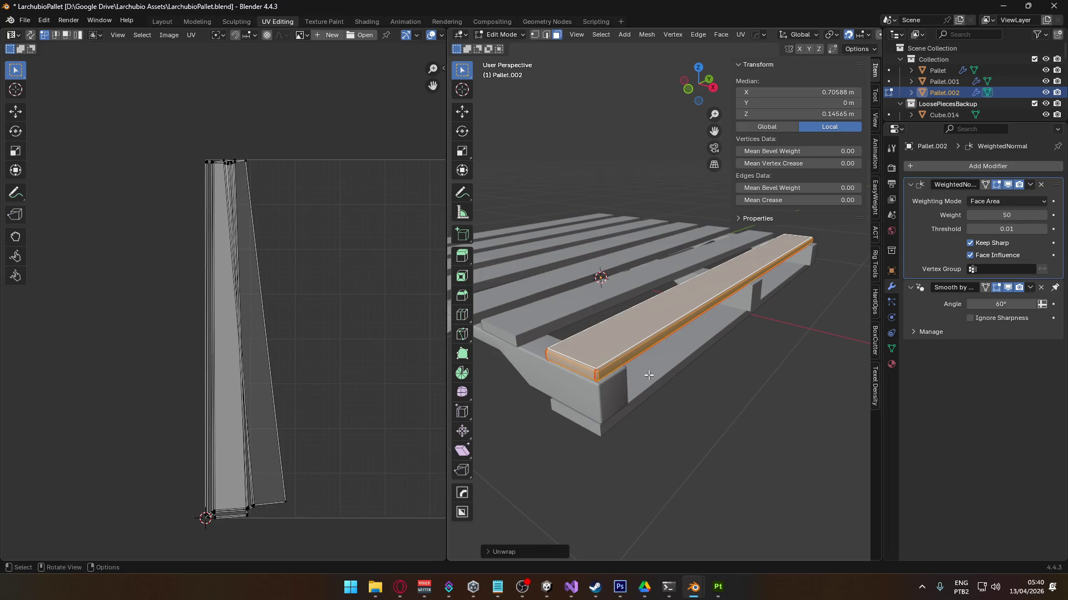
- Add a seam on an edge at the board's end and unwrap the plank conformally
{"action": "mouse_move", "coordinate": [669, 366]}
{"action": "middle_mouse_down"}
{"action": "mouse_move", "coordinate": [664, 289]}
{"action": "mouse_move", "coordinate": [664, 362]}
{"action": "middle_mouse_up"}
{"action": "left_click", "coordinate": [691, 412]}
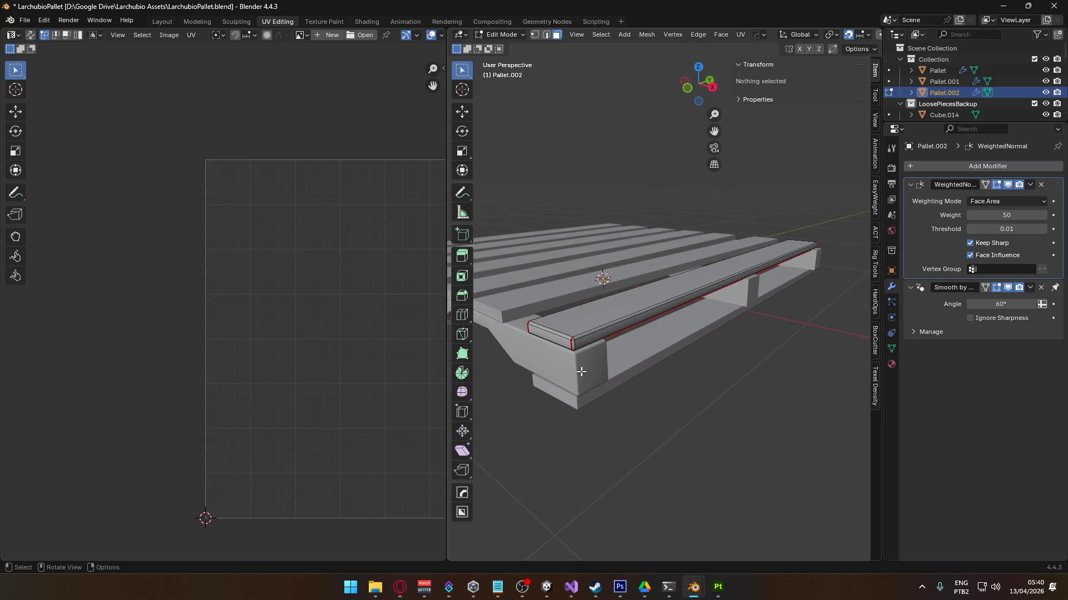
{"action": "scroll", "coordinate": [642, 395], "scroll_direction": "up", "scroll_amount": 3}
{"action": "key", "text": "alt+z"}
{"action": "mouse_move", "coordinate": [642, 396]}
{"action": "middle_mouse_down"}
{"action": "mouse_move", "coordinate": [677, 386]}
{"action": "mouse_move", "coordinate": [743, 336]}
{"action": "mouse_move", "coordinate": [600, 341]}
{"action": "mouse_move", "coordinate": [640, 328]}
{"action": "mouse_move", "coordinate": [586, 342]}
{"action": "mouse_move", "coordinate": [715, 369]}
{"action": "mouse_move", "coordinate": [756, 341]}
{"action": "mouse_move", "coordinate": [751, 352]}
{"action": "middle_mouse_up"}
{"action": "left_click", "coordinate": [648, 358]}
{"action": "right_click", "coordinate": [679, 380]}
{"action": "left_click", "coordinate": [680, 379]}
{"action": "key", "text": "alt+z"}
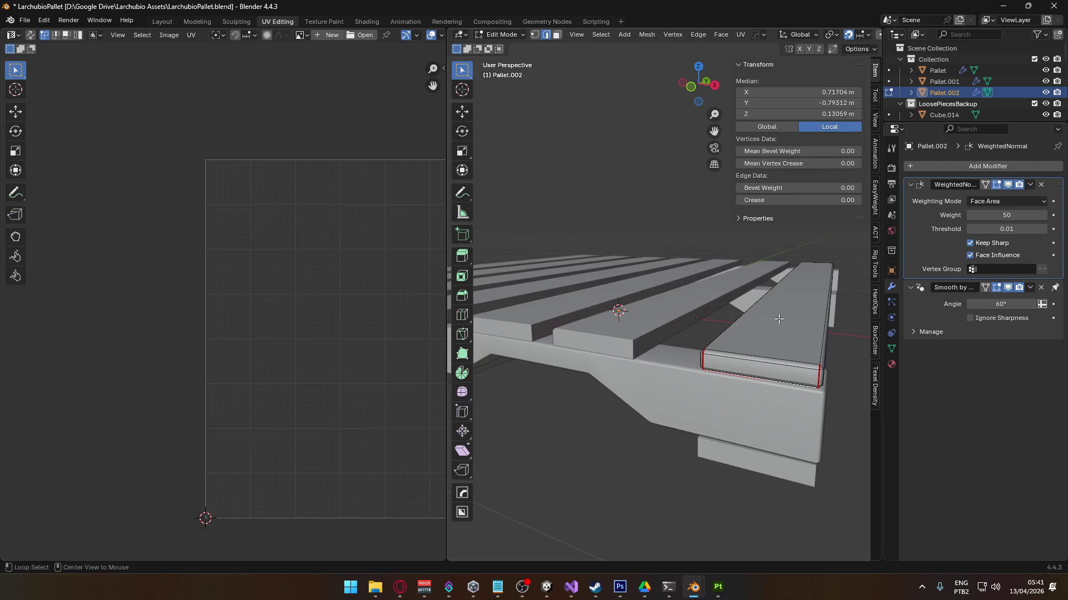
{"action": "key", "text": "l"}
{"action": "key", "text": "u"}
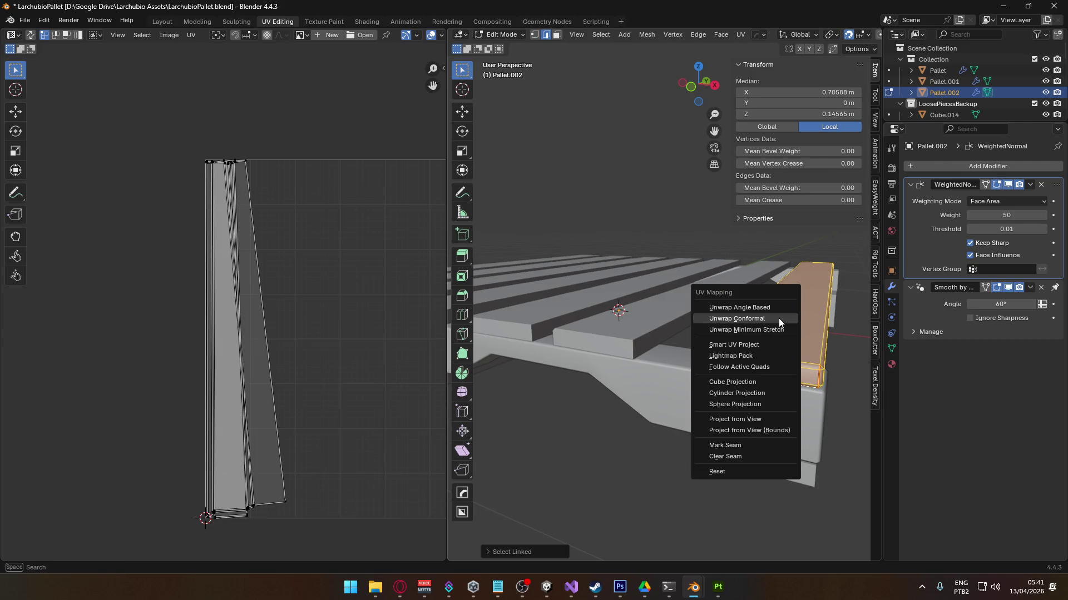
{"action": "left_click", "coordinate": [778, 318]}
- Inspect the plank's UV islands in the UV Editor, then select a top plank of the Pallet object
{"action": "scroll", "coordinate": [267, 314], "scroll_direction": "up", "scroll_amount": 2}
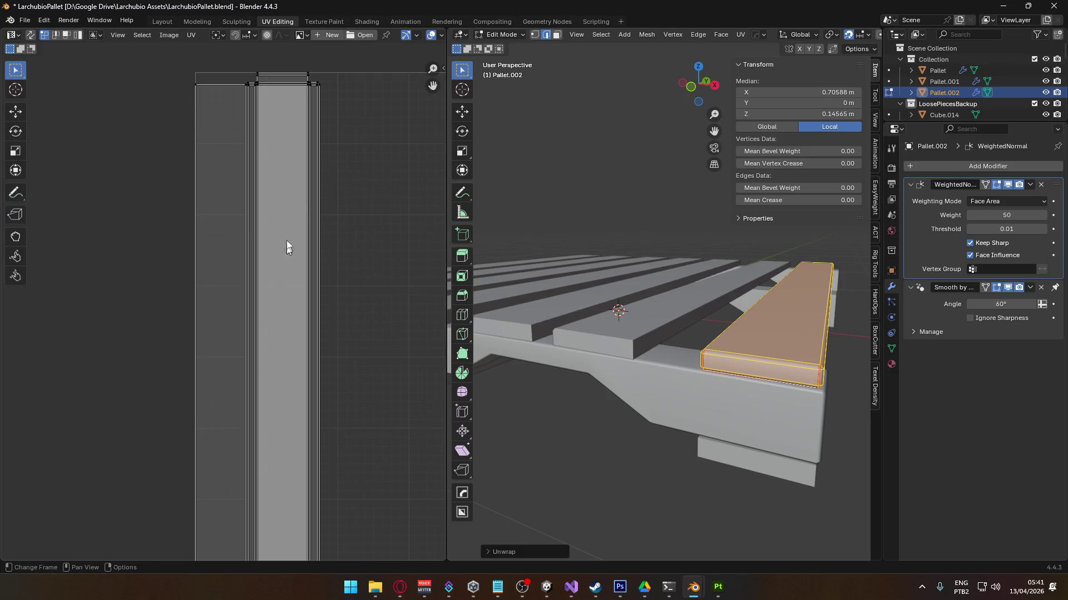
{"action": "middle_click_drag", "start_coordinate": [286, 255], "coordinate": [279, 365]}
{"action": "scroll", "coordinate": [278, 361], "scroll_direction": "up", "scroll_amount": 3}
{"action": "scroll", "coordinate": [292, 333], "scroll_direction": "down", "scroll_amount": 3}
{"action": "scroll", "coordinate": [261, 326], "scroll_direction": "up", "scroll_amount": 2}
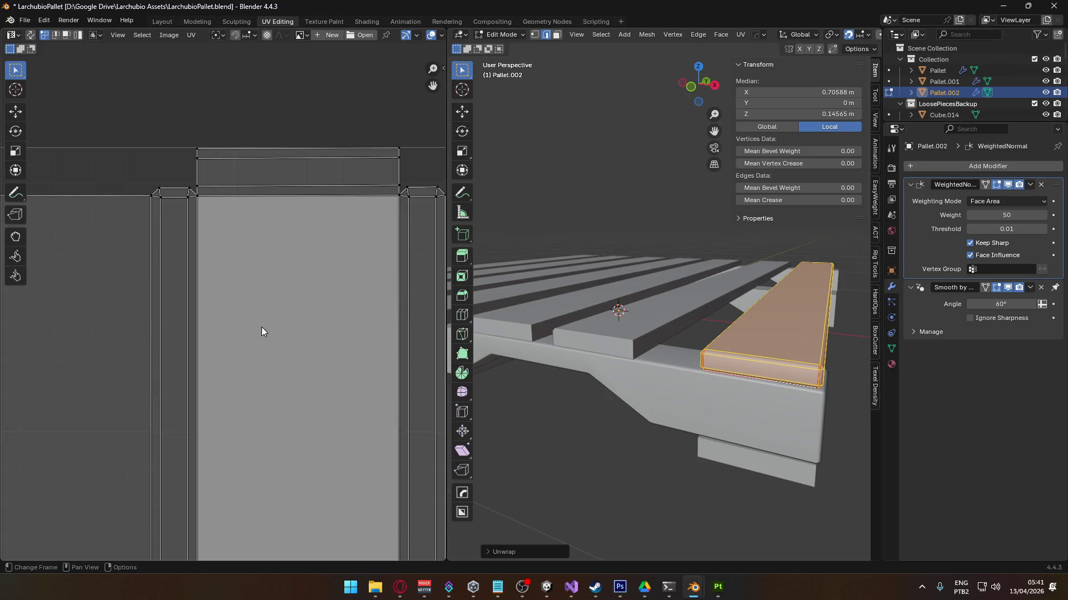
{"action": "scroll", "coordinate": [279, 306], "scroll_direction": "down", "scroll_amount": 3}
{"action": "scroll", "coordinate": [284, 323], "scroll_direction": "down", "scroll_amount": 3}
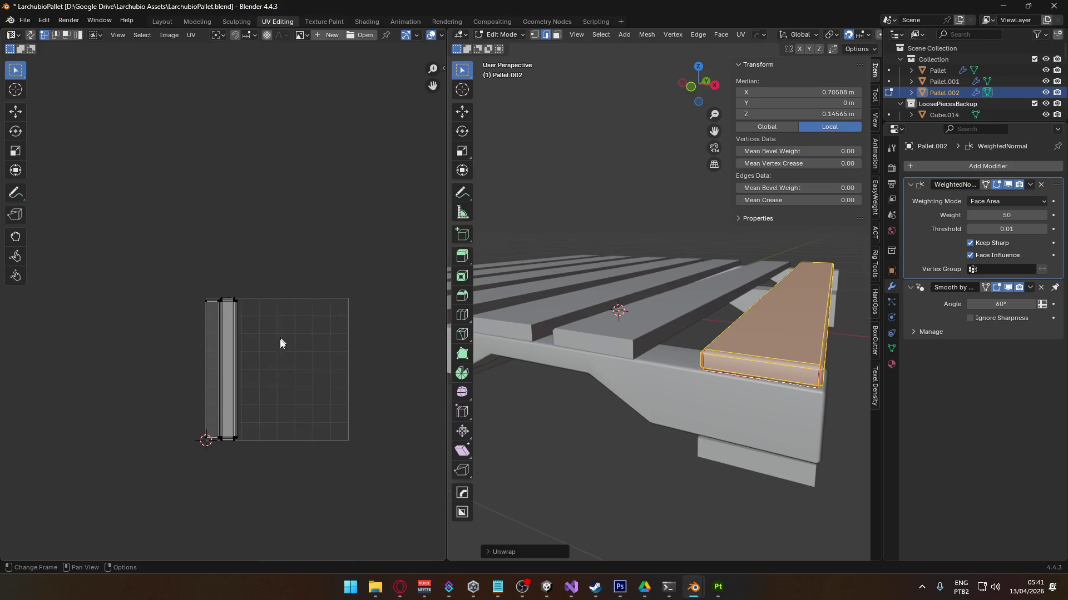
{"action": "scroll", "coordinate": [272, 306], "scroll_direction": "up", "scroll_amount": 2}
{"action": "scroll", "coordinate": [270, 304], "scroll_direction": "up", "scroll_amount": 5}
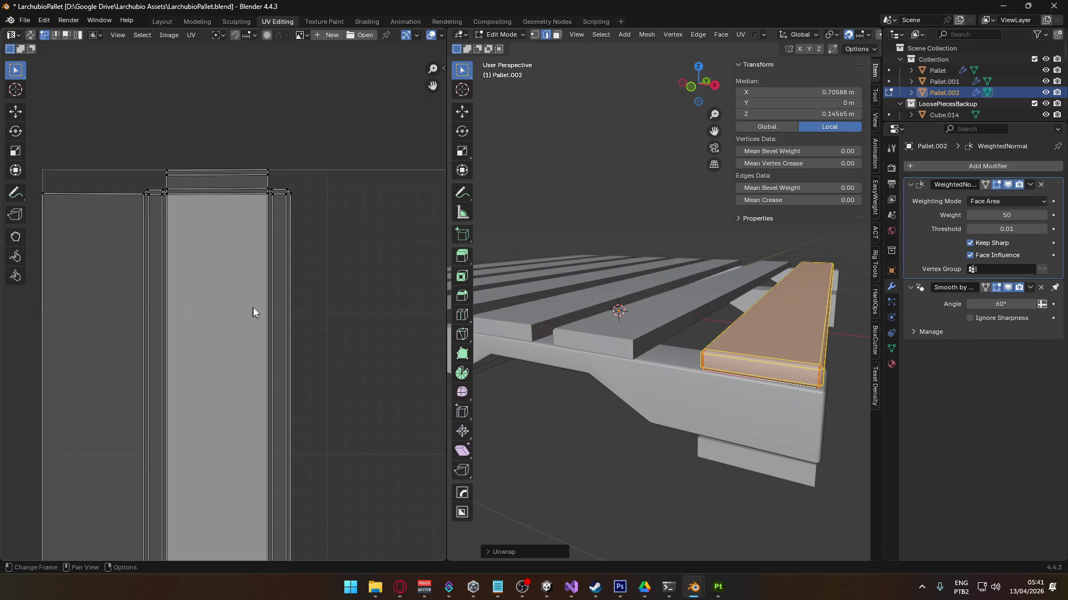
{"action": "scroll", "coordinate": [271, 248], "scroll_direction": "up", "scroll_amount": 5}
{"action": "mouse_move", "coordinate": [143, 200]}
{"action": "middle_mouse_down"}
{"action": "mouse_move", "coordinate": [212, 243]}
{"action": "mouse_move", "coordinate": [118, 244]}
{"action": "middle_mouse_up"}
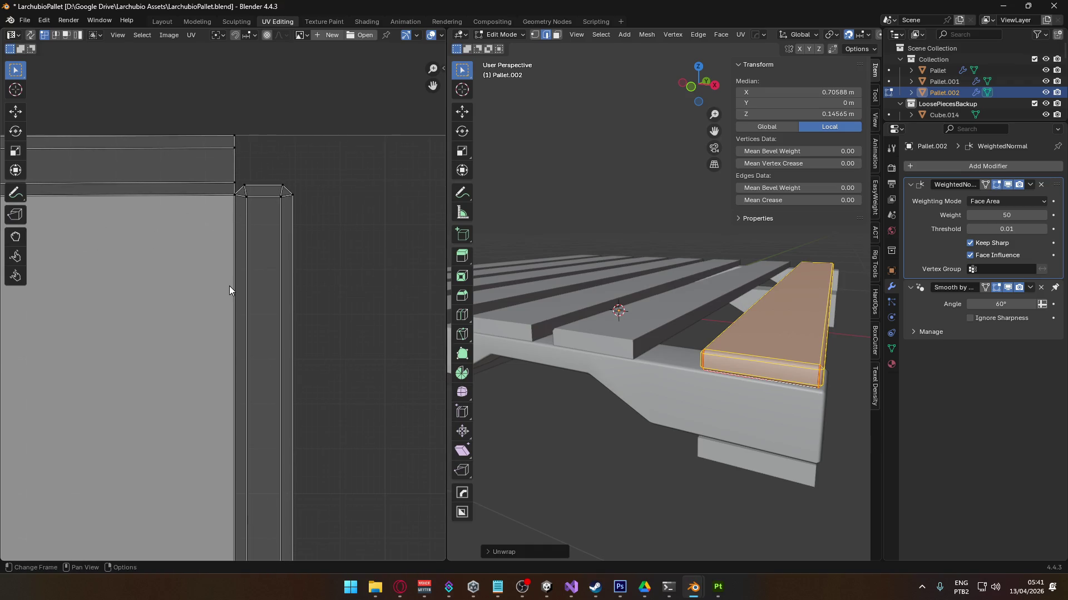
{"action": "scroll", "coordinate": [640, 311], "scroll_direction": "down", "scroll_amount": 2}
{"action": "left_click", "coordinate": [642, 315]}
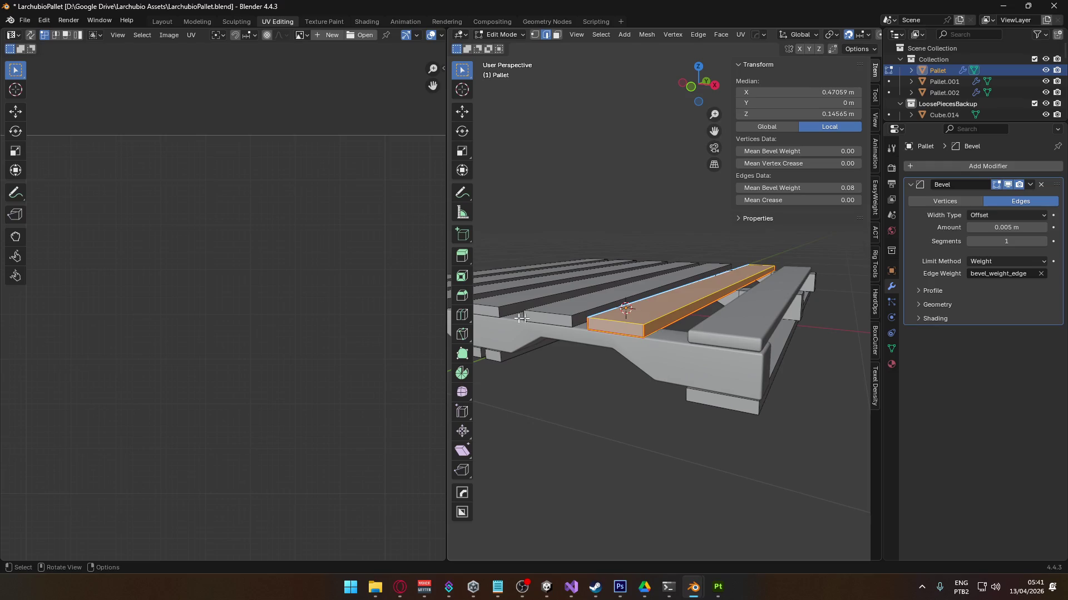
- Select the plank's long edge and check its 1.00 bevel weight in the Mesh Data properties
{"action": "scroll", "coordinate": [162, 276], "scroll_direction": "up", "scroll_amount": 5}
{"action": "scroll", "coordinate": [303, 290], "scroll_direction": "down", "scroll_amount": 3}
{"action": "scroll", "coordinate": [357, 214], "scroll_direction": "up", "scroll_amount": 1}
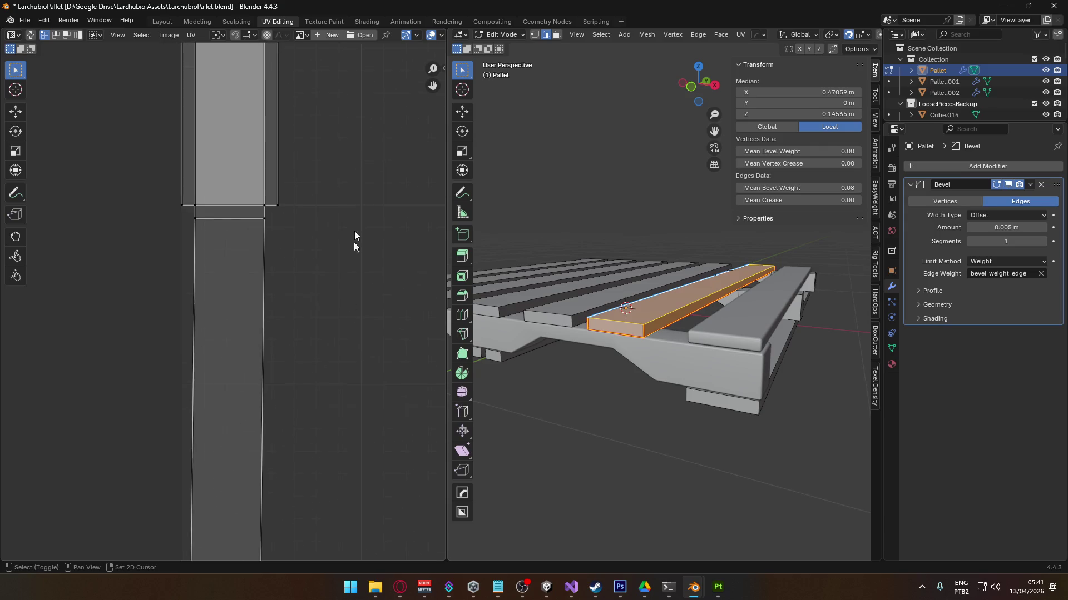
{"action": "scroll", "coordinate": [361, 167], "scroll_direction": "down", "scroll_amount": 2}
{"action": "scroll", "coordinate": [378, 400], "scroll_direction": "up", "scroll_amount": 2}
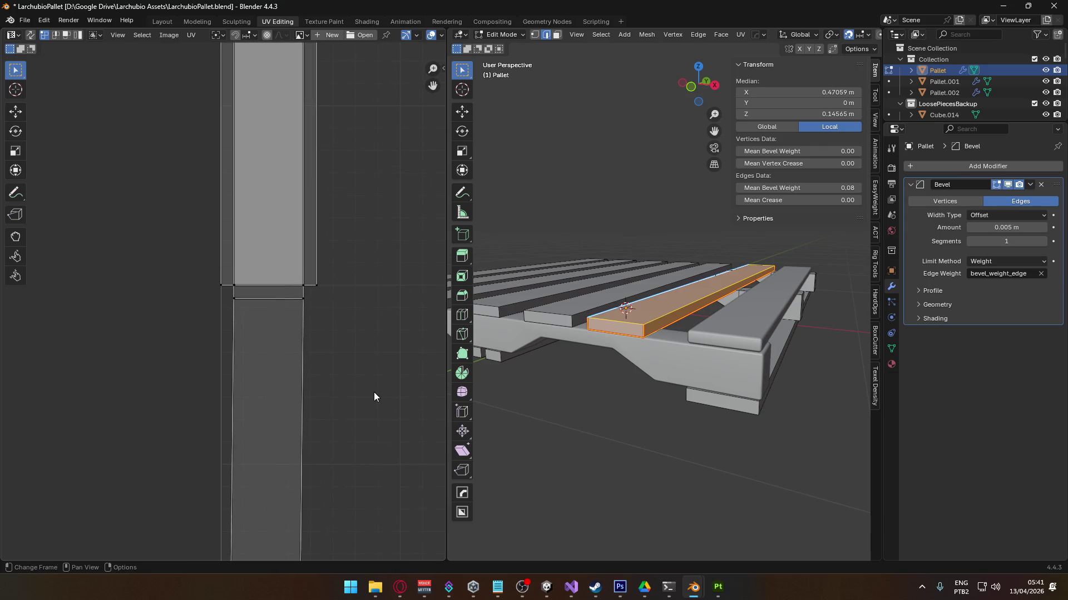
{"action": "scroll", "coordinate": [373, 378], "scroll_direction": "down", "scroll_amount": 6}
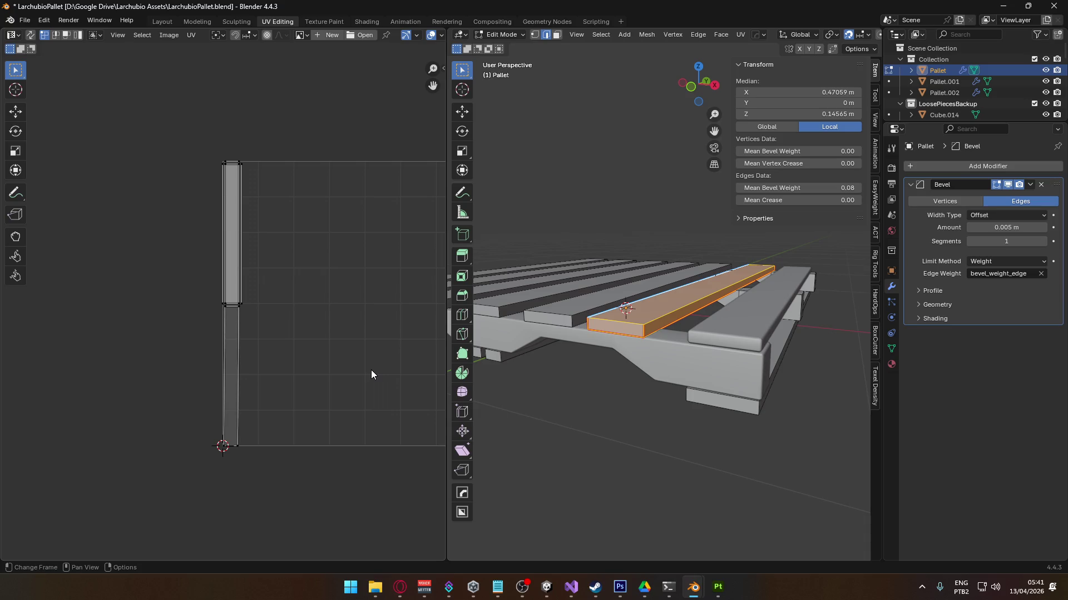
{"action": "scroll", "coordinate": [648, 403], "scroll_direction": "up", "scroll_amount": 3}
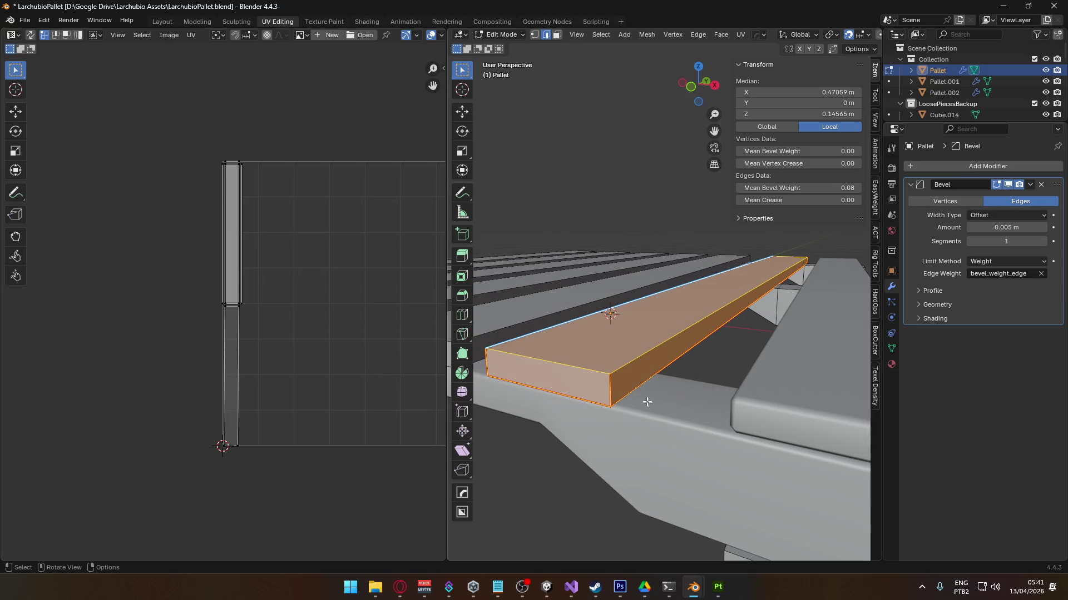
{"action": "left_click", "coordinate": [630, 359]}
{"action": "key", "text": "3"}
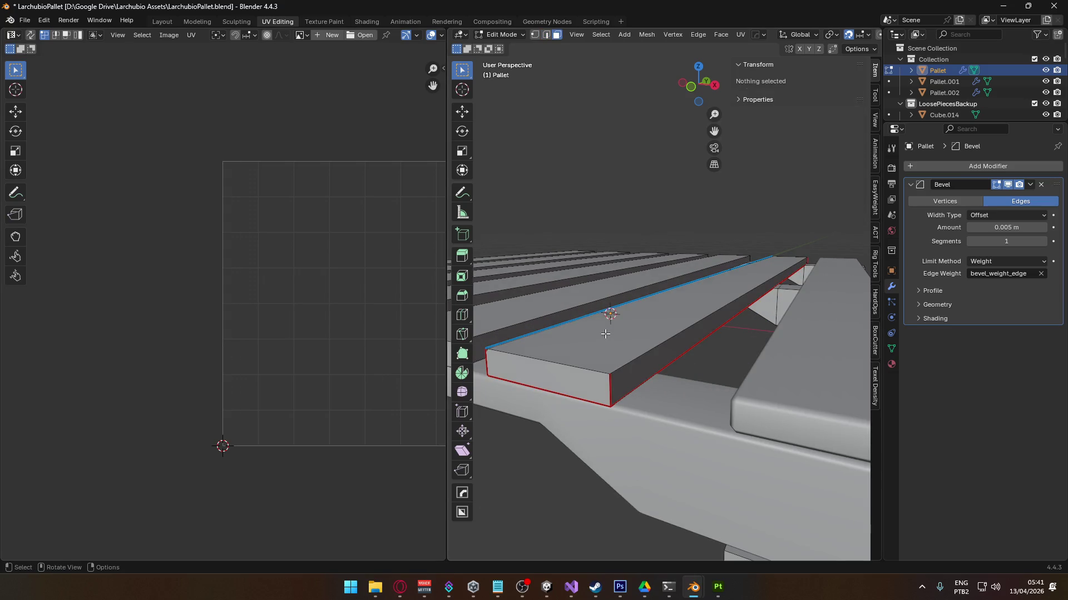
{"action": "left_click", "coordinate": [632, 365]}
{"action": "middle_click_drag", "start_coordinate": [598, 380], "coordinate": [770, 378]}
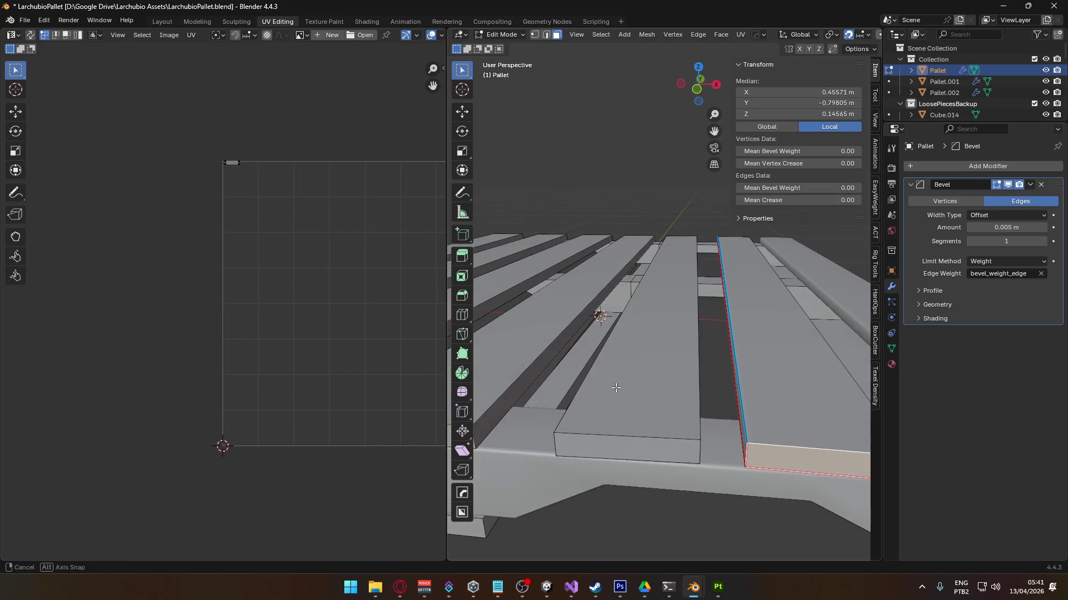
{"action": "key", "text": "2"}
{"action": "left_click", "coordinate": [761, 373]}
{"action": "left_click", "coordinate": [891, 349]}
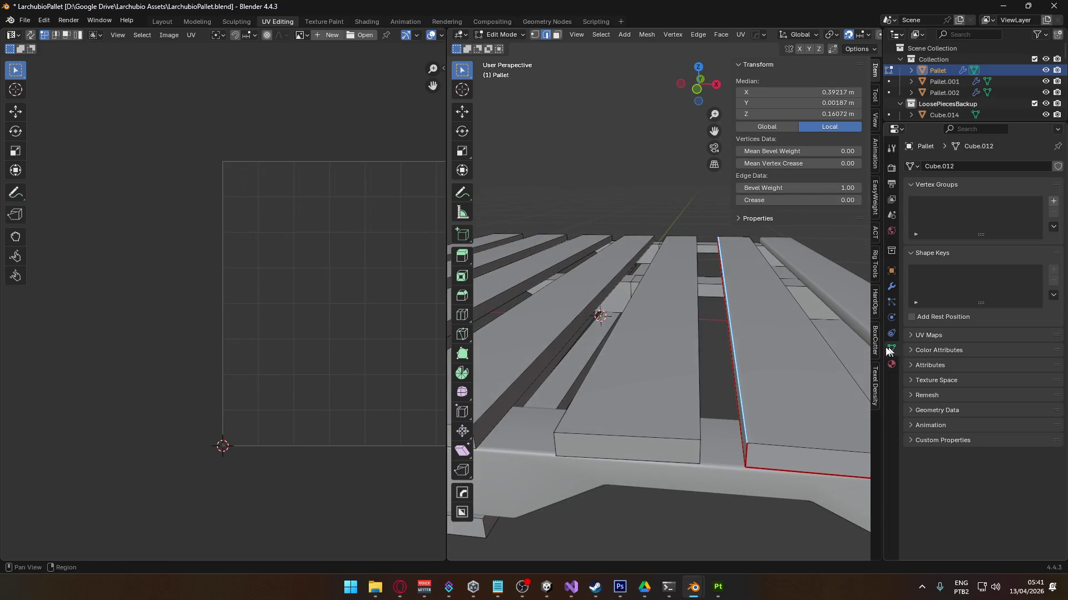
- Orbit and pan to frame the pallet, then return to Object Mode
{"action": "scroll", "coordinate": [745, 370], "scroll_direction": "down", "scroll_amount": 5}
{"action": "mouse_move", "coordinate": [745, 370]}
{"action": "middle_mouse_down"}
{"action": "mouse_move", "coordinate": [712, 375]}
{"action": "mouse_move", "coordinate": [761, 405]}
{"action": "middle_mouse_up"}
{"action": "middle_click_drag", "start_coordinate": [686, 390], "coordinate": [634, 429]}
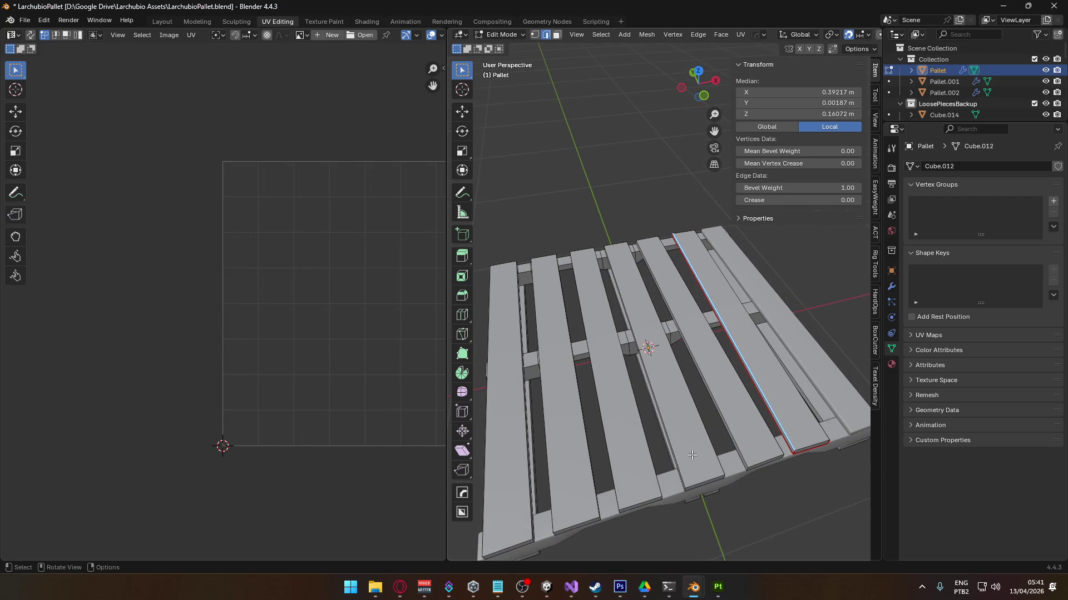
{"action": "middle_click_drag", "start_coordinate": [679, 468], "coordinate": [676, 427]}
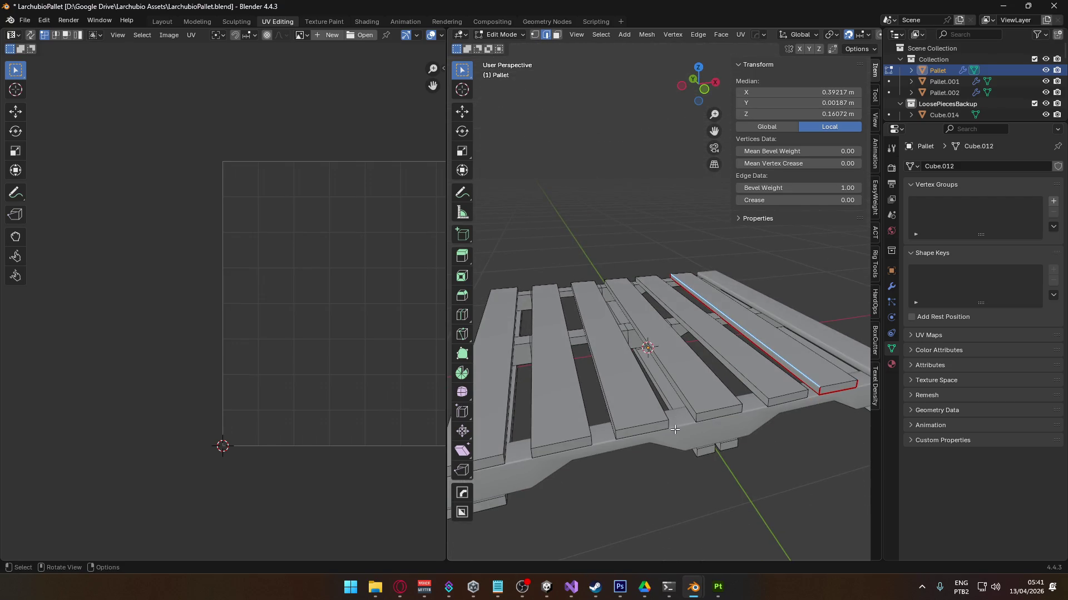
{"action": "scroll", "coordinate": [667, 422], "scroll_direction": "down", "scroll_amount": 5}
{"action": "mouse_move", "coordinate": [651, 412]}
{"action": "middle_mouse_down"}
{"action": "mouse_move", "coordinate": [648, 317]}
{"action": "mouse_move", "coordinate": [457, 314]}
{"action": "middle_mouse_up"}
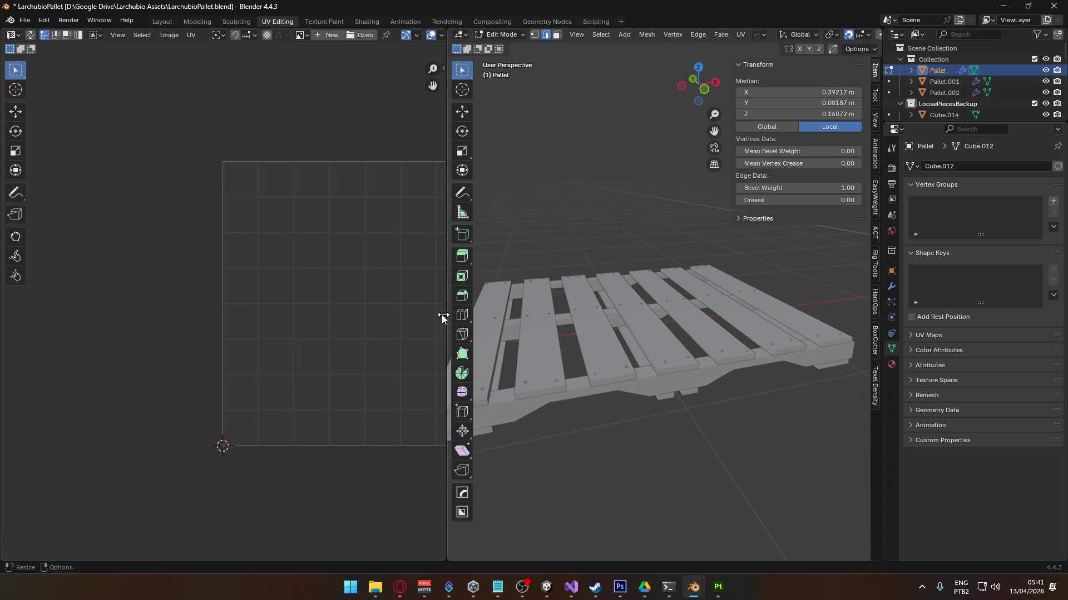
{"action": "scroll", "coordinate": [550, 361], "scroll_direction": "down", "scroll_amount": 5}
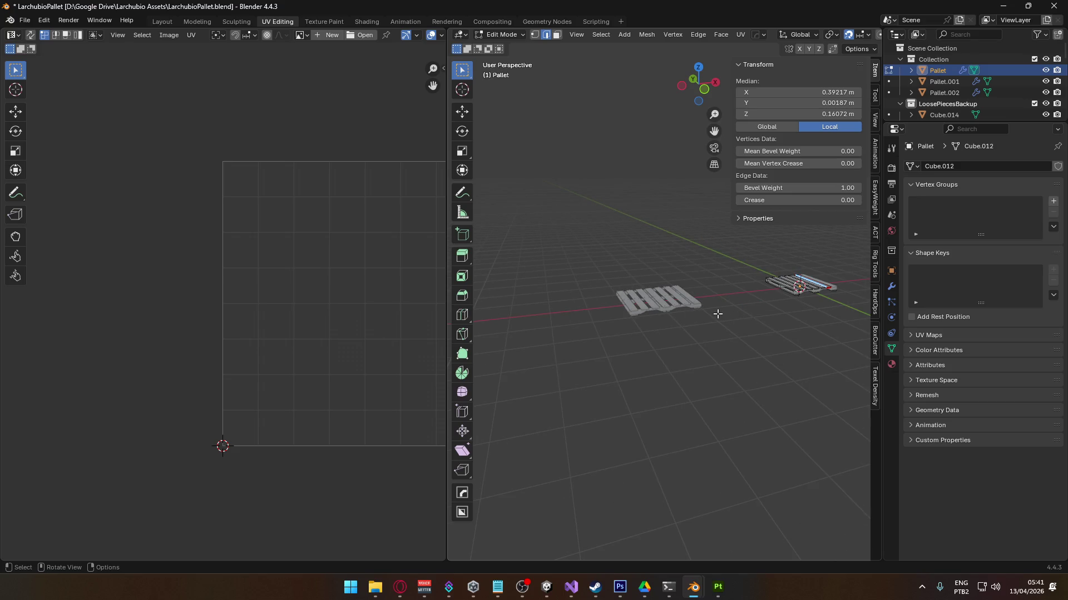
{"action": "middle_click_drag", "start_coordinate": [779, 298], "coordinate": [534, 358], "text": "shift"}
{"action": "scroll", "coordinate": [534, 358], "scroll_direction": "up", "scroll_amount": 5}
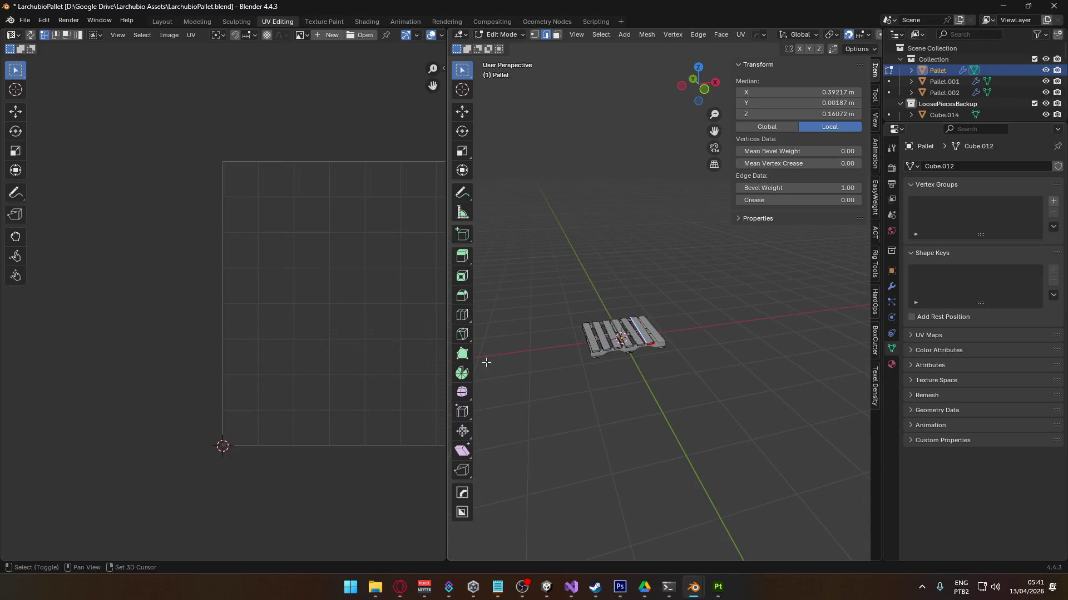
{"action": "mouse_move", "coordinate": [677, 293]}
{"action": "middle_mouse_down", "text": "shift"}
{"action": "mouse_move", "coordinate": [748, 286]}
{"action": "mouse_move", "coordinate": [722, 347]}
{"action": "middle_mouse_up", "text": "shift"}
{"action": "scroll", "coordinate": [722, 347], "scroll_direction": "up", "scroll_amount": 3}
{"action": "middle_click_drag", "start_coordinate": [745, 462], "coordinate": [628, 323], "text": "shift"}
{"action": "key", "text": "Tab"}
- Select the loose plank Cube.019, frame it, and orbit to inspect it from low angles
{"action": "left_click", "coordinate": [623, 265]}
{"action": "key", "text": "shift+c"}
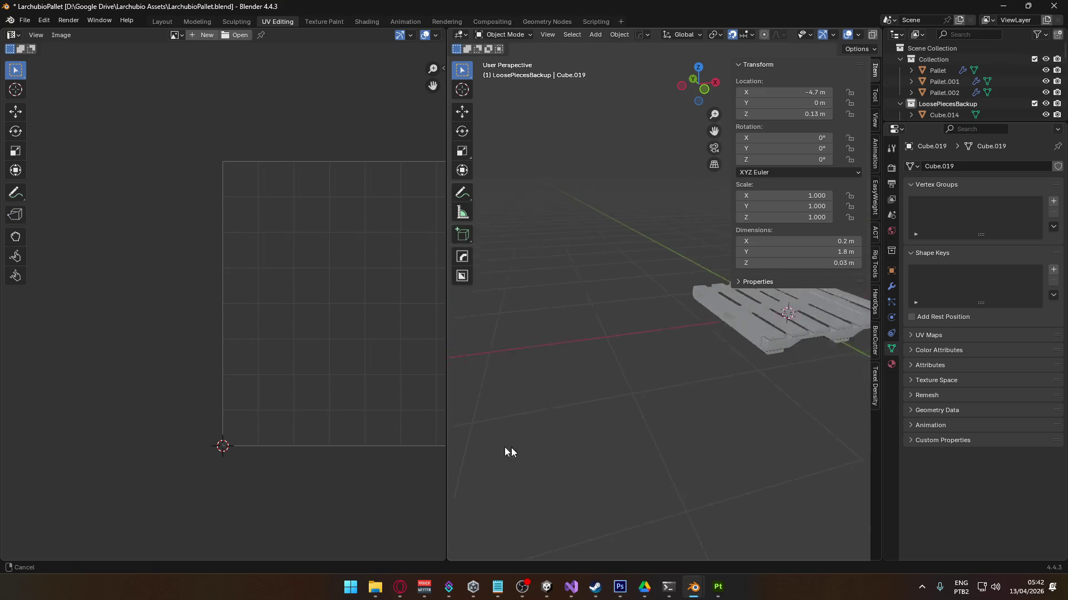
{"action": "mouse_move", "coordinate": [699, 388]}
{"action": "middle_mouse_down"}
{"action": "mouse_move", "coordinate": [693, 365]}
{"action": "mouse_move", "coordinate": [575, 396]}
{"action": "mouse_move", "coordinate": [414, 413]}
{"action": "middle_mouse_up"}
{"action": "scroll", "coordinate": [572, 422], "scroll_direction": "down", "scroll_amount": 2}
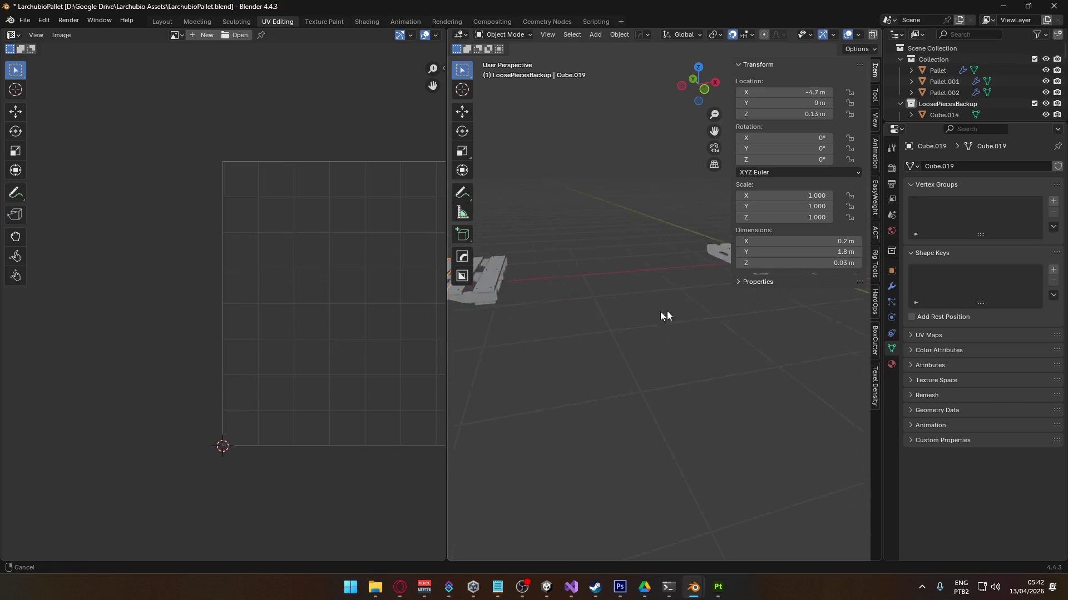
{"action": "scroll", "coordinate": [649, 317], "scroll_direction": "up", "scroll_amount": 5}
{"action": "mouse_move", "coordinate": [715, 362]}
{"action": "middle_mouse_down"}
{"action": "mouse_move", "coordinate": [695, 395]}
{"action": "mouse_move", "coordinate": [672, 391]}
{"action": "middle_mouse_up"}
{"action": "mouse_move", "coordinate": [708, 358]}
{"action": "middle_mouse_down"}
{"action": "mouse_move", "coordinate": [696, 362]}
{"action": "mouse_move", "coordinate": [627, 278]}
{"action": "middle_mouse_up"}
{"action": "mouse_move", "coordinate": [668, 311]}
{"action": "middle_mouse_down"}
{"action": "mouse_move", "coordinate": [595, 336]}
{"action": "mouse_move", "coordinate": [553, 336]}
{"action": "mouse_move", "coordinate": [595, 376]}
{"action": "middle_mouse_up"}
{"action": "scroll", "coordinate": [599, 376], "scroll_direction": "down", "scroll_amount": 5}
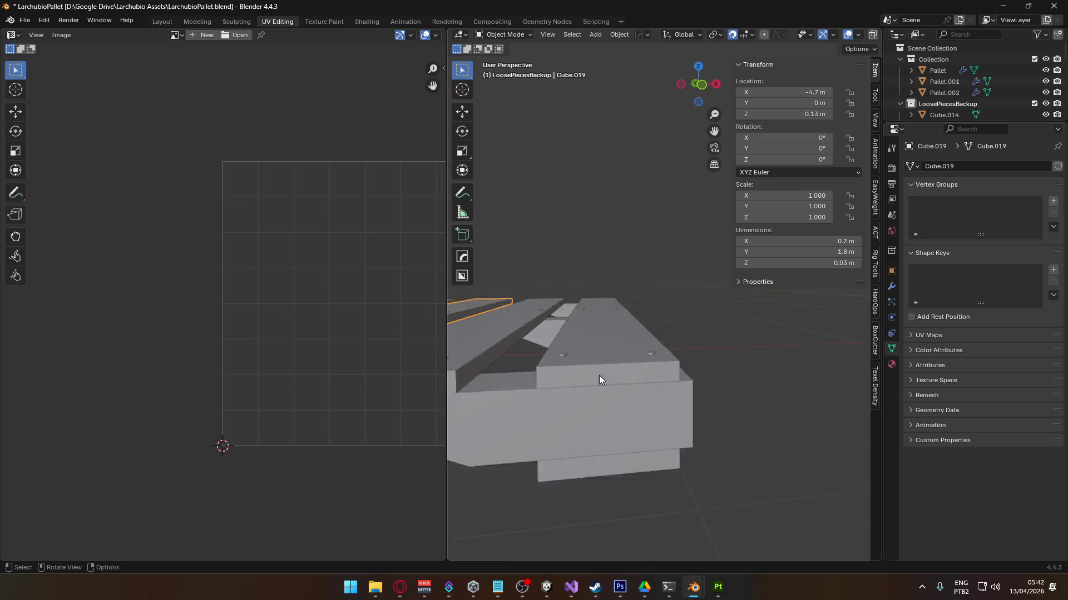
{"action": "scroll", "coordinate": [709, 338], "scroll_direction": "down", "scroll_amount": 2}
{"action": "mouse_move", "coordinate": [710, 337]}
{"action": "middle_mouse_down"}
{"action": "mouse_move", "coordinate": [798, 344]}
{"action": "mouse_move", "coordinate": [687, 380]}
{"action": "middle_mouse_up"}
{"action": "scroll", "coordinate": [692, 371], "scroll_direction": "up", "scroll_amount": 4}
{"action": "scroll", "coordinate": [687, 380], "scroll_direction": "up", "scroll_amount": 4}
- Select the side runner Pallet.001 and view its bevel-weighted edges in Edit Mode, then exit
{"action": "left_click", "coordinate": [549, 390]}
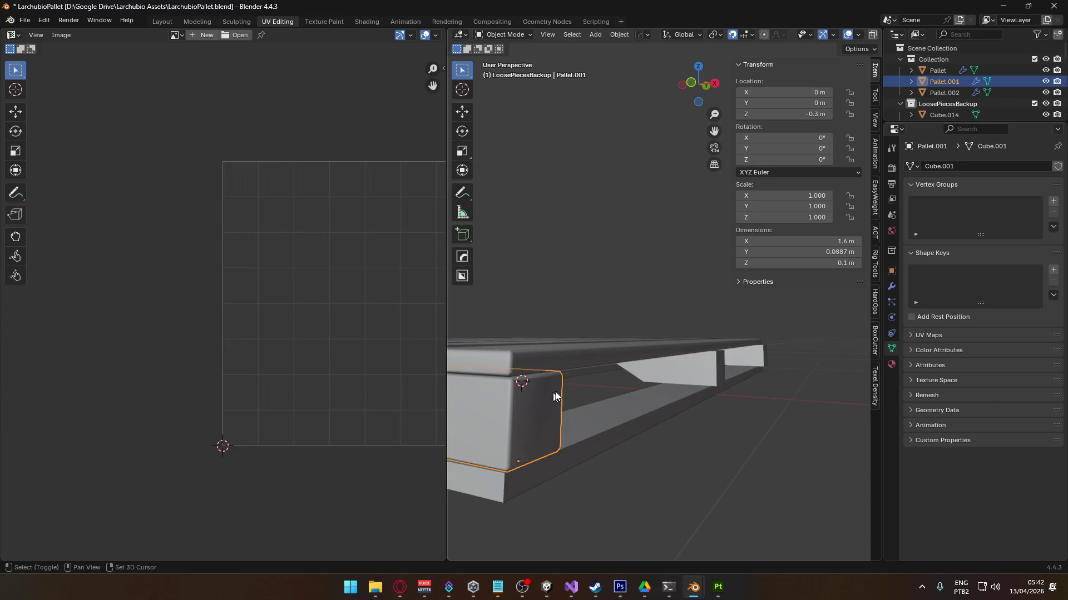
{"action": "scroll", "coordinate": [625, 375], "scroll_direction": "up", "scroll_amount": 3}
{"action": "scroll", "coordinate": [625, 378], "scroll_direction": "down", "scroll_amount": 2}
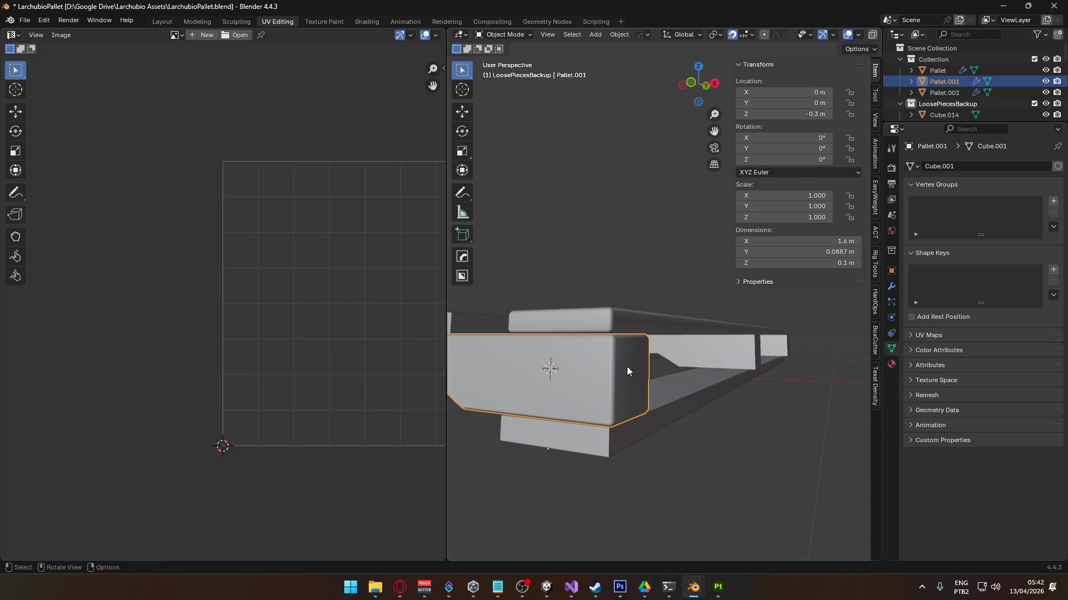
{"action": "mouse_move", "coordinate": [628, 366]}
{"action": "middle_mouse_down"}
{"action": "mouse_move", "coordinate": [624, 345]}
{"action": "mouse_move", "coordinate": [656, 360]}
{"action": "mouse_move", "coordinate": [629, 365]}
{"action": "mouse_move", "coordinate": [645, 338]}
{"action": "mouse_move", "coordinate": [654, 373]}
{"action": "middle_mouse_up"}
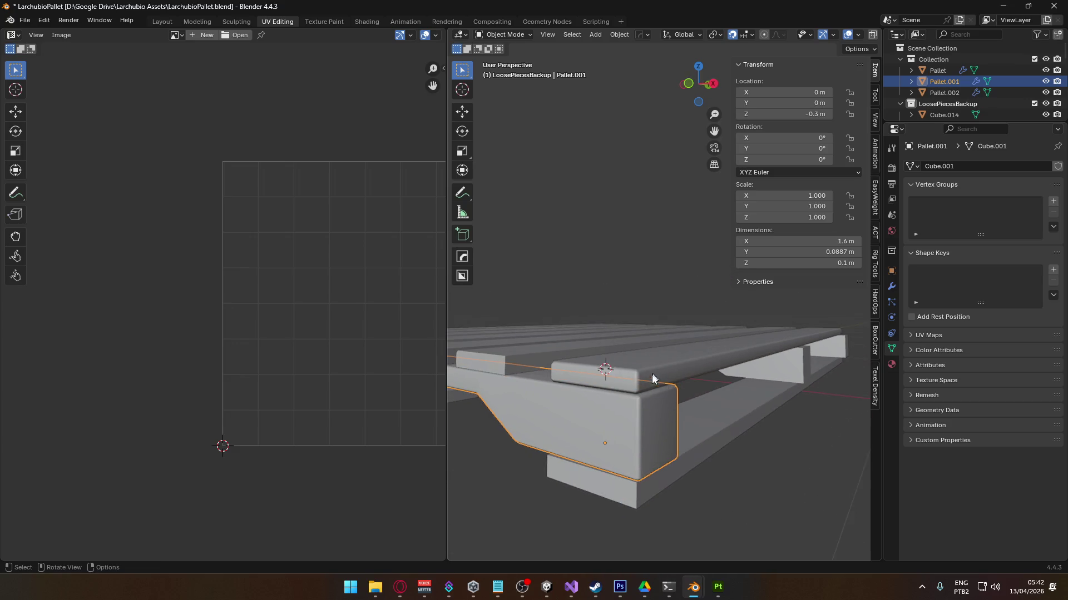
{"action": "mouse_move", "coordinate": [685, 427]}
{"action": "middle_mouse_down"}
{"action": "mouse_move", "coordinate": [673, 317]}
{"action": "mouse_move", "coordinate": [652, 366]}
{"action": "mouse_move", "coordinate": [630, 351]}
{"action": "middle_mouse_up"}
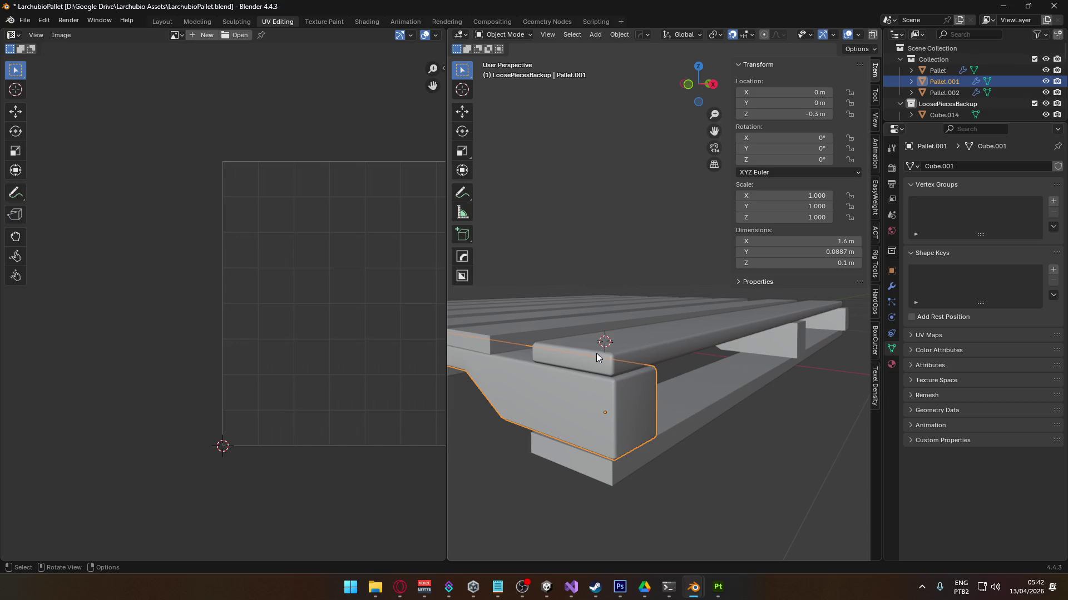
{"action": "mouse_move", "coordinate": [596, 354]}
{"action": "middle_mouse_down"}
{"action": "mouse_move", "coordinate": [694, 364]}
{"action": "mouse_move", "coordinate": [667, 359]}
{"action": "middle_mouse_up"}
{"action": "scroll", "coordinate": [649, 354], "scroll_direction": "up", "scroll_amount": 5}
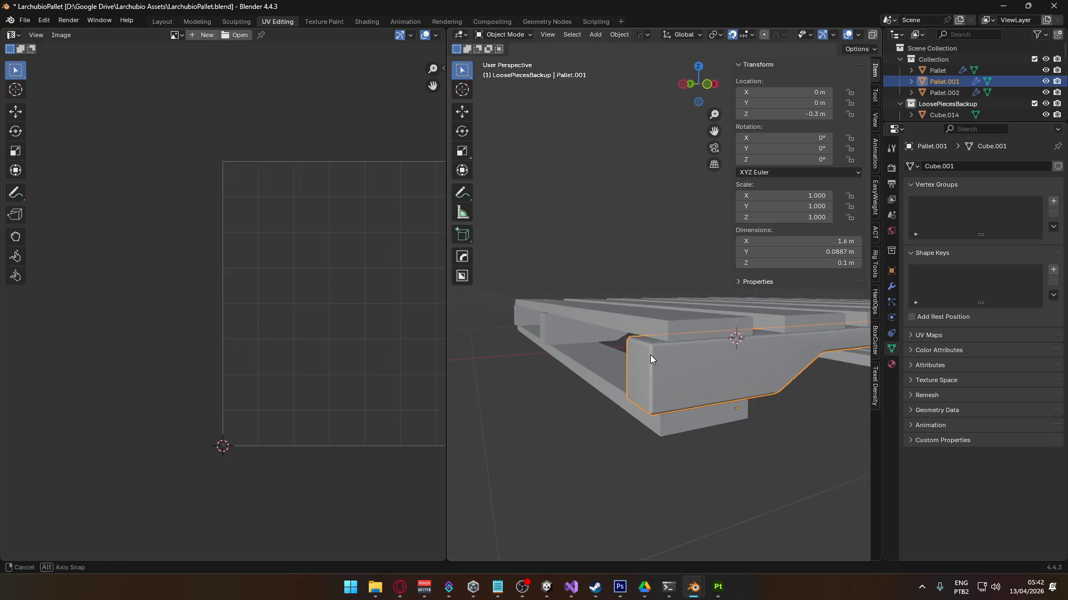
{"action": "key", "text": "Tab"}
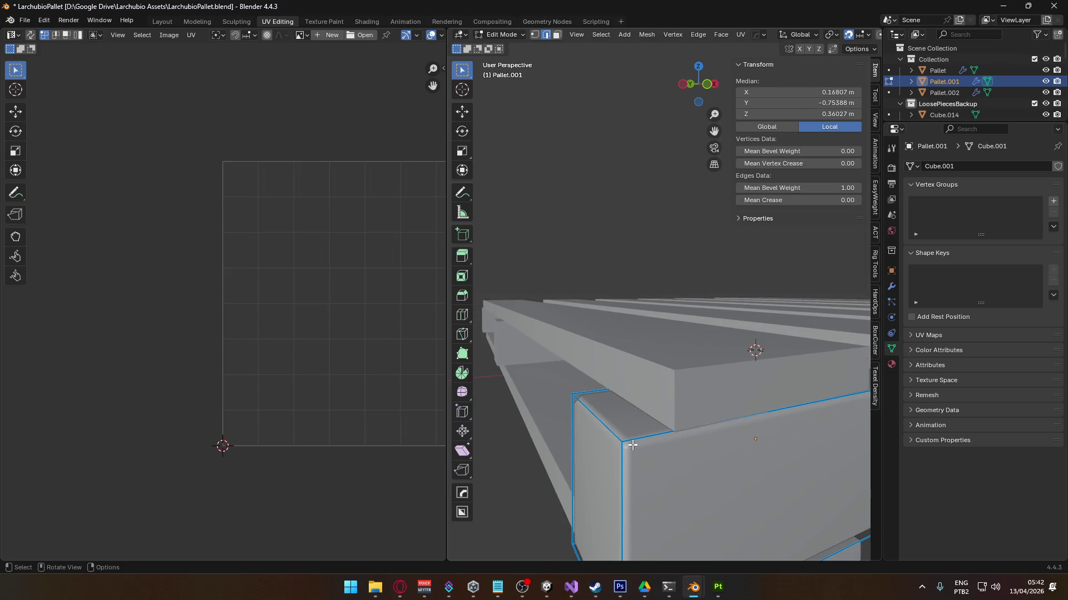
{"action": "scroll", "coordinate": [652, 436], "scroll_direction": "down", "scroll_amount": 3}
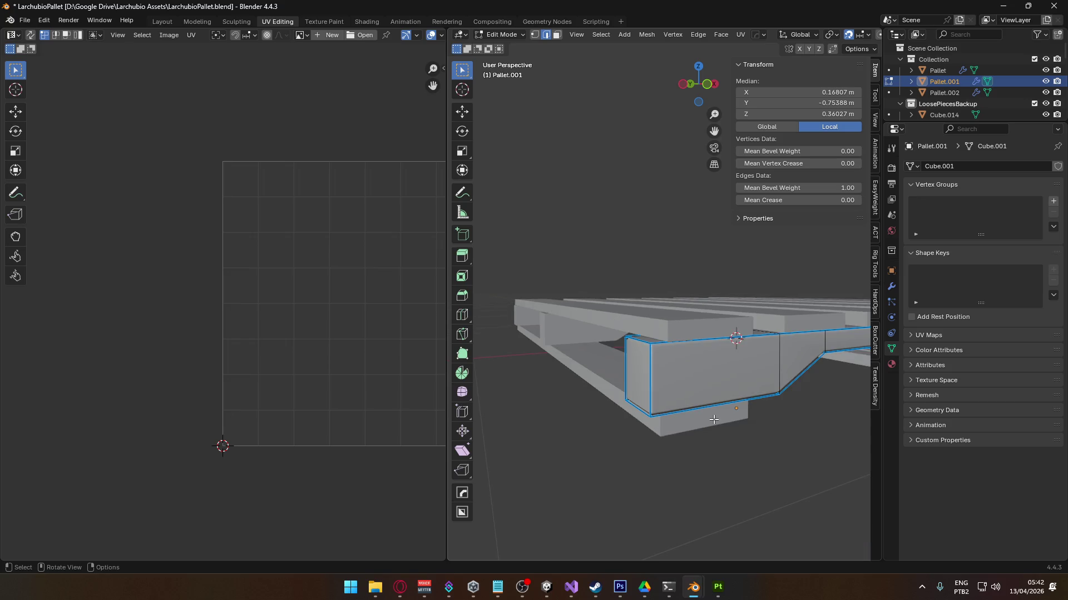
{"action": "scroll", "coordinate": [714, 420], "scroll_direction": "up", "scroll_amount": 4}
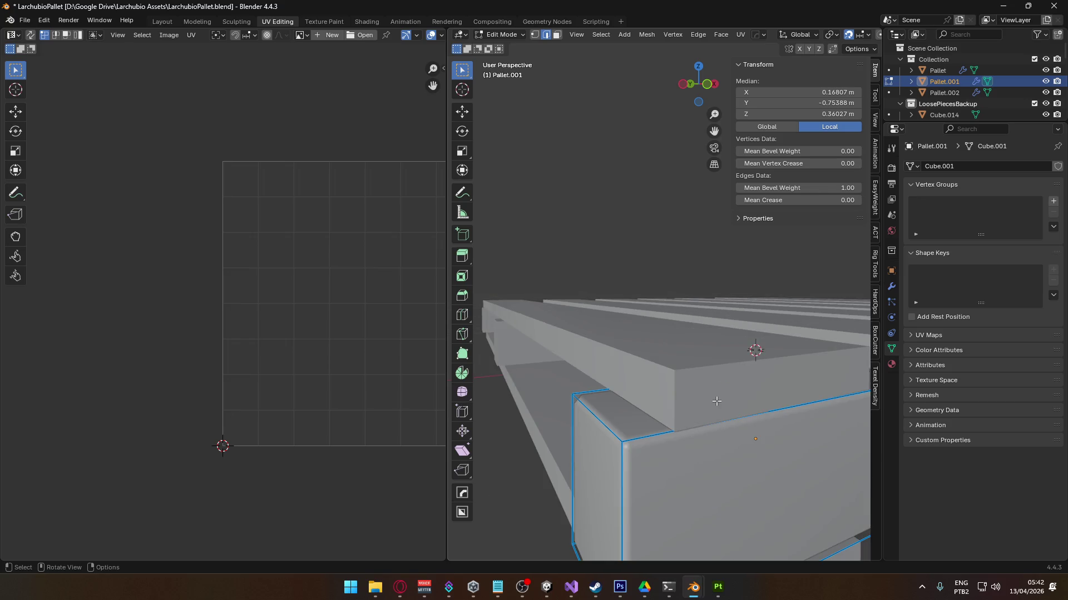
{"action": "mouse_move", "coordinate": [723, 402]}
{"action": "middle_mouse_down"}
{"action": "mouse_move", "coordinate": [730, 420]}
{"action": "mouse_move", "coordinate": [698, 401]}
{"action": "mouse_move", "coordinate": [678, 425]}
{"action": "middle_mouse_up"}
{"action": "scroll", "coordinate": [677, 427], "scroll_direction": "up", "scroll_amount": 3}
{"action": "key", "text": "Tab"}
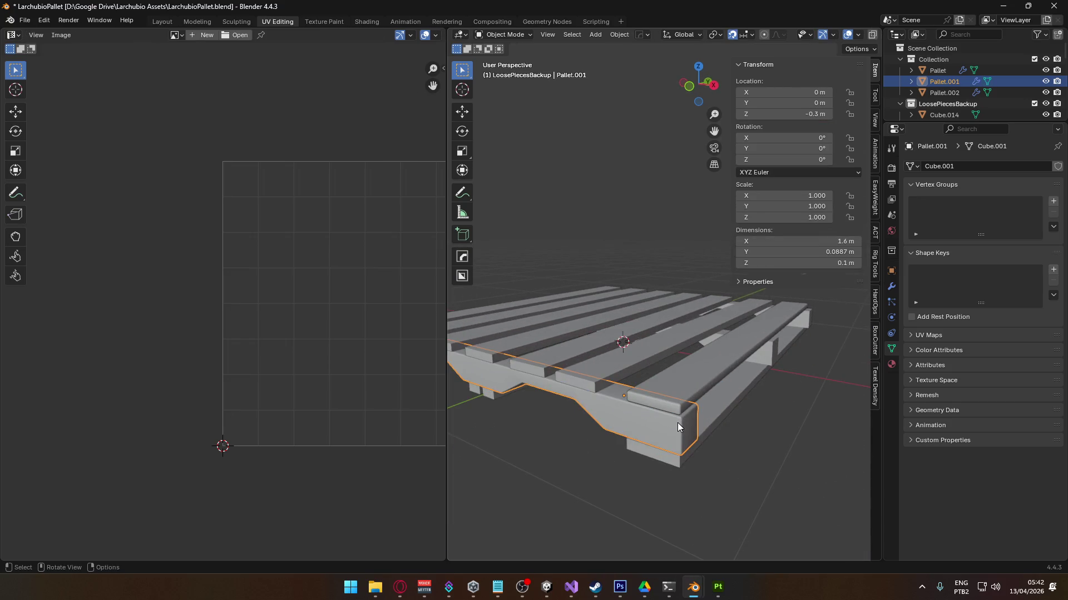
- Orbit along the pallet and select the long top plank Pallet.002
{"action": "scroll", "coordinate": [677, 423], "scroll_direction": "up", "scroll_amount": 3}
{"action": "scroll", "coordinate": [679, 421], "scroll_direction": "down", "scroll_amount": 1}
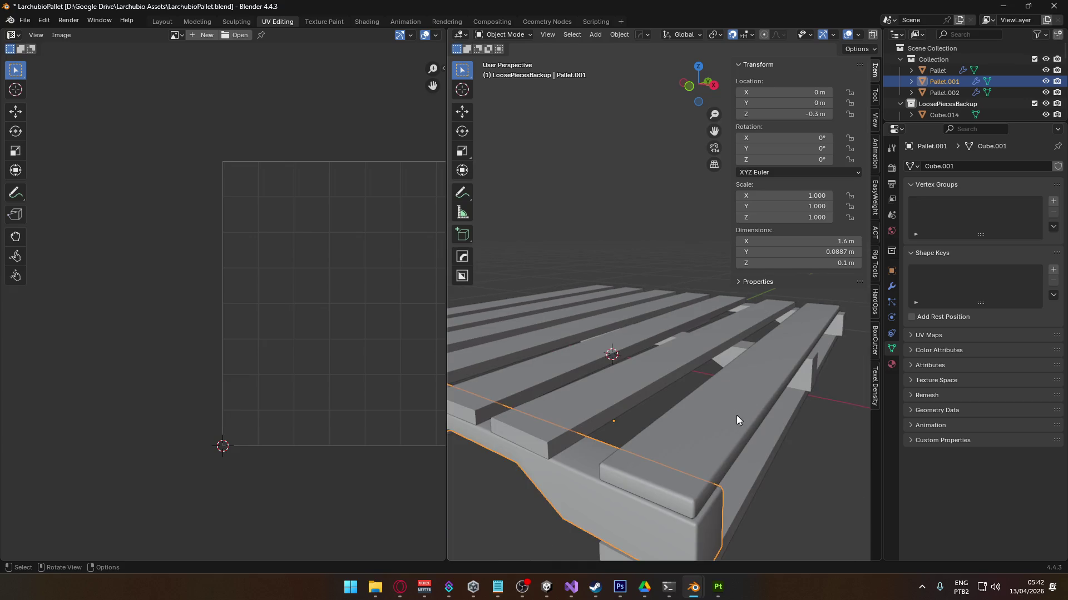
{"action": "middle_click_drag", "start_coordinate": [739, 414], "coordinate": [698, 381]}
{"action": "left_click", "coordinate": [634, 332]}
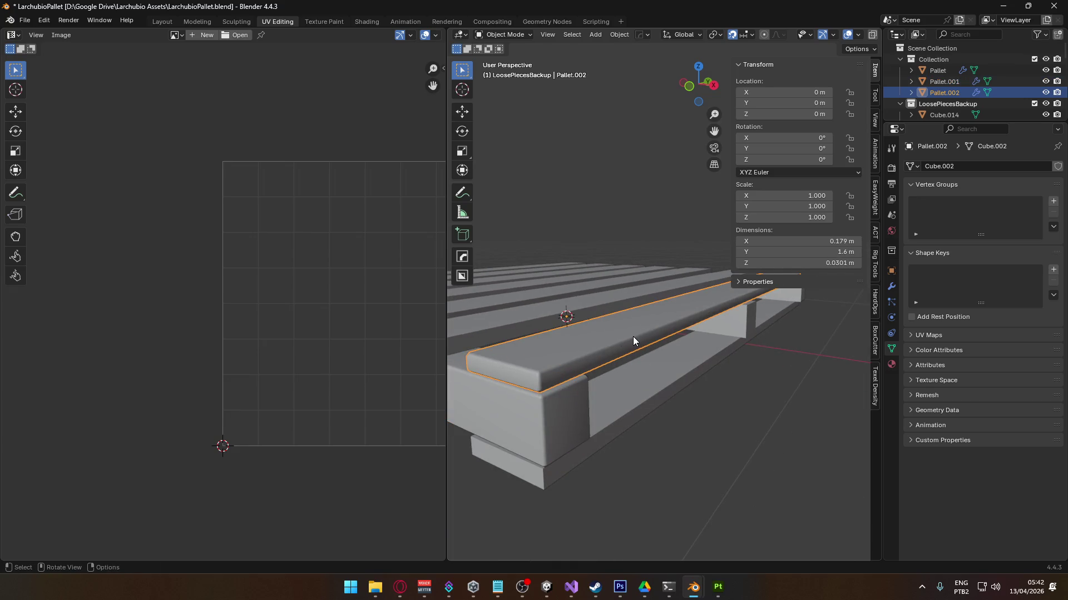
- Orbit and zoom around the pallet to examine Pallet.002's beveled edges from several angles
{"action": "mouse_move", "coordinate": [627, 362]}
{"action": "middle_mouse_down"}
{"action": "mouse_move", "coordinate": [683, 390]}
{"action": "mouse_move", "coordinate": [706, 426]}
{"action": "middle_mouse_up"}
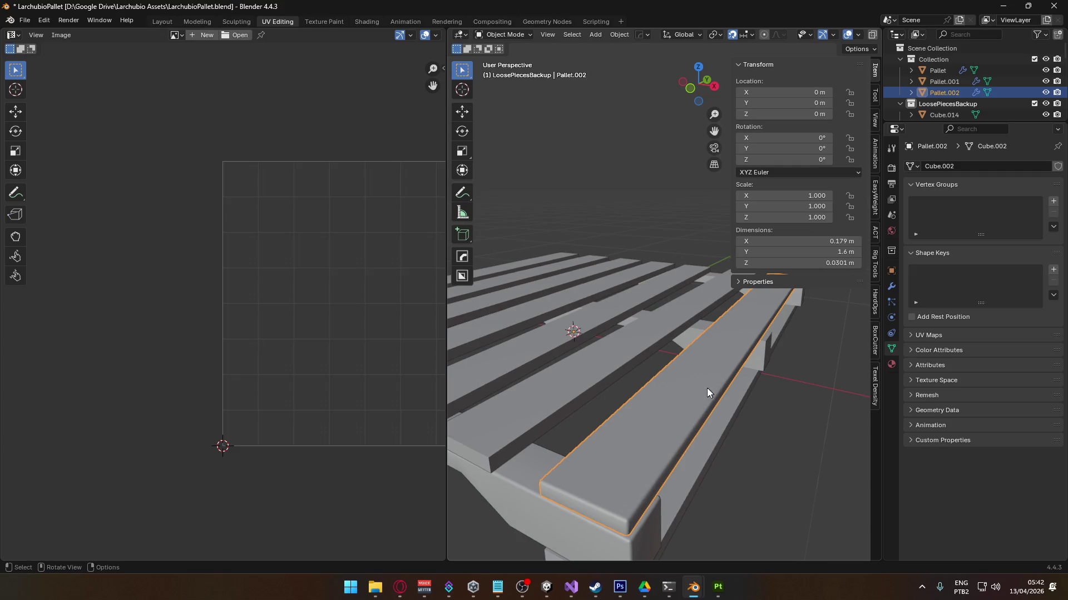
{"action": "scroll", "coordinate": [650, 405], "scroll_direction": "down", "scroll_amount": 3}
{"action": "scroll", "coordinate": [684, 398], "scroll_direction": "up", "scroll_amount": 3}
{"action": "mouse_move", "coordinate": [684, 398]}
{"action": "middle_mouse_down"}
{"action": "mouse_move", "coordinate": [705, 382]}
{"action": "mouse_move", "coordinate": [693, 386]}
{"action": "middle_mouse_up"}
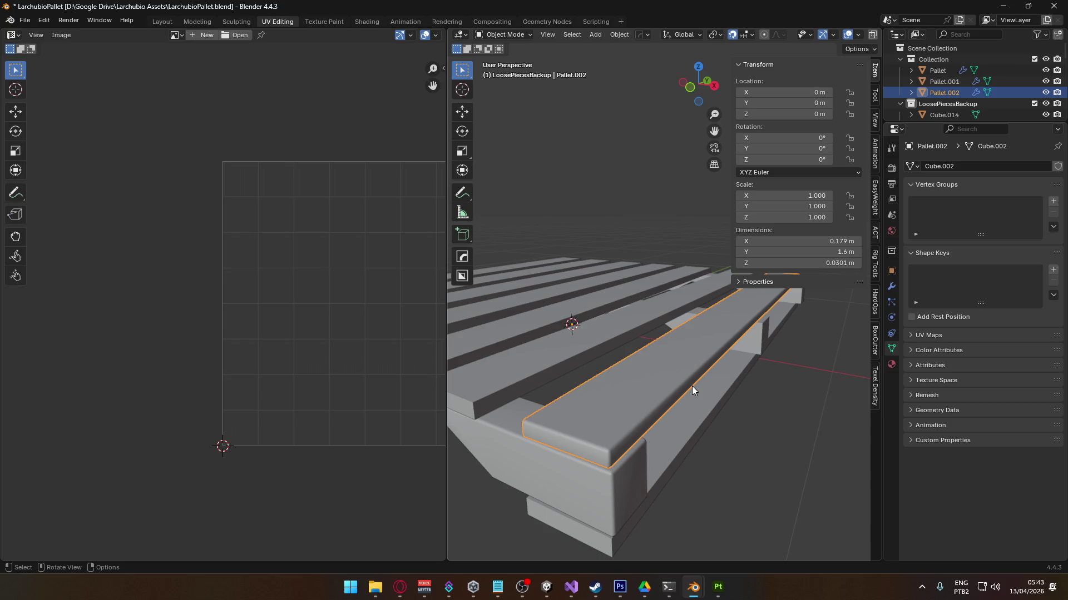
{"action": "mouse_move", "coordinate": [706, 383]}
{"action": "middle_mouse_down"}
{"action": "mouse_move", "coordinate": [656, 374]}
{"action": "mouse_move", "coordinate": [647, 460]}
{"action": "middle_mouse_up"}
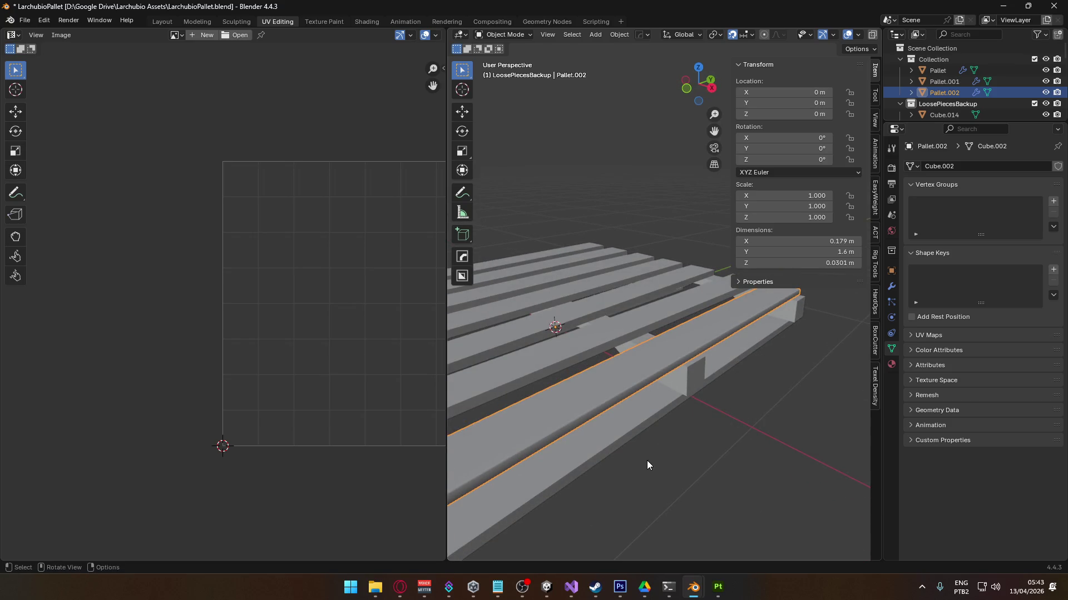
{"action": "scroll", "coordinate": [649, 445], "scroll_direction": "down", "scroll_amount": 1}
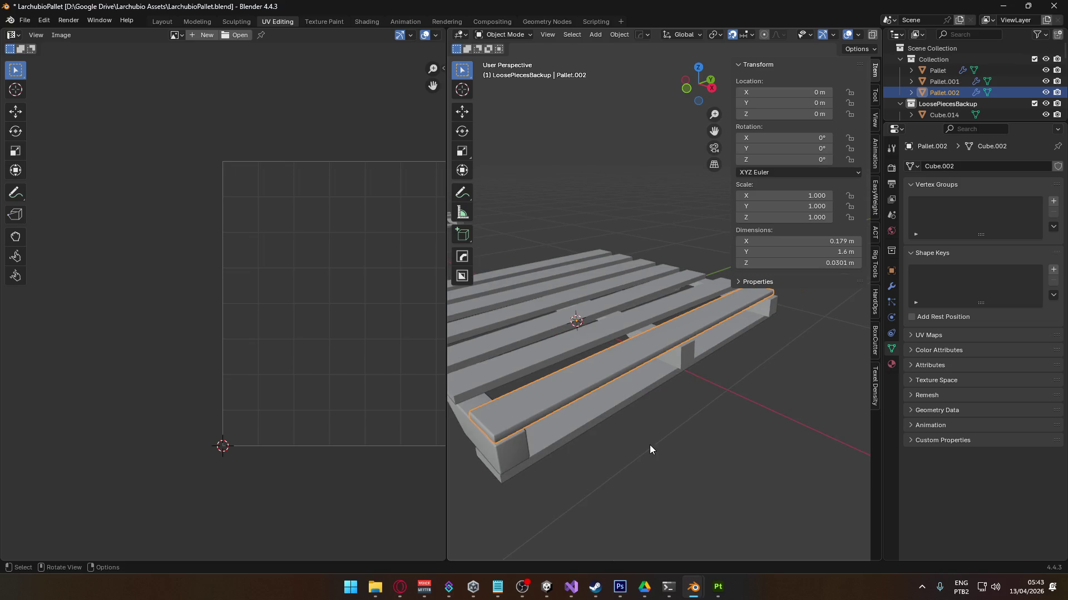
- In File Explorer, browse Local Disk (D:) Builds and New SSD (F:) for the Project Dodge files
{"action": "left_click", "coordinate": [375, 587]}
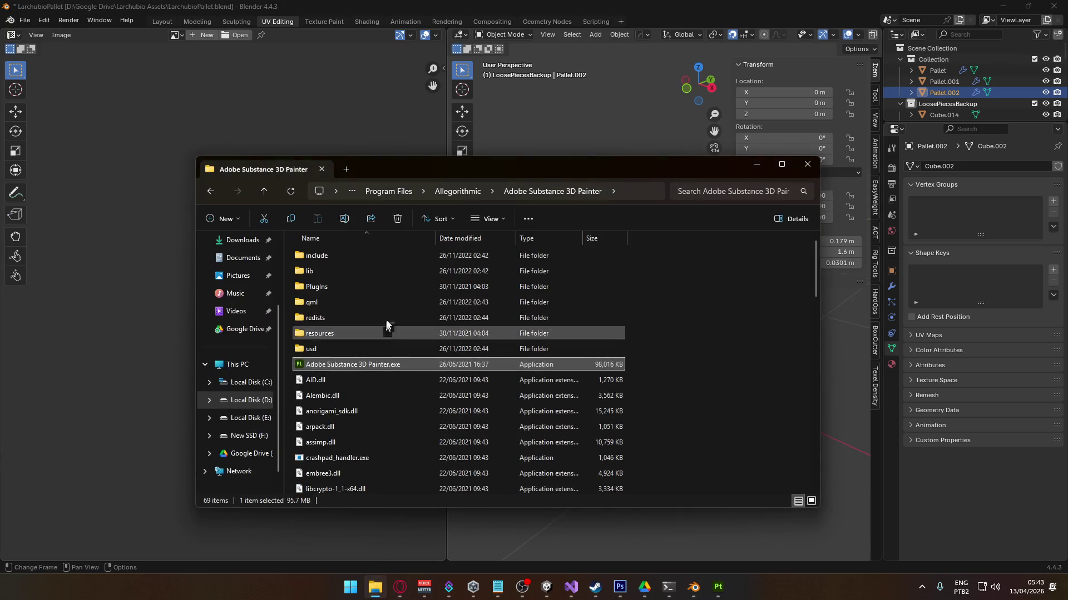
{"action": "left_click", "coordinate": [250, 400]}
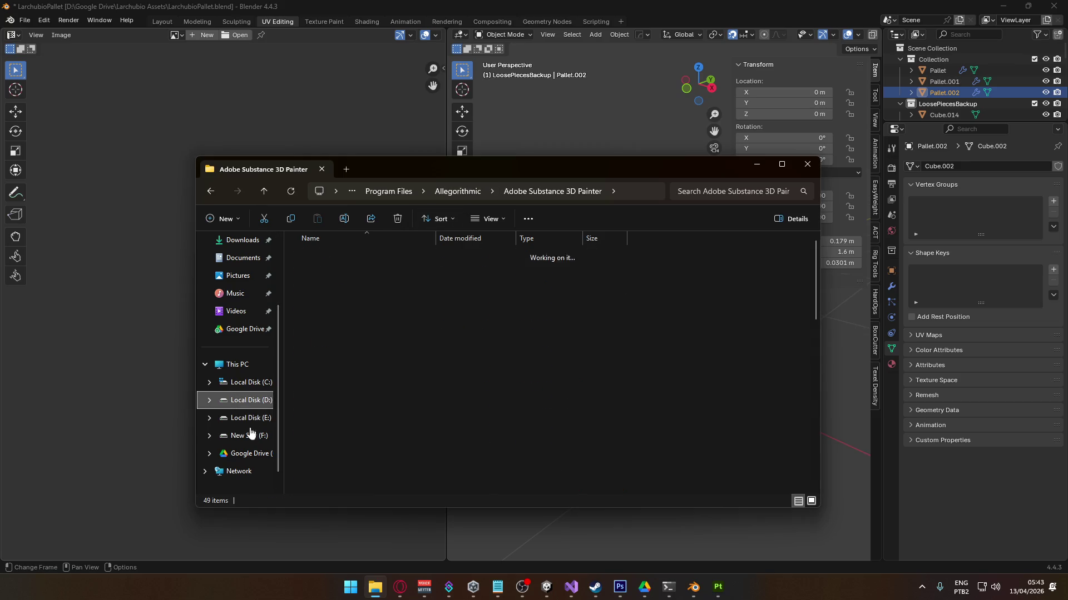
{"action": "left_click", "coordinate": [250, 436]}
{"action": "left_click", "coordinate": [248, 401]}
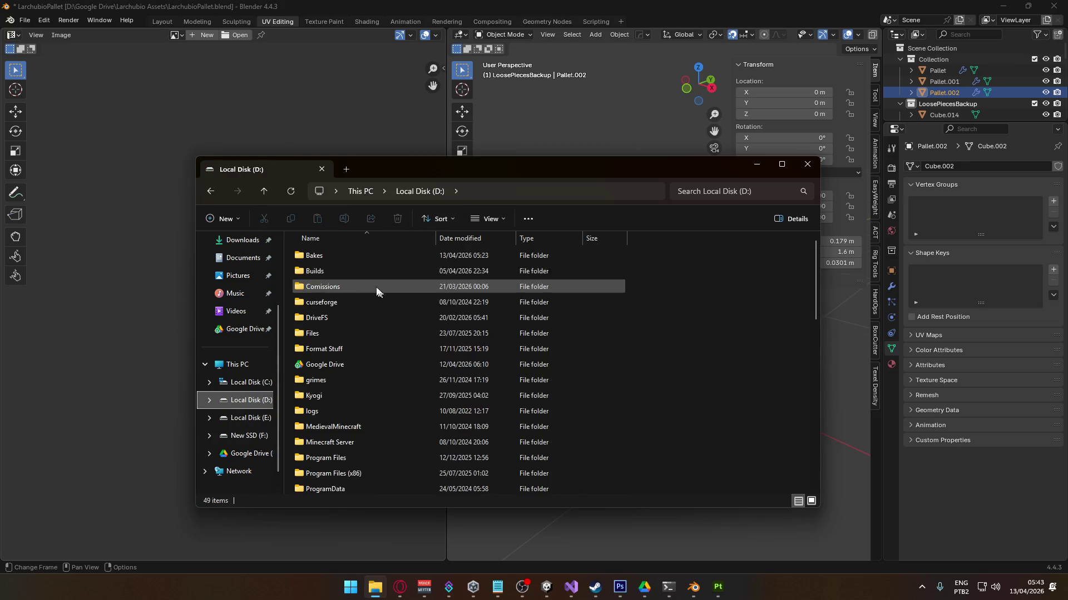
{"action": "double_click", "coordinate": [342, 269]}
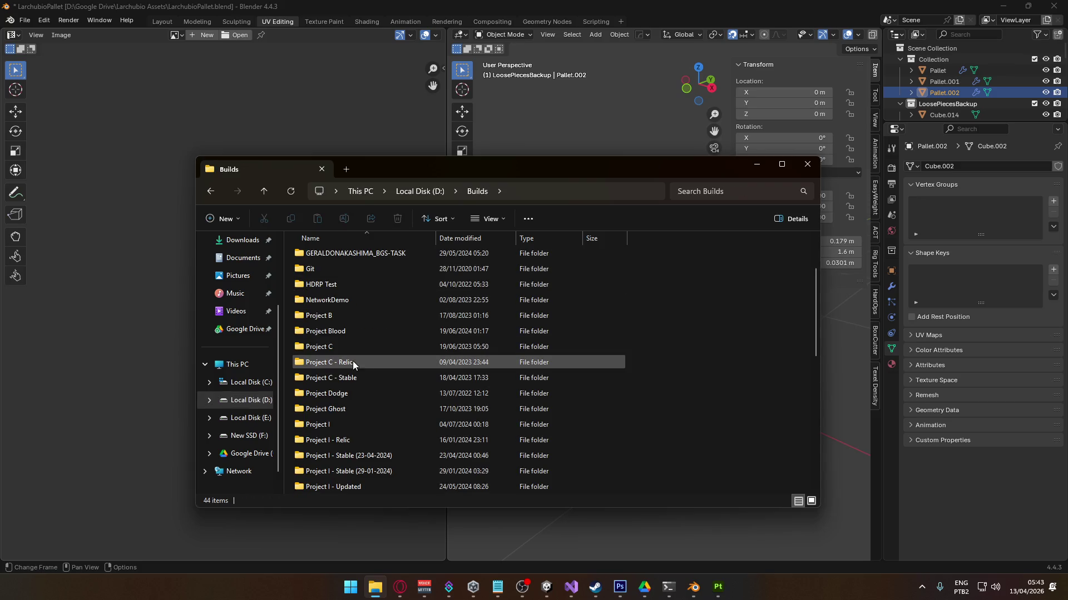
{"action": "double_click", "coordinate": [340, 393]}
{"action": "left_click", "coordinate": [361, 191]}
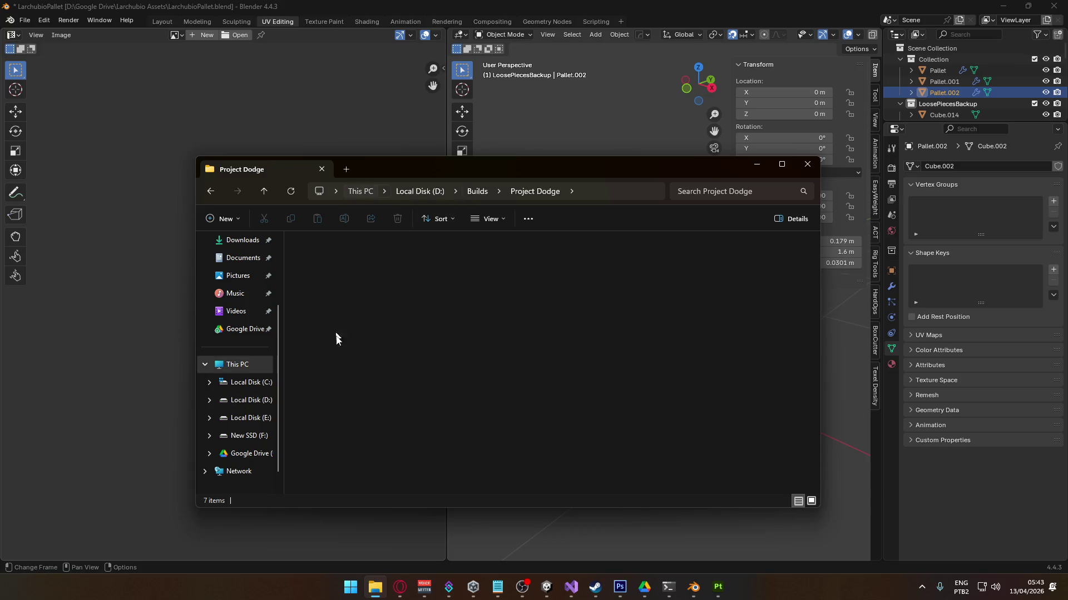
{"action": "double_click", "coordinate": [362, 295]}
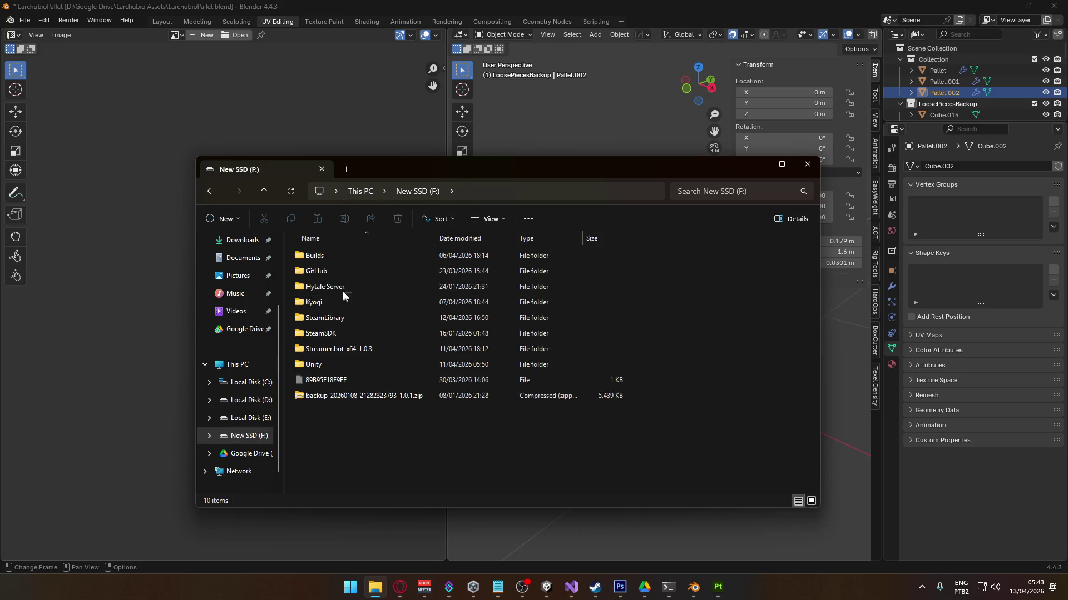
{"action": "left_click", "coordinate": [359, 191]}
- Open the Project Dodge folder at D: > Google Drive > Project Dodge
{"action": "left_click", "coordinate": [507, 263]}
{"action": "double_click", "coordinate": [507, 264]}
{"action": "double_click", "coordinate": [331, 366]}
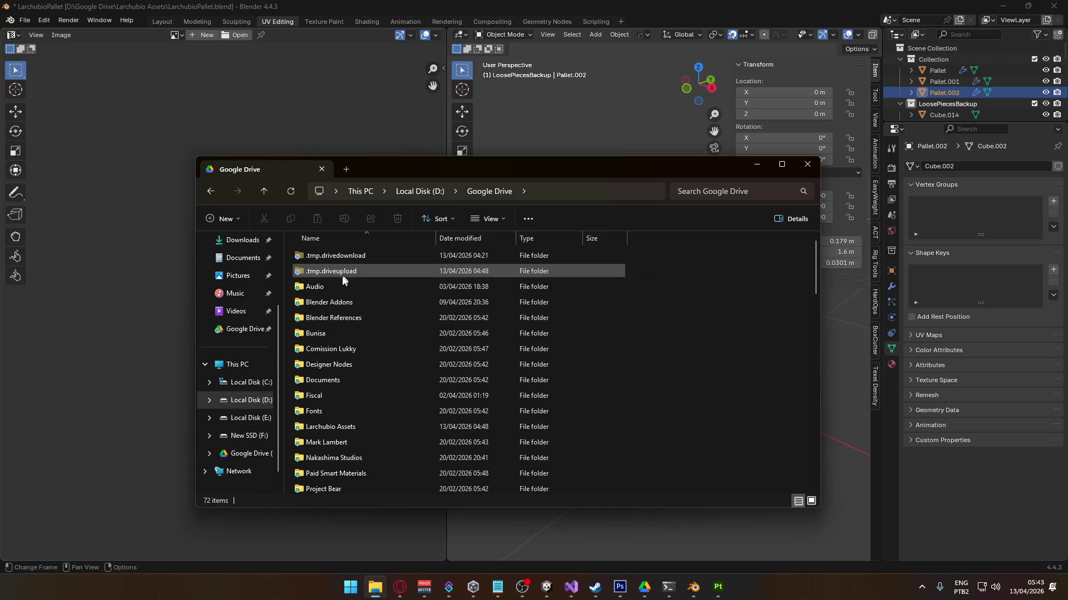
{"action": "scroll", "coordinate": [354, 392], "scroll_direction": "down", "scroll_amount": 2}
{"action": "double_click", "coordinate": [355, 390]}
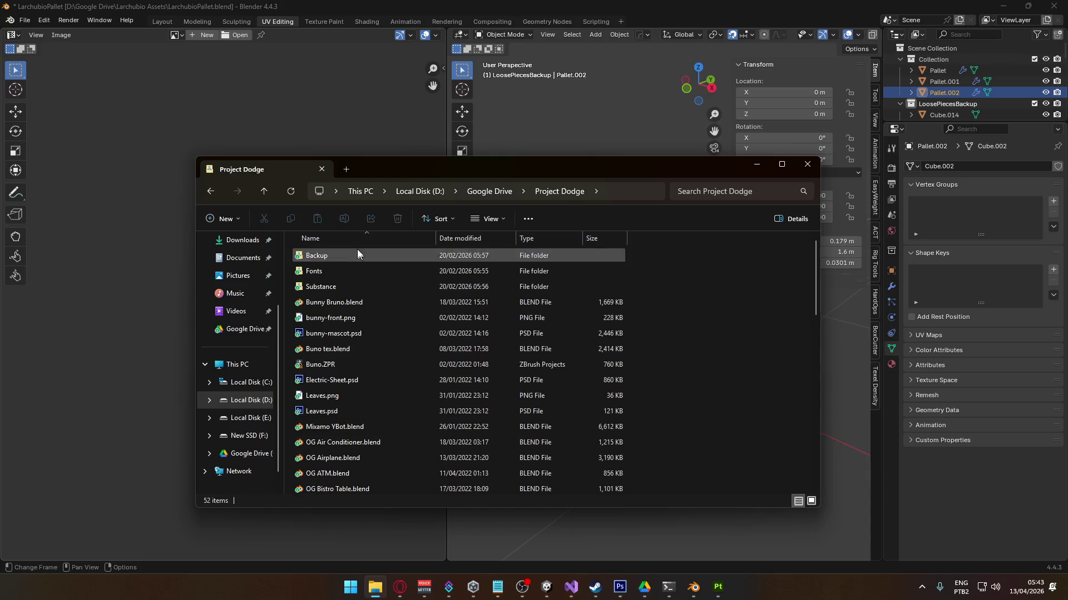
- Briefly open OG Stone Stairs.blend in Blender, then close that window
{"action": "left_click", "coordinate": [336, 255]}
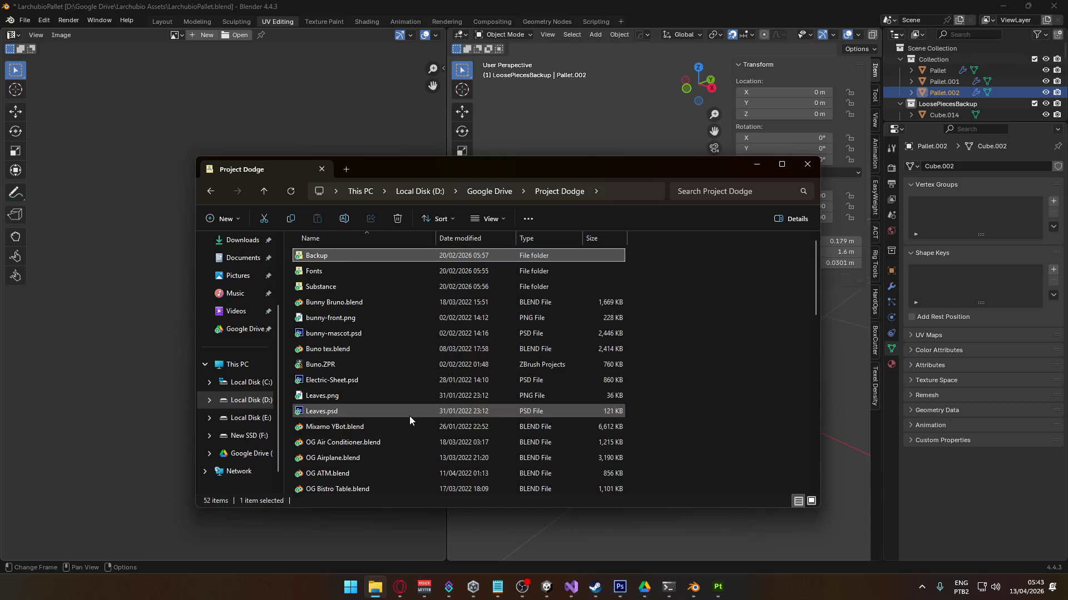
{"action": "scroll", "coordinate": [409, 416], "scroll_direction": "down", "scroll_amount": 3}
{"action": "scroll", "coordinate": [410, 417], "scroll_direction": "down", "scroll_amount": 3}
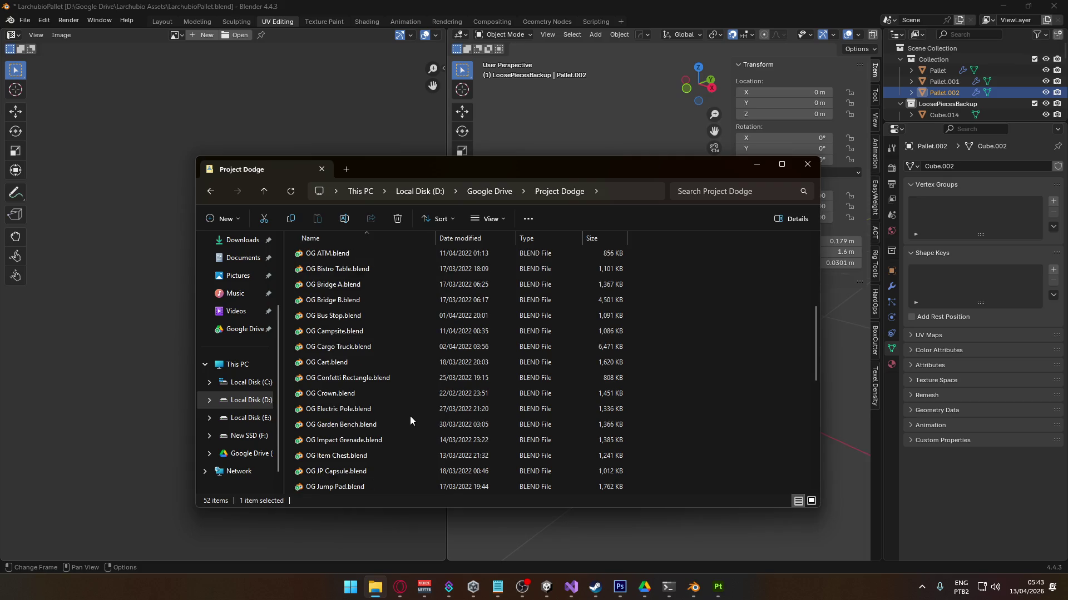
{"action": "scroll", "coordinate": [404, 438], "scroll_direction": "down", "scroll_amount": 3}
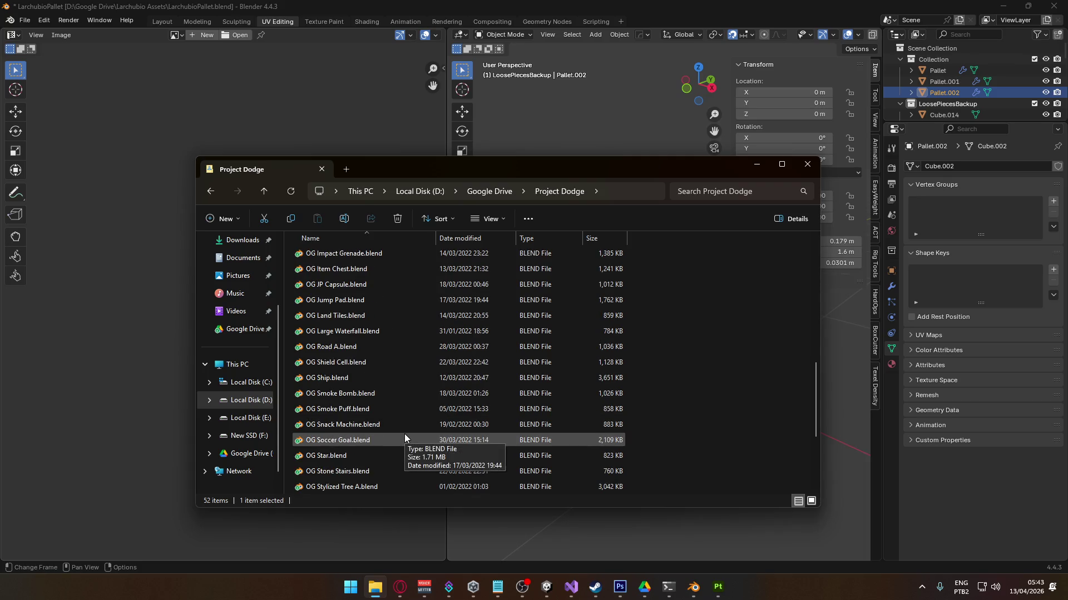
{"action": "double_click", "coordinate": [371, 472]}
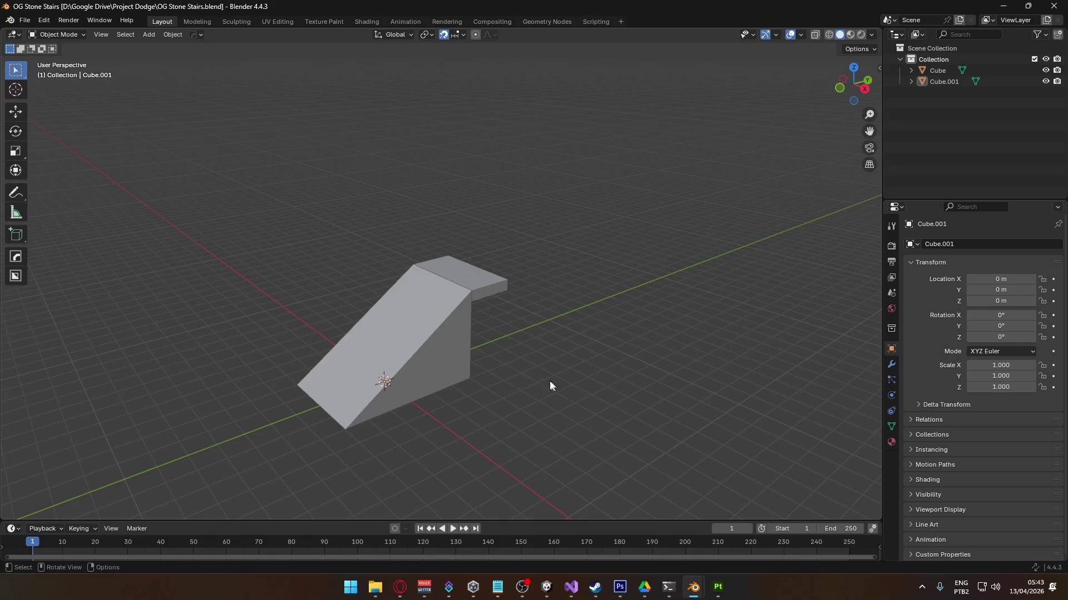
{"action": "left_click", "coordinate": [1053, 5]}
- Search the Project Dodge folder for 'sta'
{"action": "scroll", "coordinate": [473, 426], "scroll_direction": "down", "scroll_amount": 1}
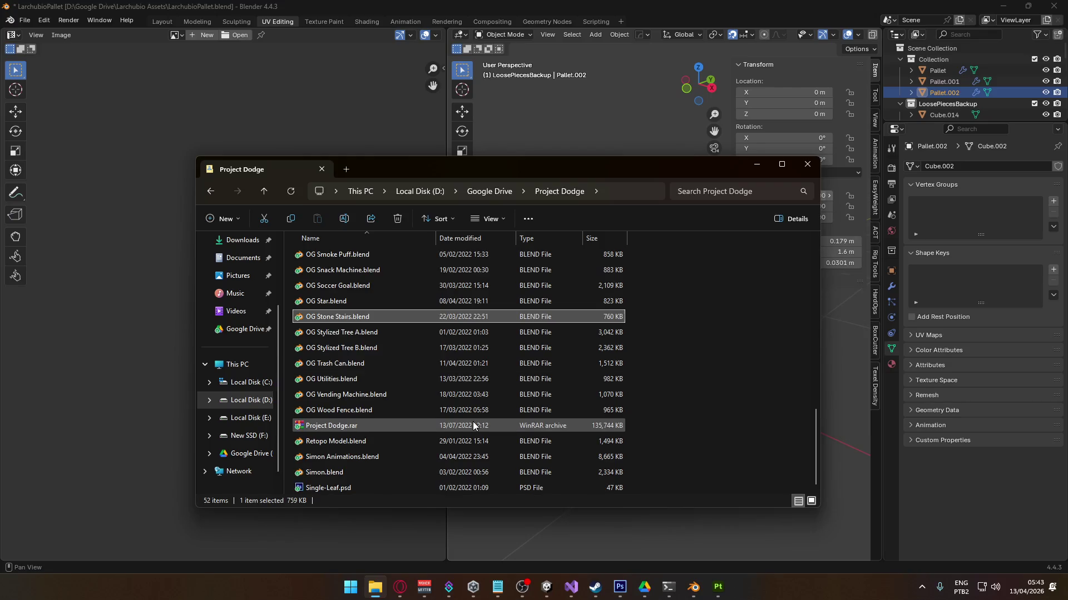
{"action": "scroll", "coordinate": [470, 427], "scroll_direction": "up", "scroll_amount": 4}
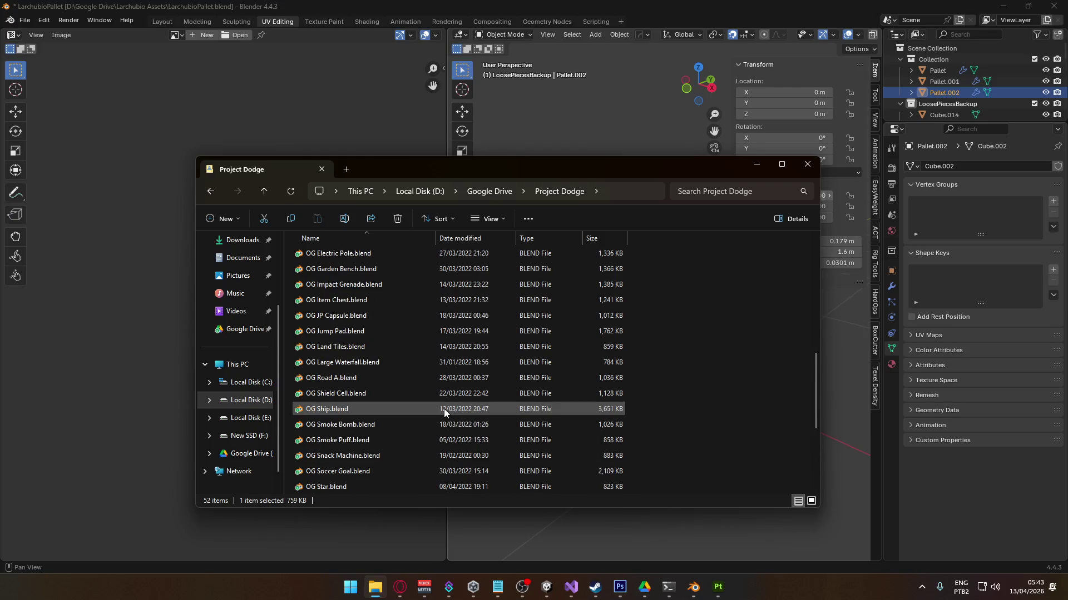
{"action": "scroll", "coordinate": [448, 407], "scroll_direction": "up", "scroll_amount": 4}
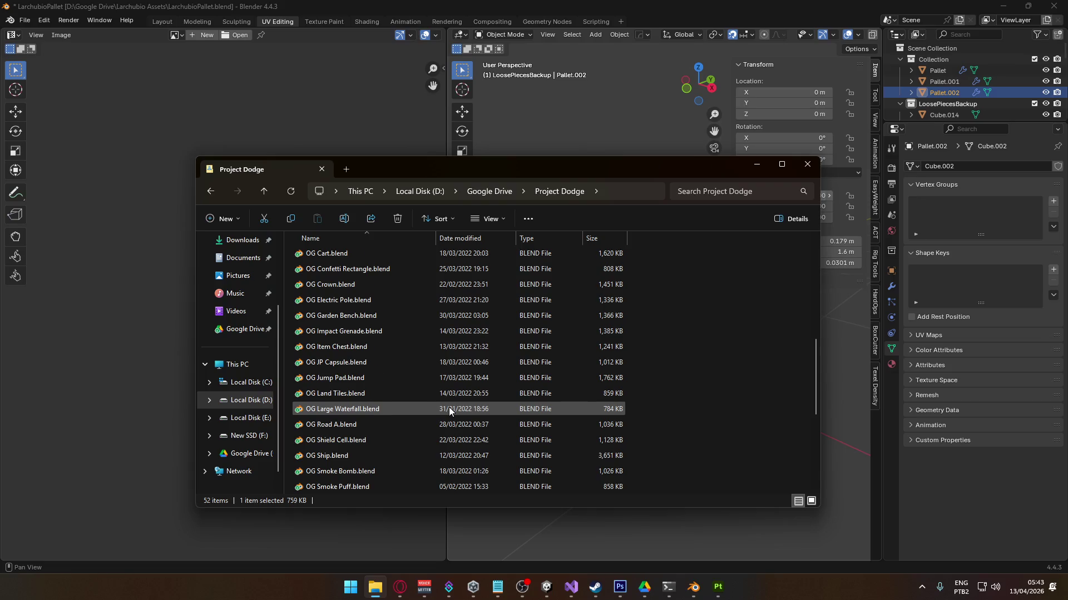
{"action": "scroll", "coordinate": [434, 405], "scroll_direction": "up", "scroll_amount": 4}
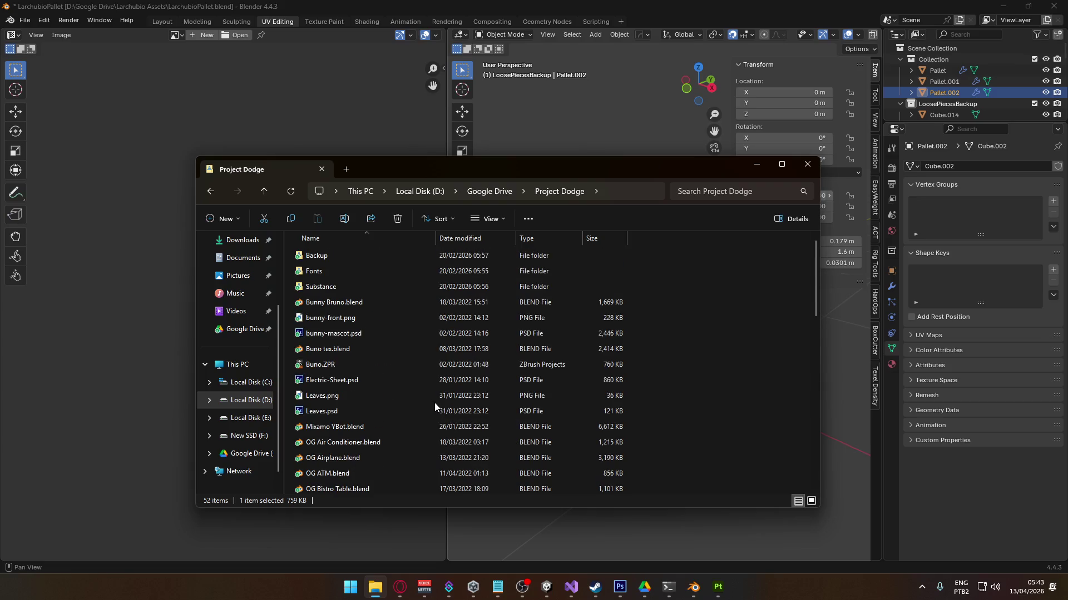
{"action": "left_click", "coordinate": [362, 259]}
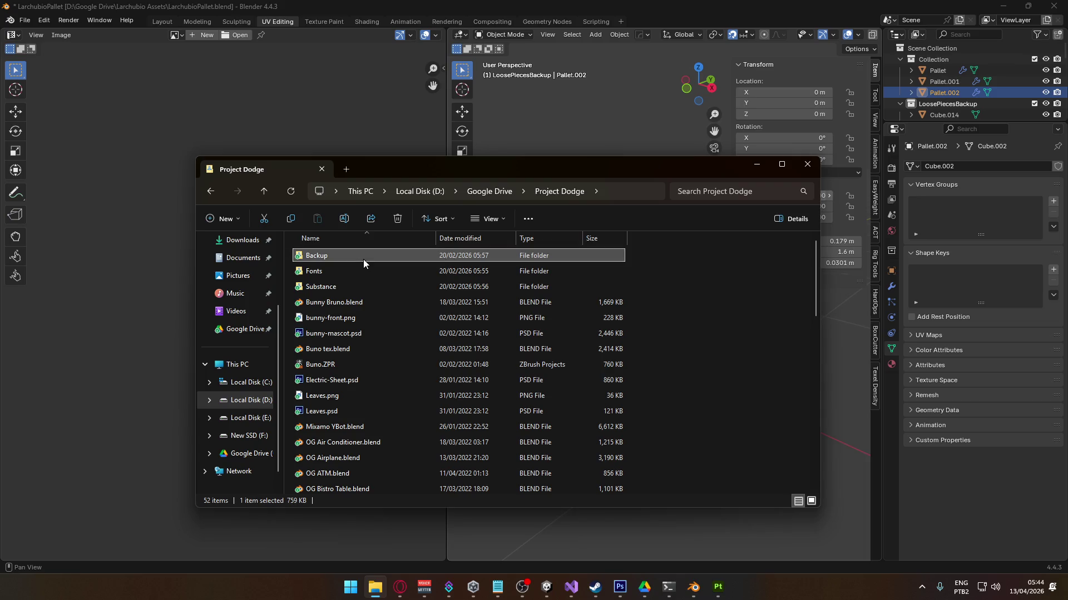
{"action": "scroll", "coordinate": [442, 398], "scroll_direction": "down", "scroll_amount": 1}
{"action": "scroll", "coordinate": [439, 397], "scroll_direction": "down", "scroll_amount": 3}
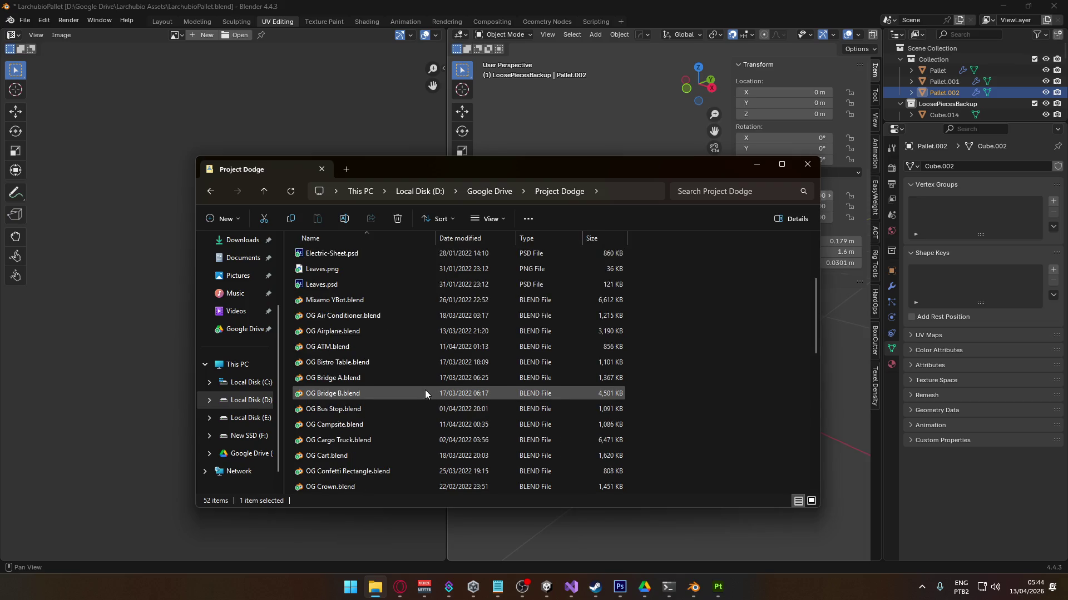
{"action": "left_click", "coordinate": [712, 192]}
{"action": "type", "text": "sta"}
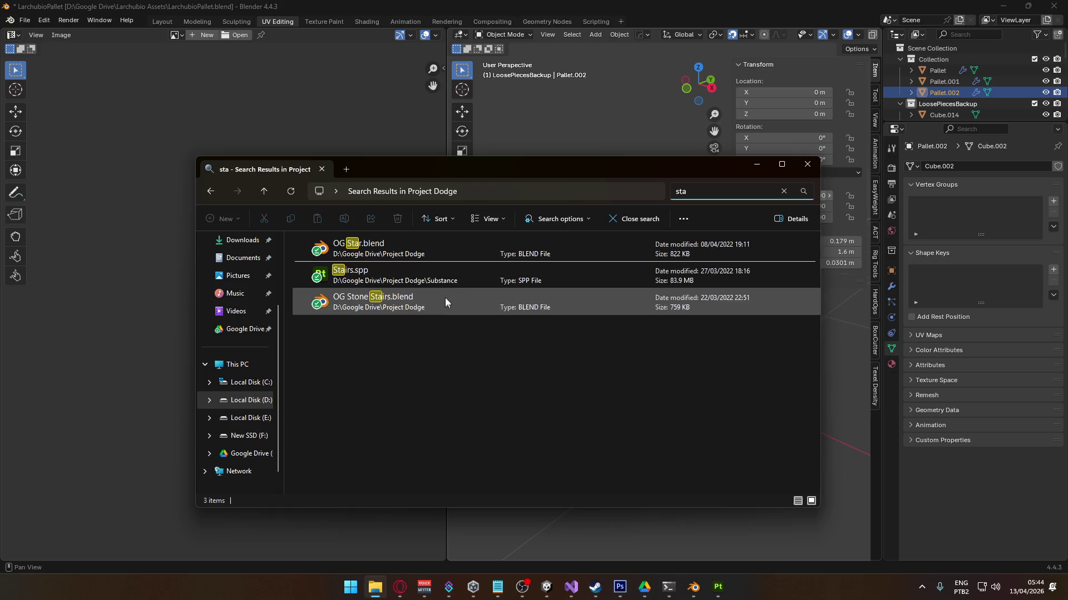
- Briefly open and close OG Star.blend, then launch Stairs.spp in Substance 3D Painter
{"action": "double_click", "coordinate": [431, 255]}
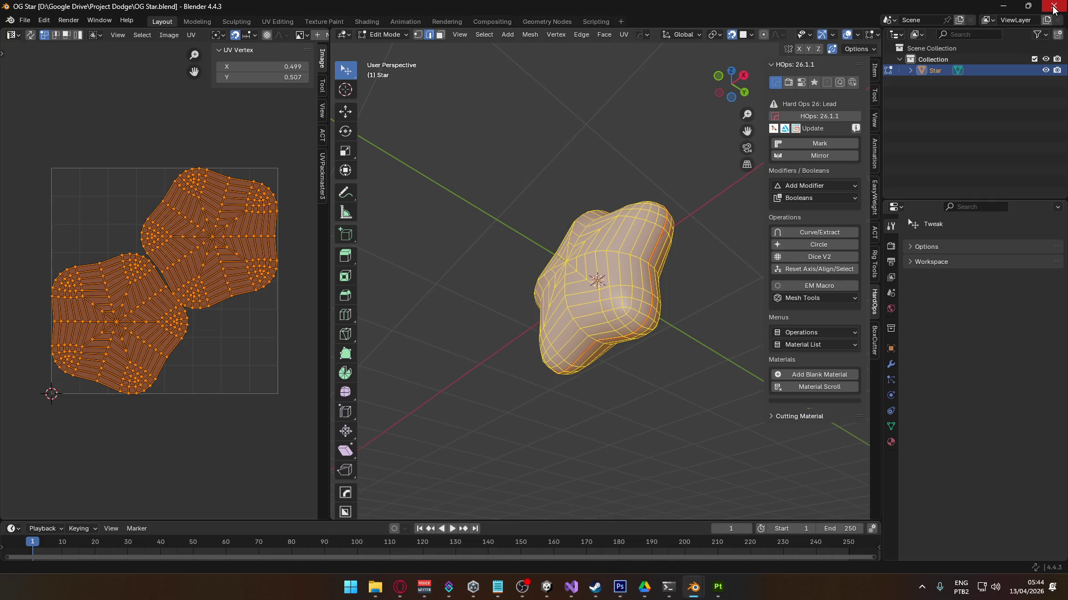
{"action": "left_click", "coordinate": [1054, 8]}
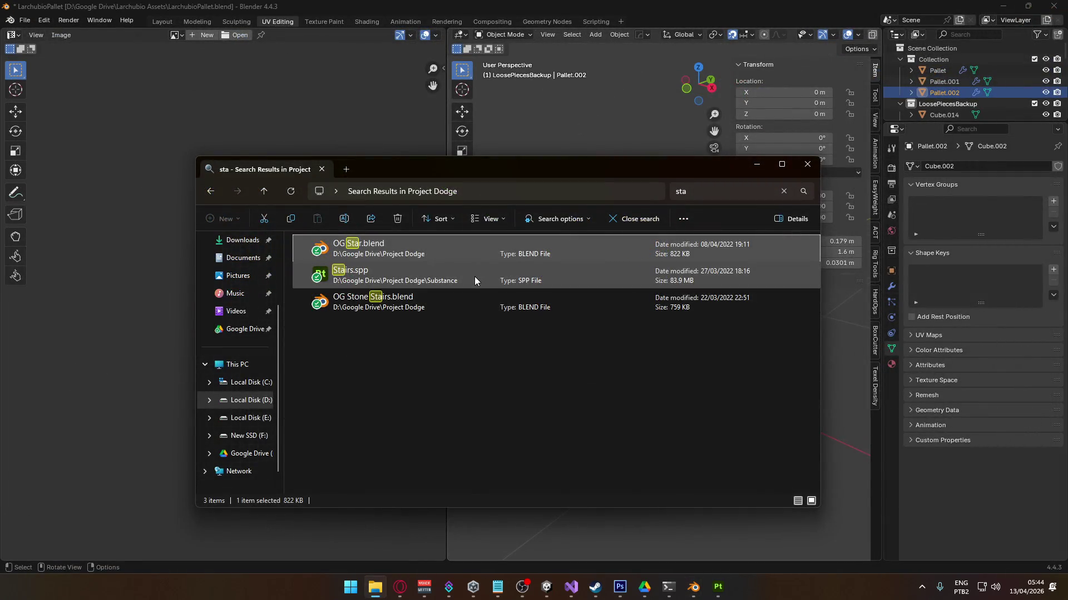
{"action": "double_click", "coordinate": [458, 281]}
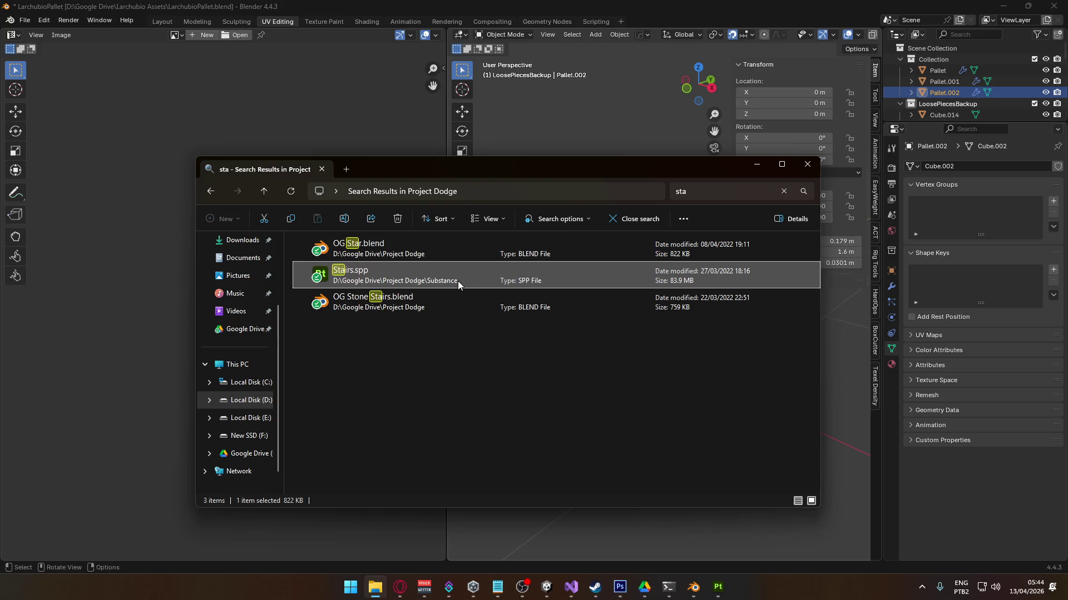